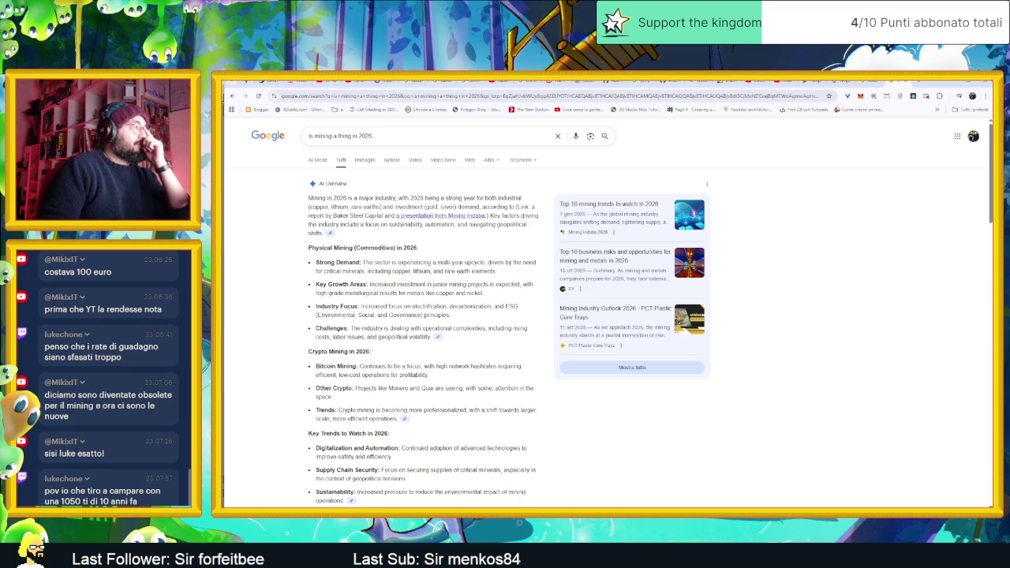
Insert 'crypto' before 'mining' in the Google search query
click(395, 136)
click(315, 136)
text(crypto)
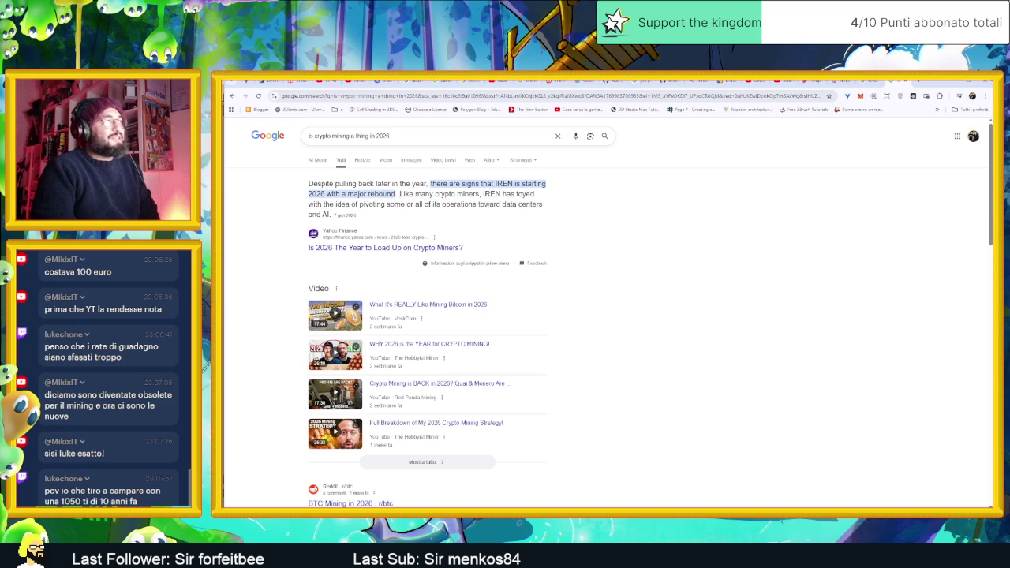
Highlight the crypto-miners snippet, scroll the results, then launch AirServer from the app list
drag(398, 194, 330, 215)
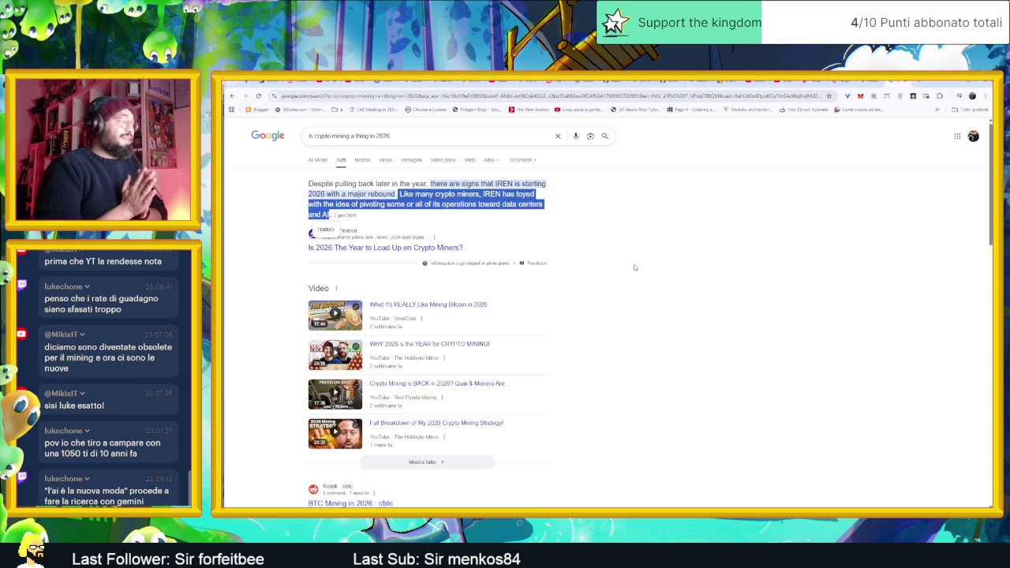
scroll(633, 267, down, 3)
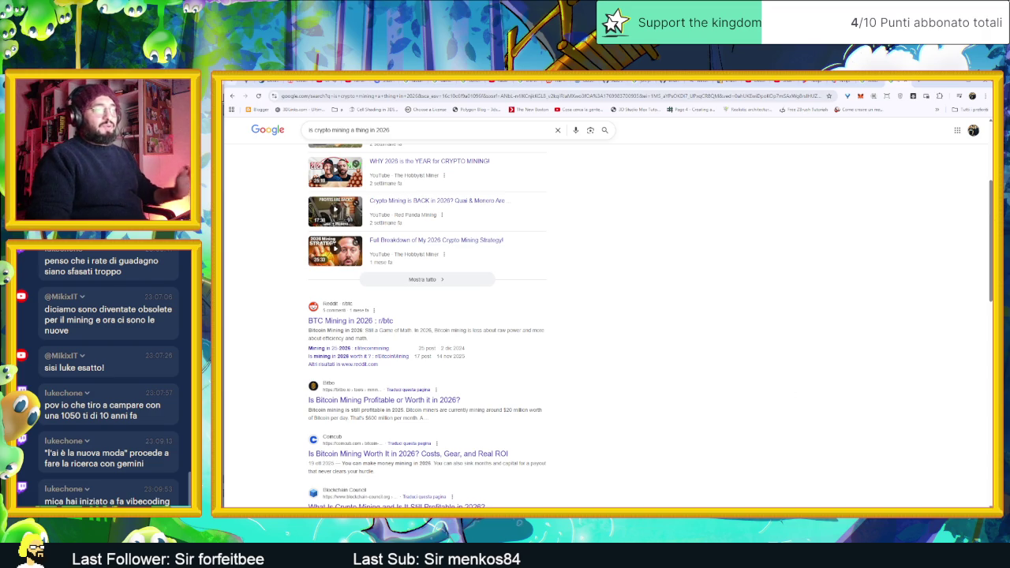
key(super)
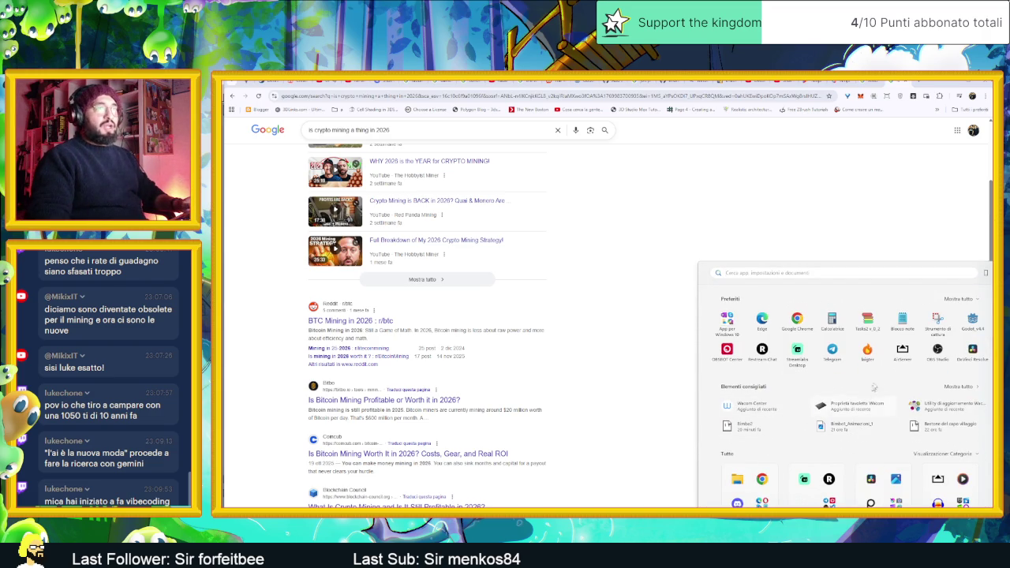
click(902, 350)
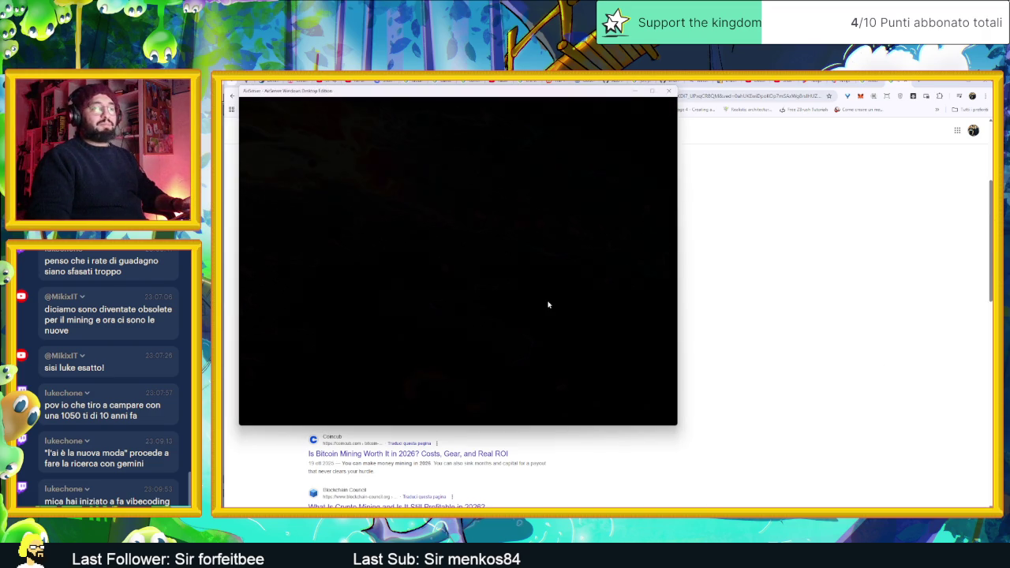
Move and close the AirServer window, then bring Aseprite forward with the selection tool active
drag(558, 95, 677, 128)
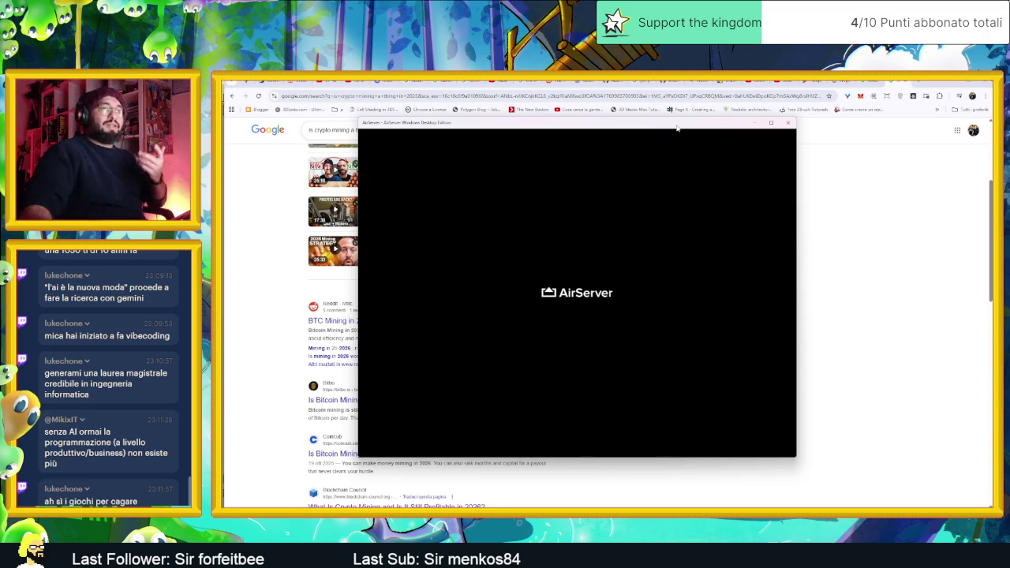
click(788, 122)
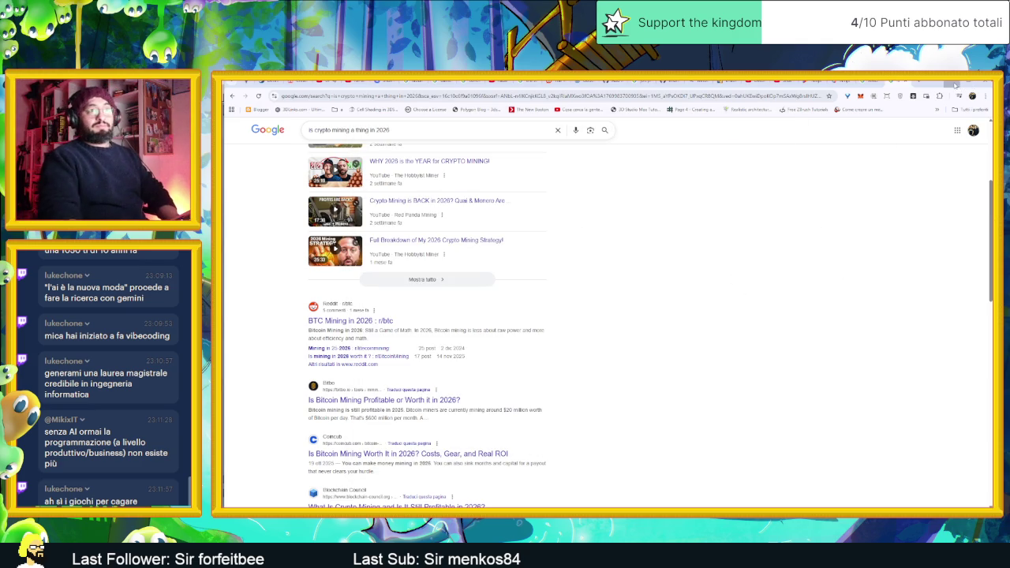
click(954, 84)
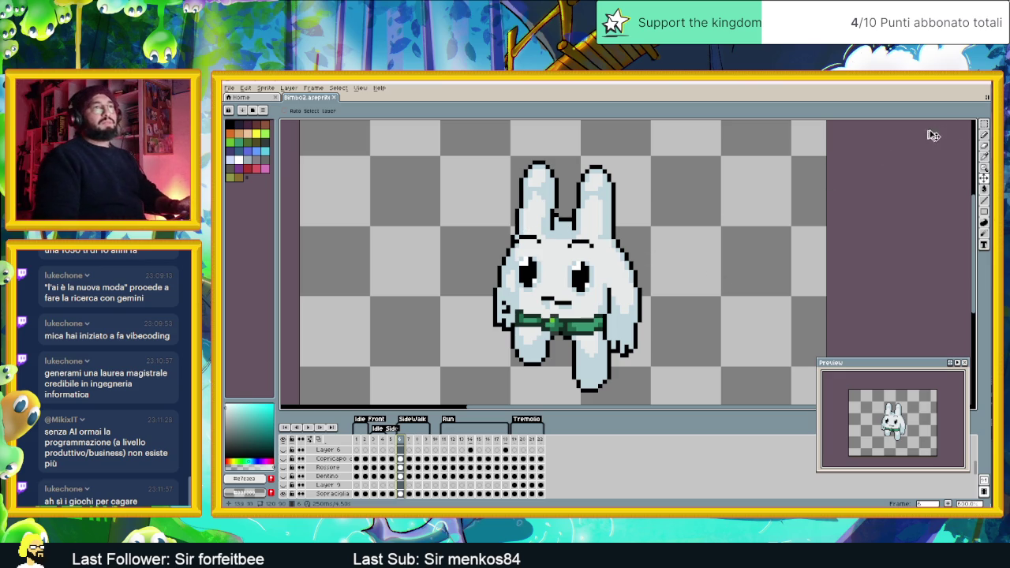
click(983, 124)
Select the Outline1 layer's cel in frame 6
scroll(669, 281, up, 1)
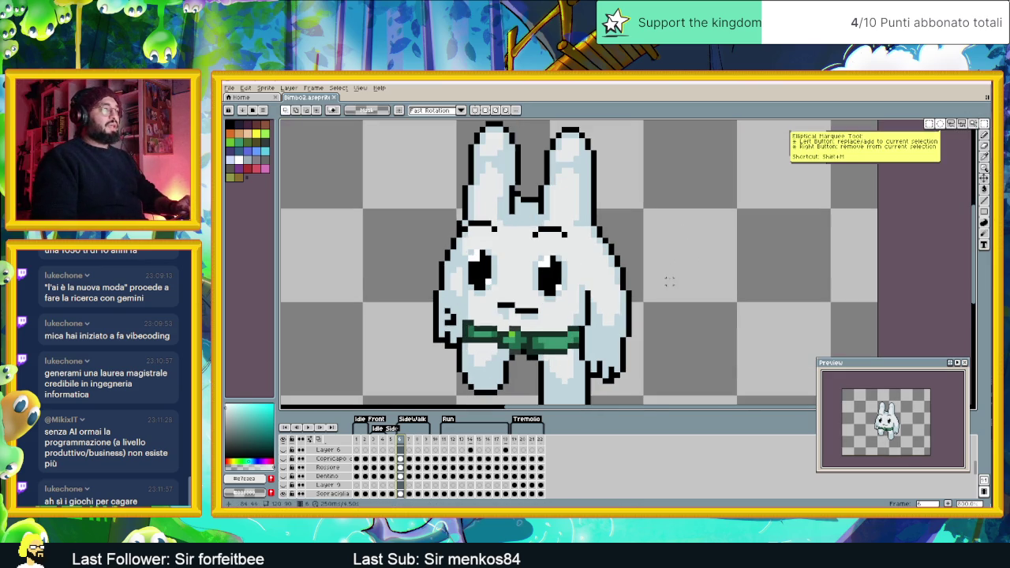
scroll(609, 249, down, 1)
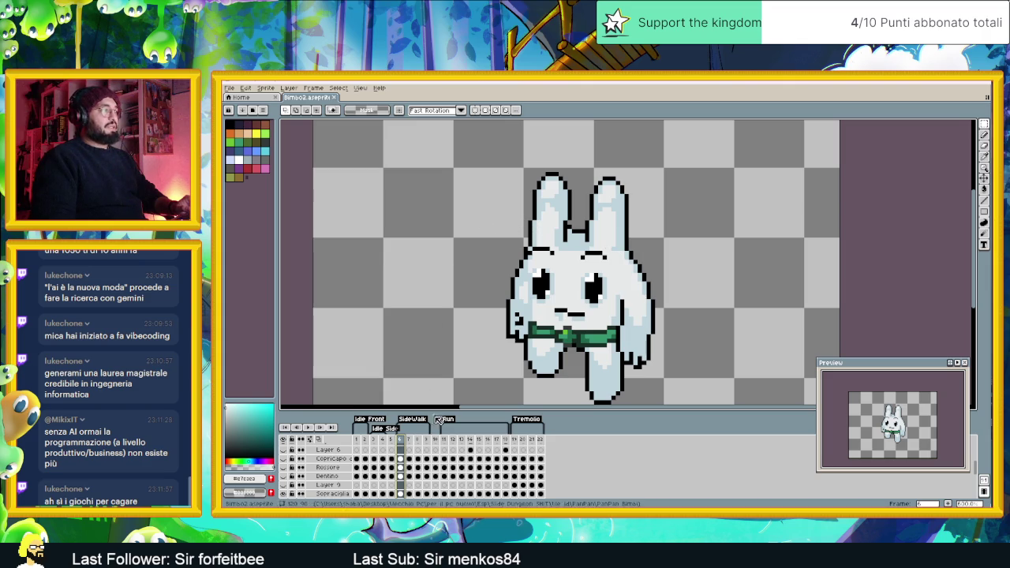
scroll(419, 456, down, 3)
click(402, 478)
scroll(402, 478, down, 4)
click(402, 478)
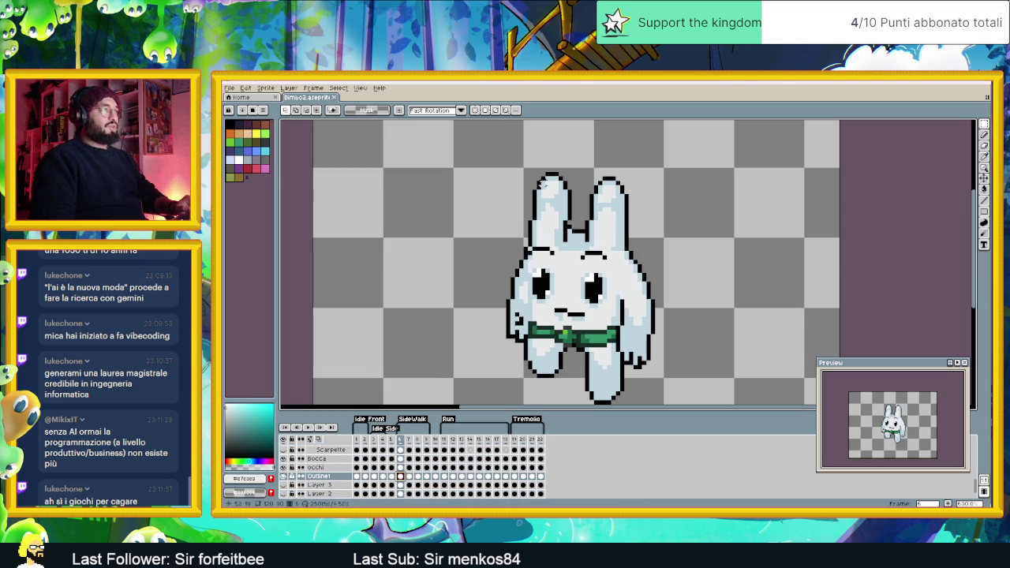
Marquee the bunny's head down to the mouth and nudge it up two pixels
drag(480, 160, 679, 310)
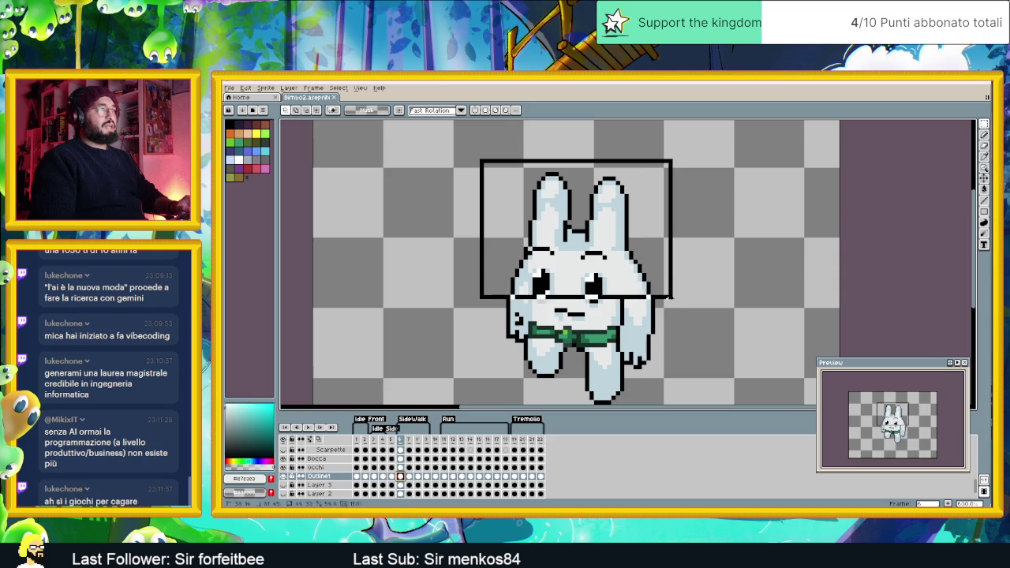
drag(681, 310, 685, 312)
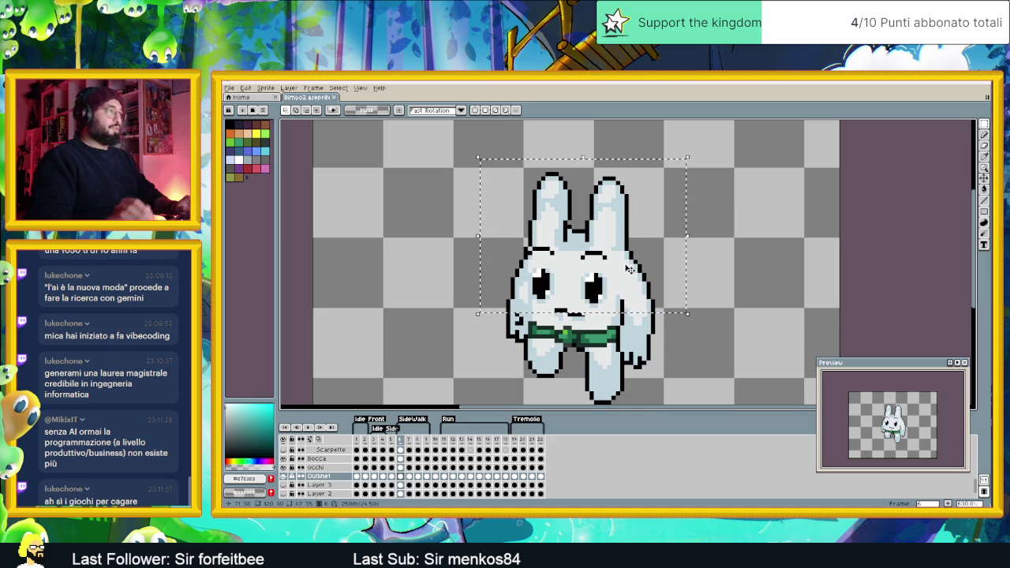
drag(583, 314, 583, 323)
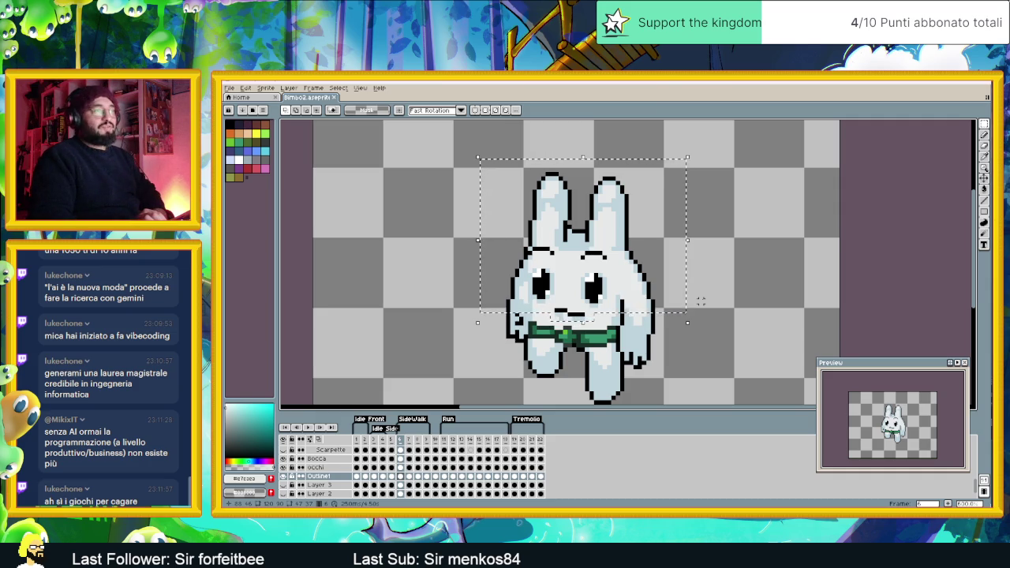
key(Up)
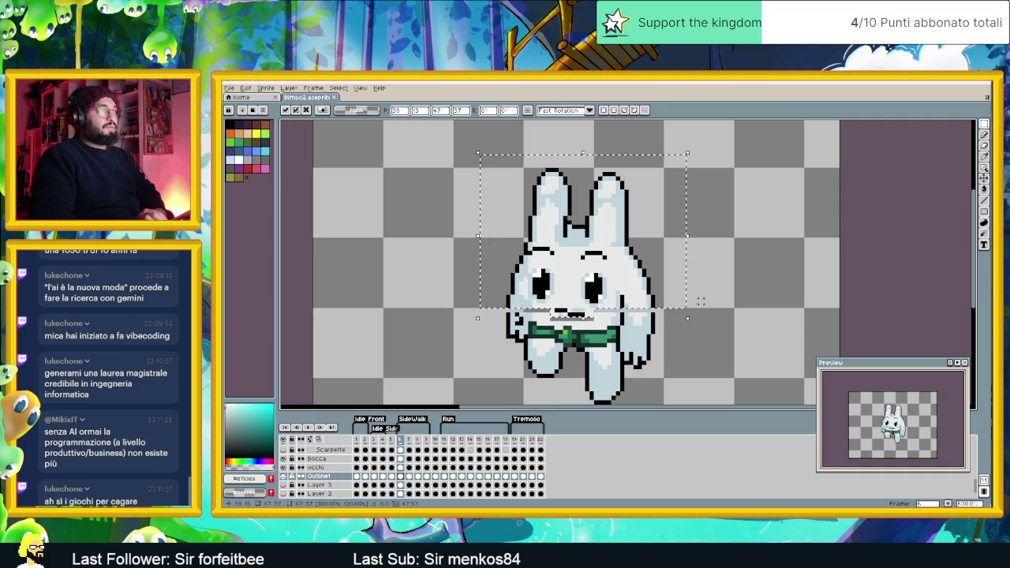
key(Up)
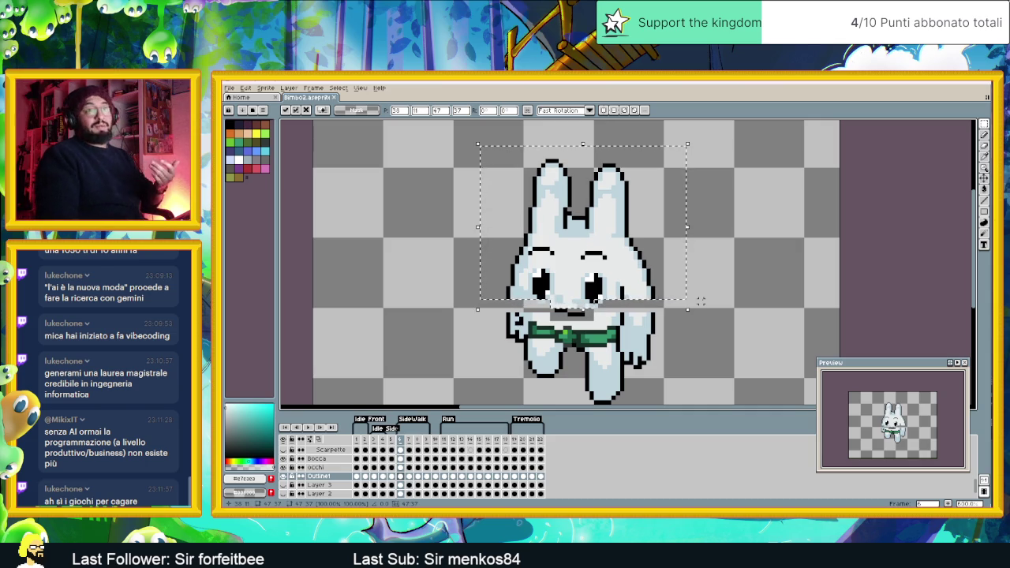
key(ctrl+d)
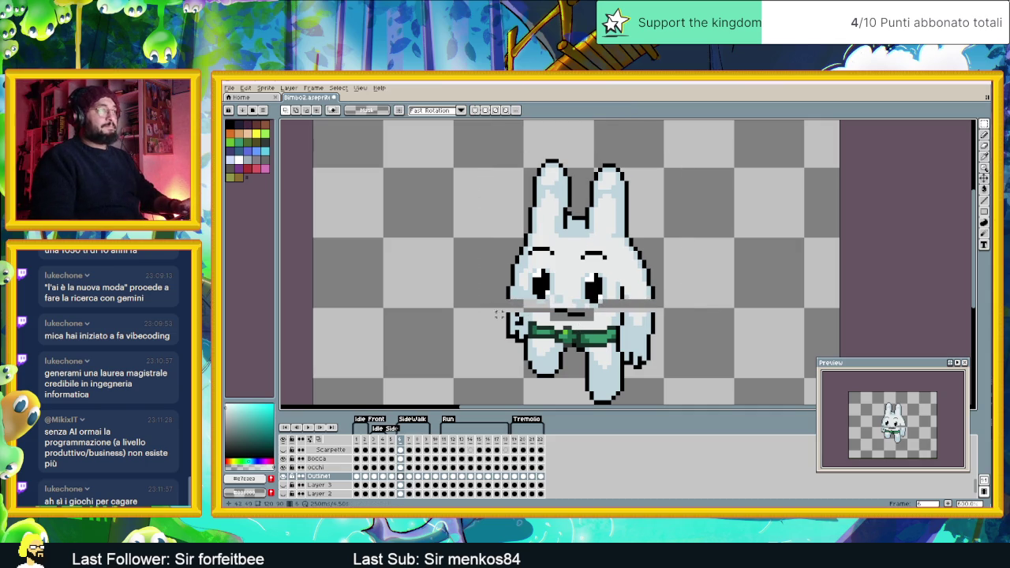
Select the bunny's waist and bow area, then drop the selection
mouse_move(494, 310)
mouse_down()
mouse_move(668, 341)
mouse_move(678, 353)
mouse_up()
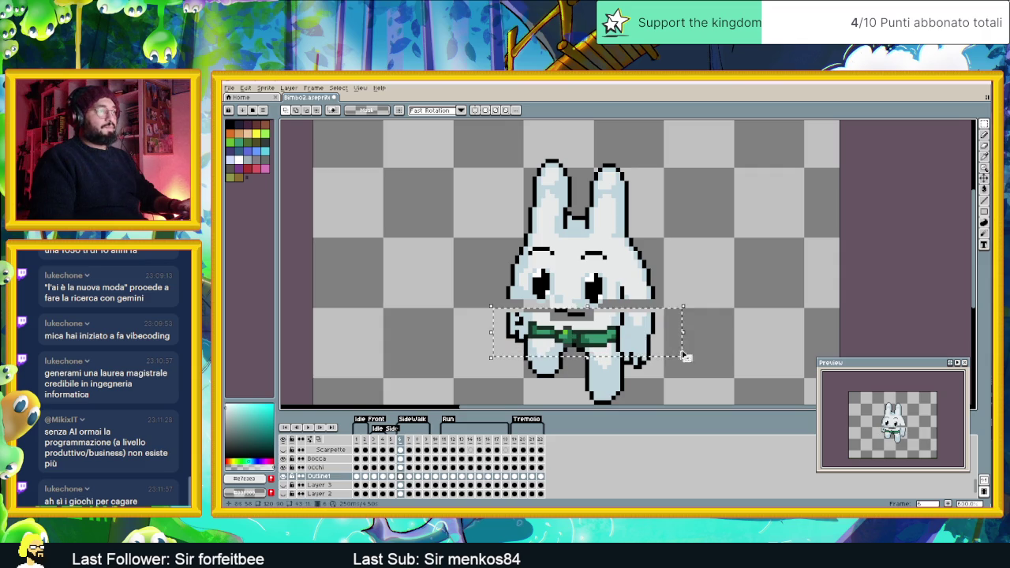
drag(679, 353, 683, 353)
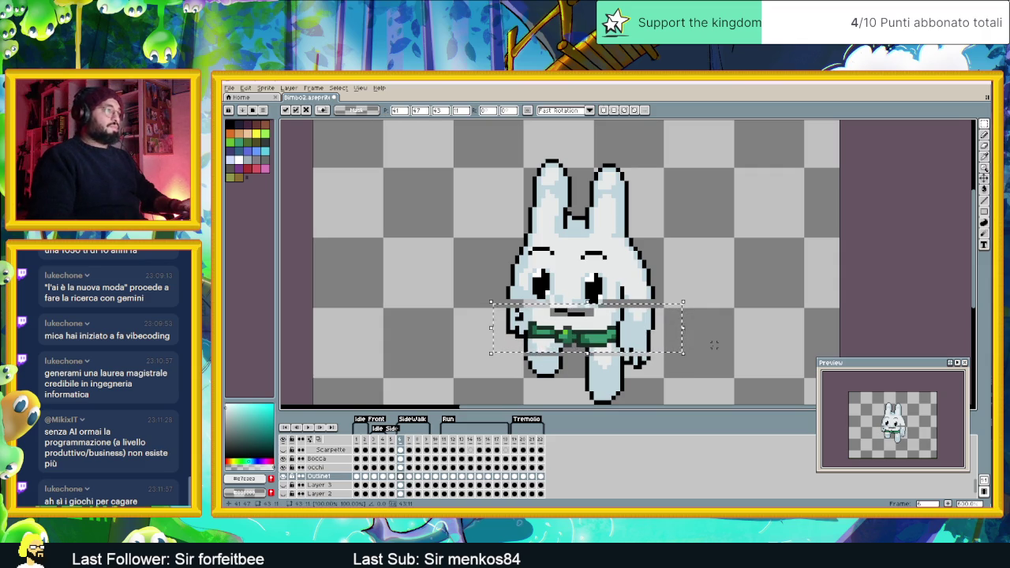
click(726, 341)
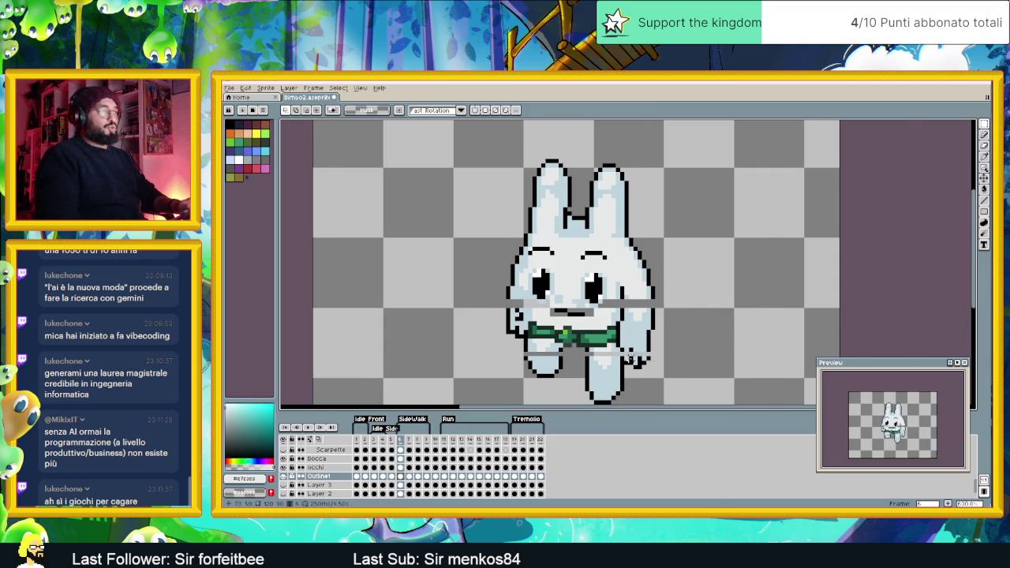
Select the lower-right foot pixels and move them up
scroll(665, 354, up, 1)
scroll(606, 364, up, 1)
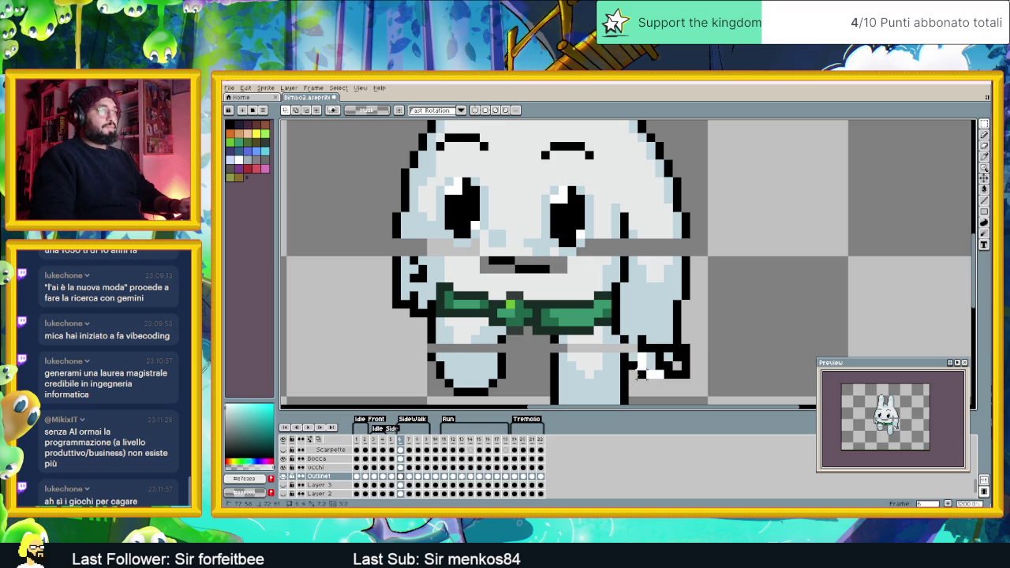
mouse_move(691, 342)
mouse_down()
mouse_move(627, 381)
mouse_move(652, 357)
mouse_up()
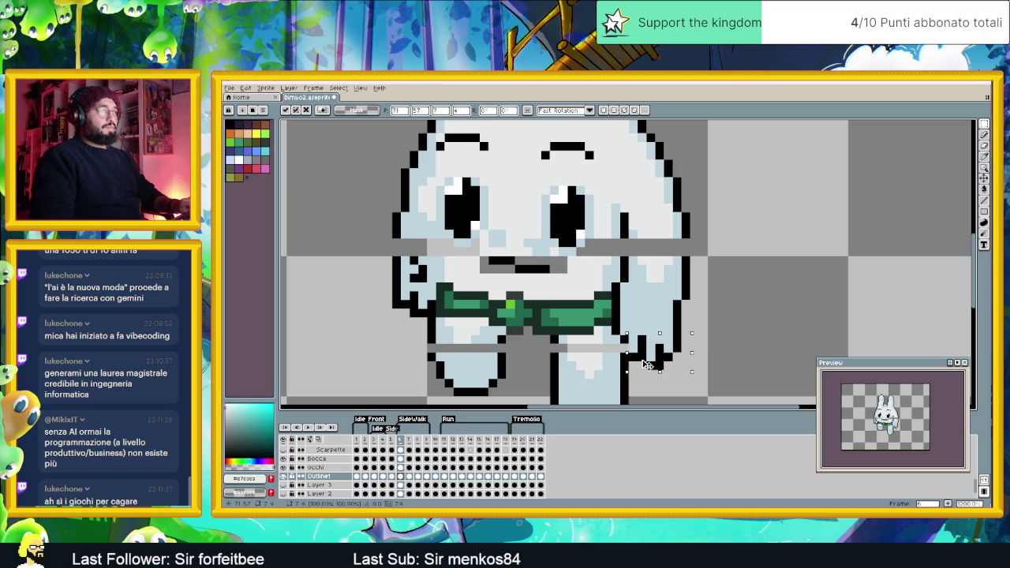
click(527, 323)
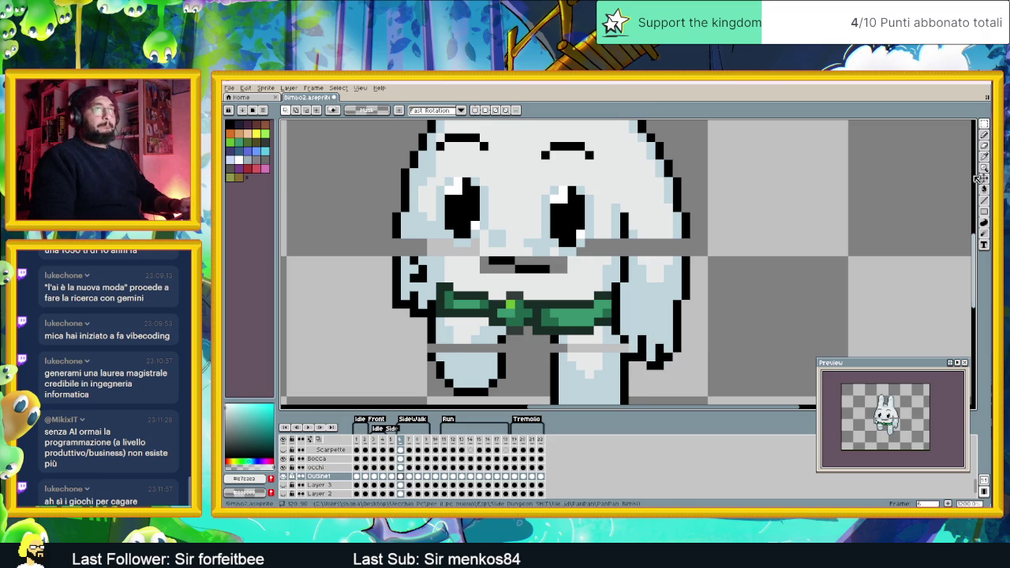
With the line tool, close the gap in the left outline using black
click(985, 200)
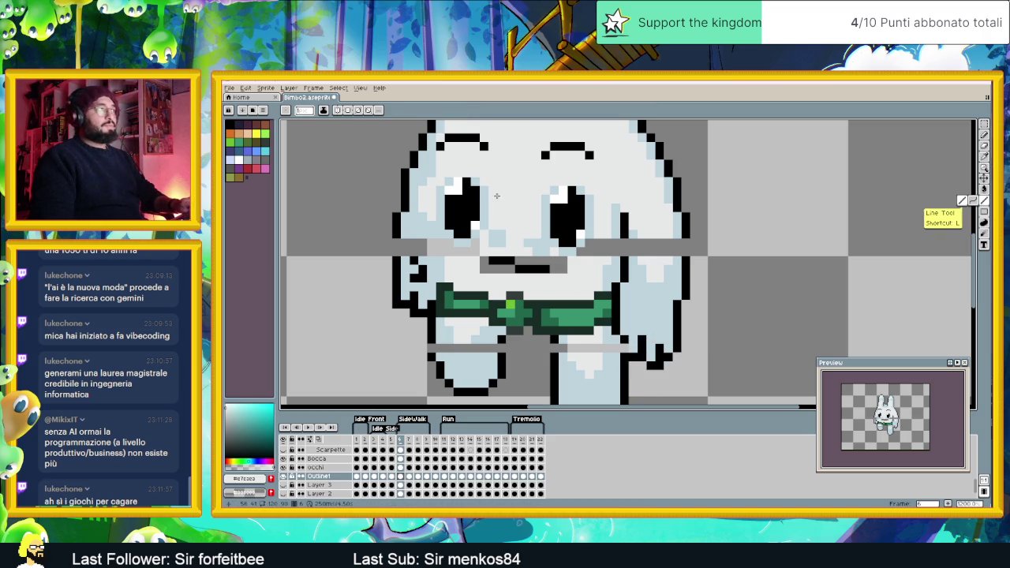
alt+click(393, 250)
drag(393, 249, 396, 239)
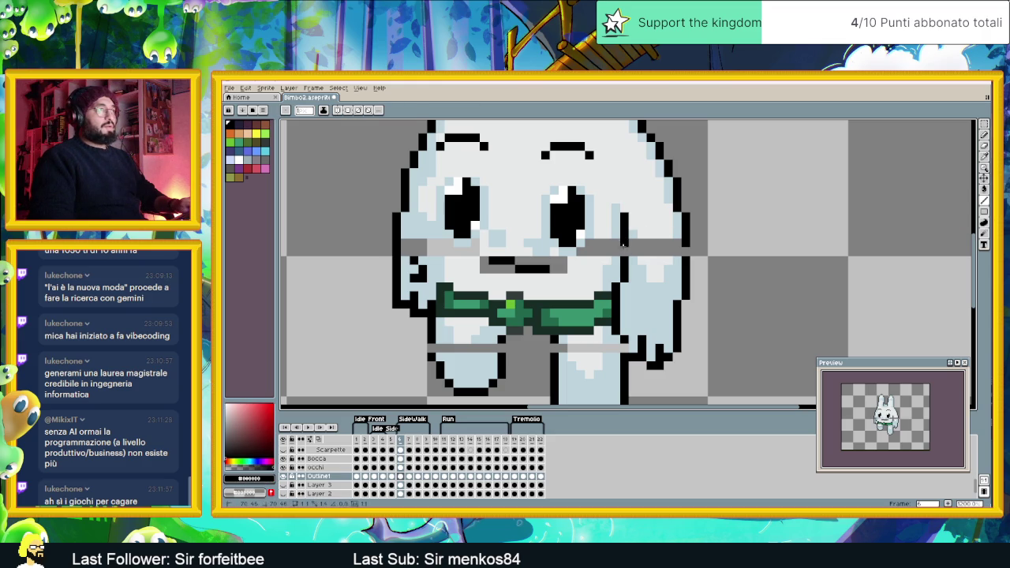
alt+click(631, 249)
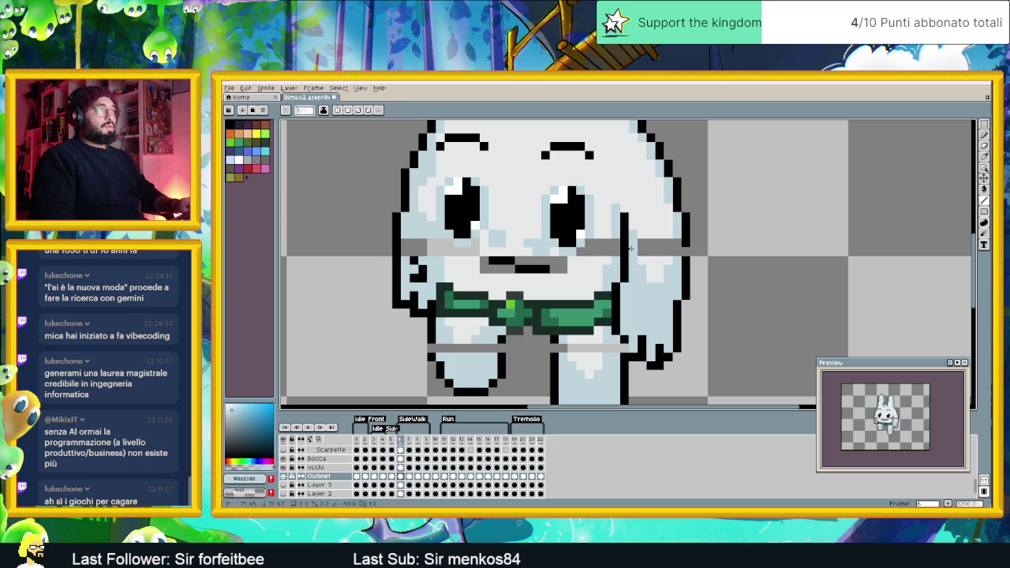
alt+click(682, 251)
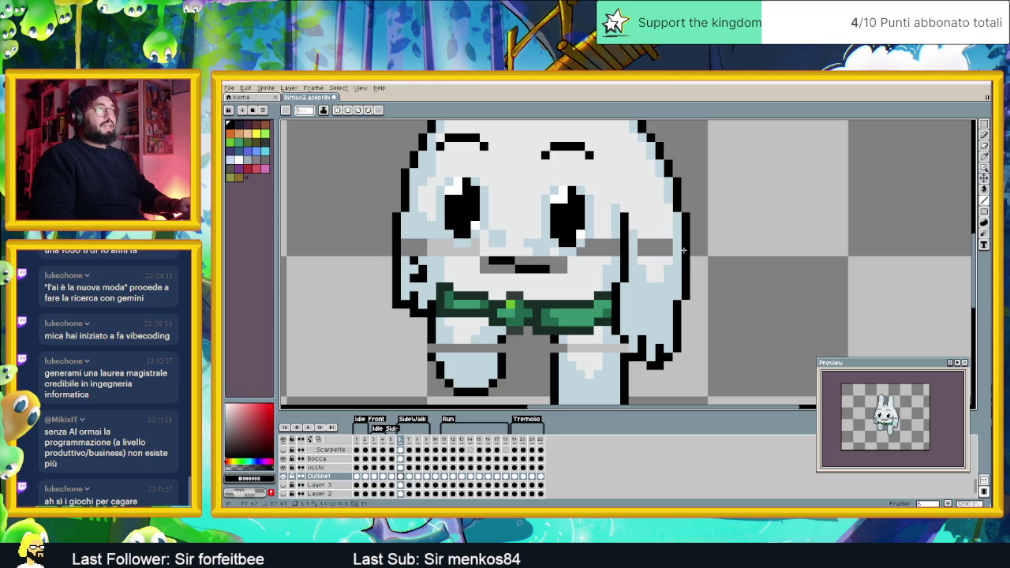
alt+click(616, 237)
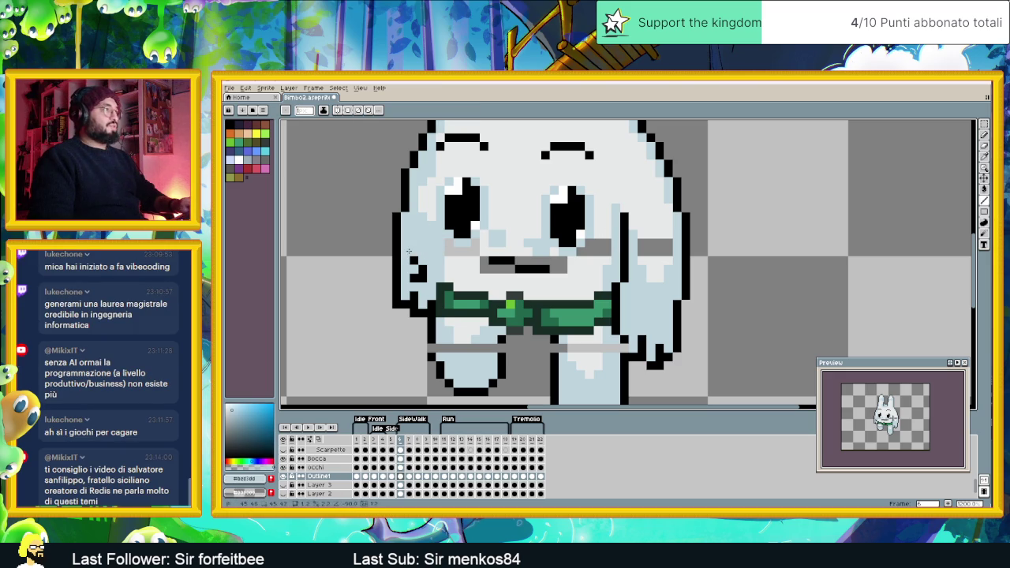
Repaint the stray pixels under the bow with the #bed1dd and #e7e3e0 fur colours
alt+click(432, 341)
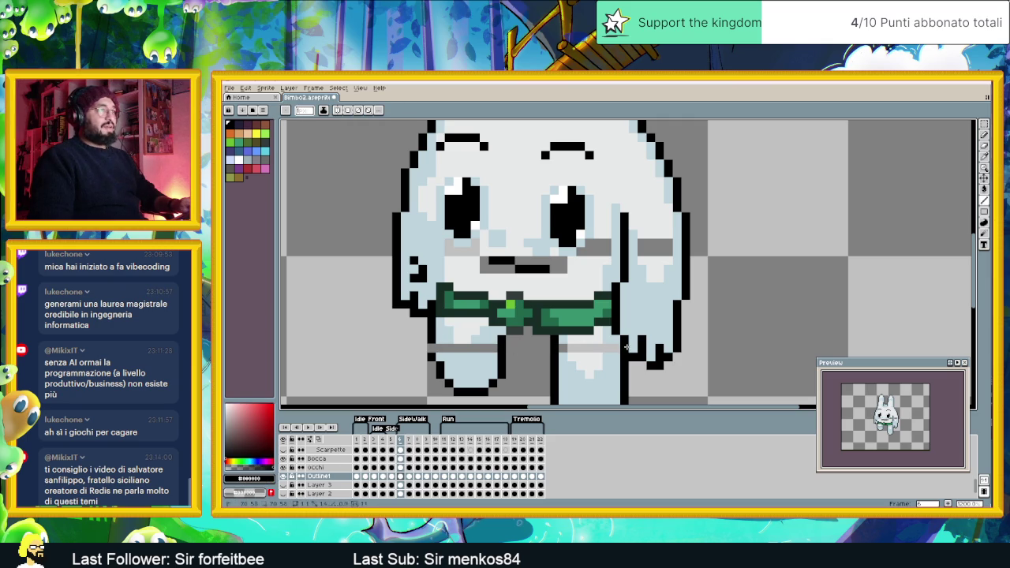
alt+click(477, 345)
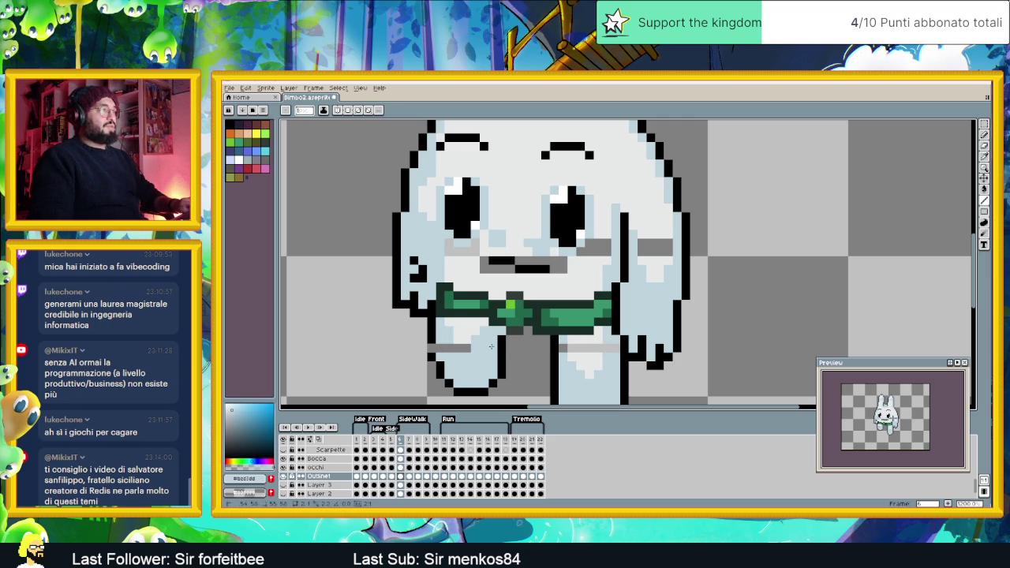
alt+click(431, 344)
alt+click(458, 344)
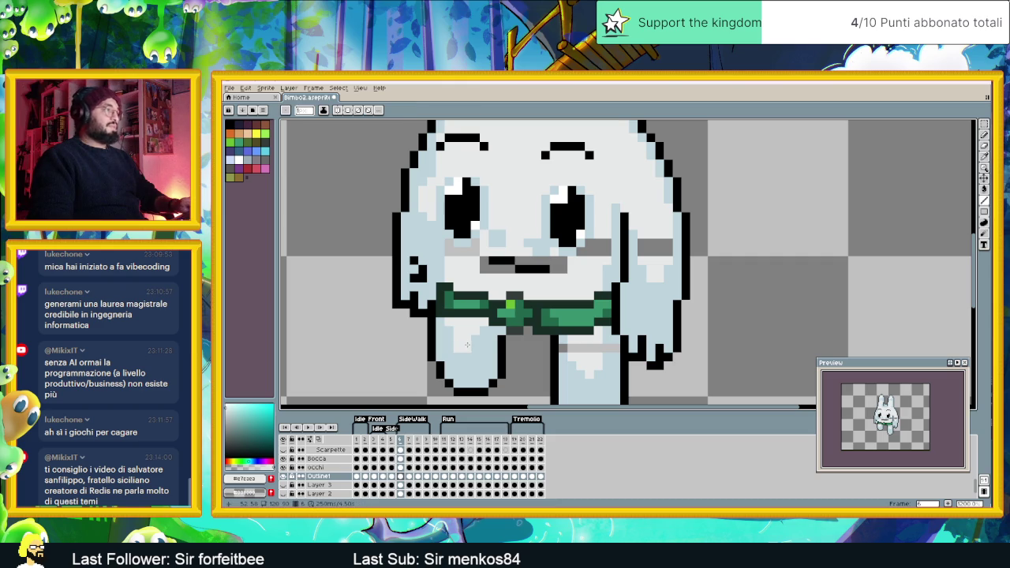
alt+click(563, 345)
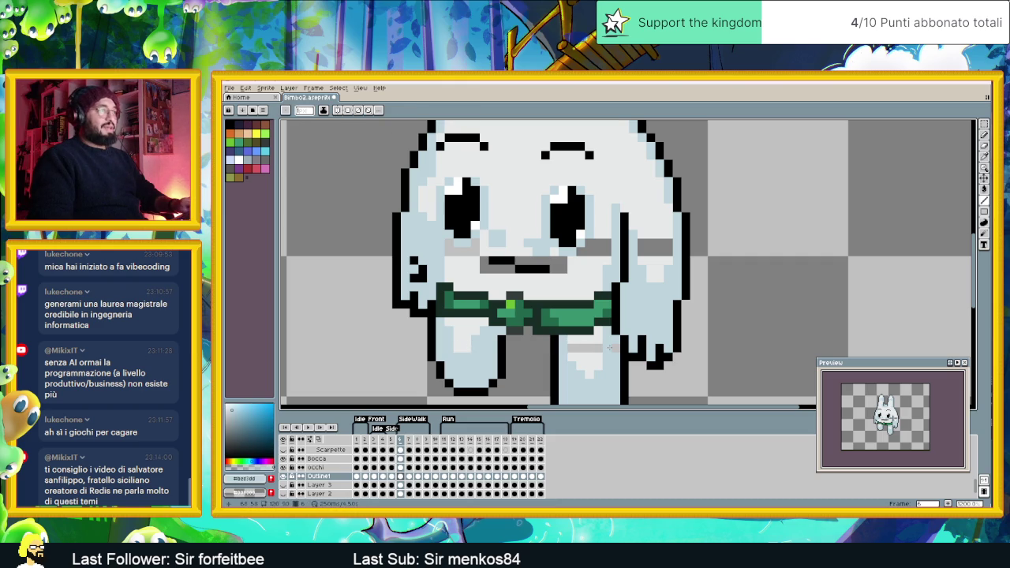
alt+click(584, 347)
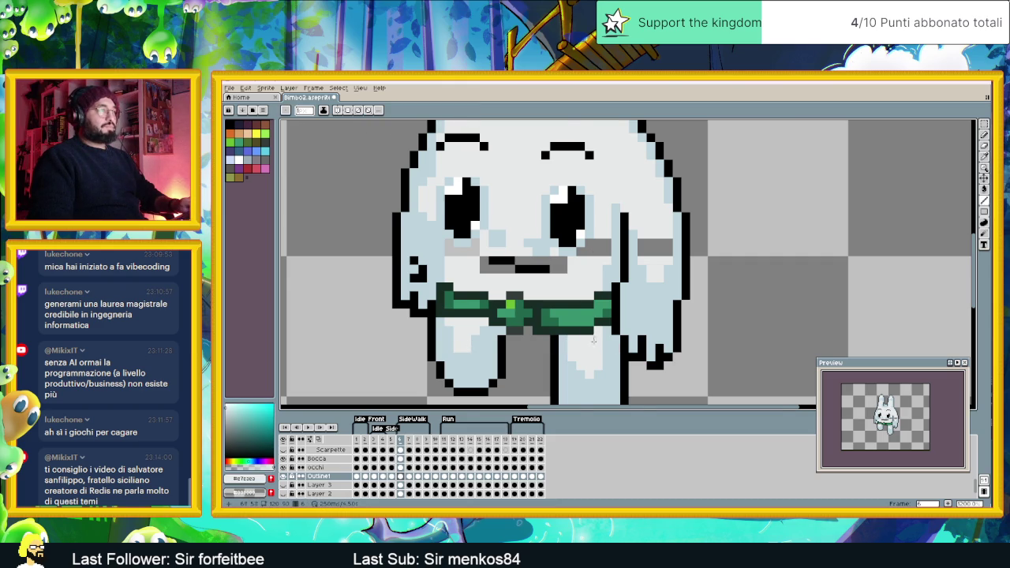
drag(597, 348, 618, 373)
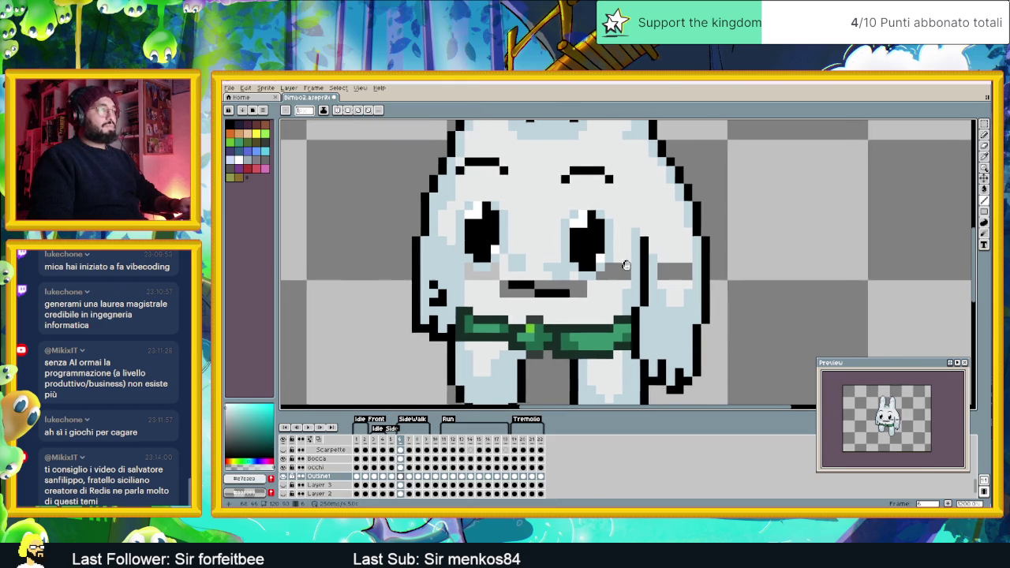
Bucket-fill the grey patches under both eyes and around the mouth with light face colour
click(983, 190)
click(621, 273)
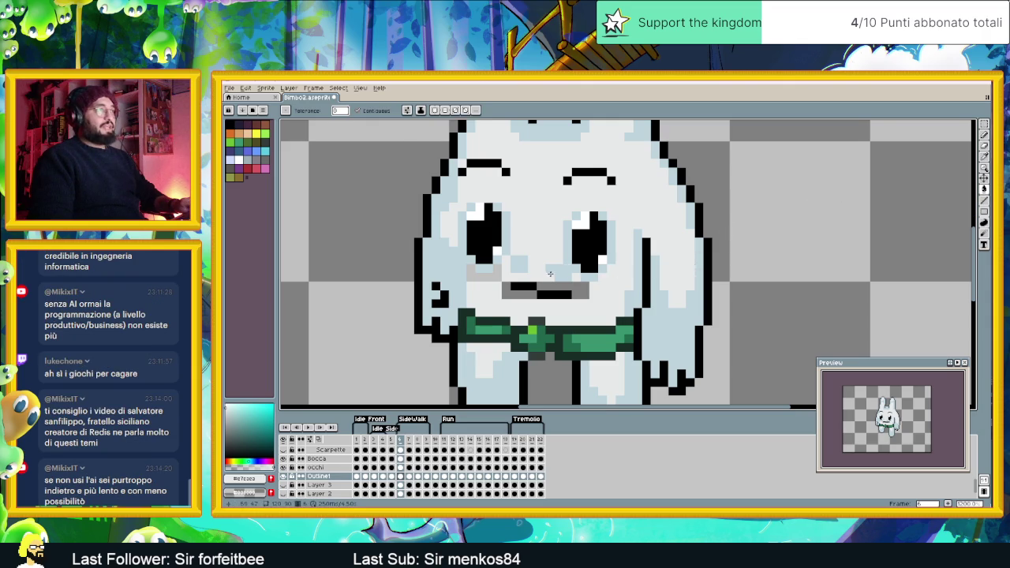
click(569, 288)
click(486, 274)
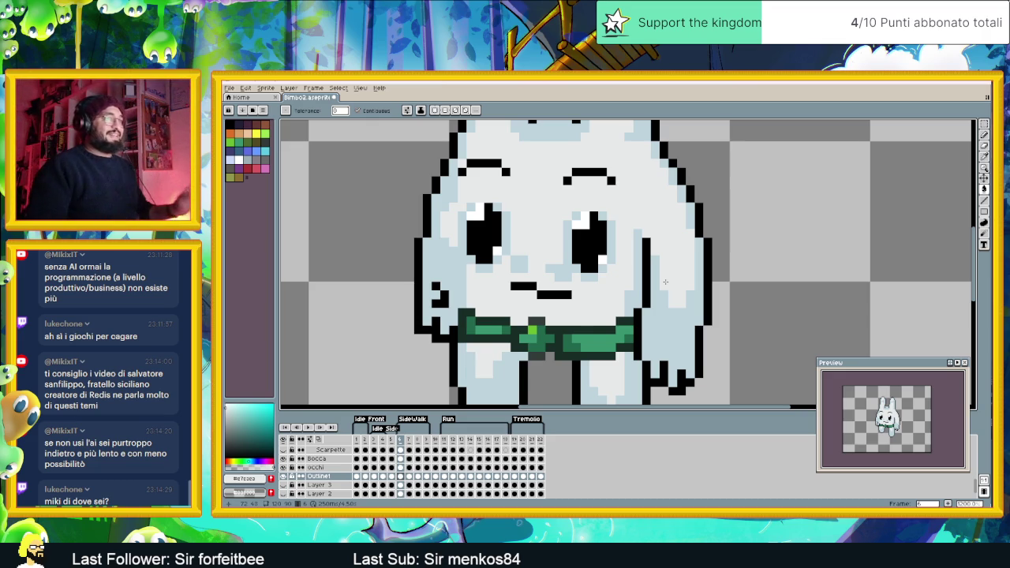
scroll(608, 280, down, 3)
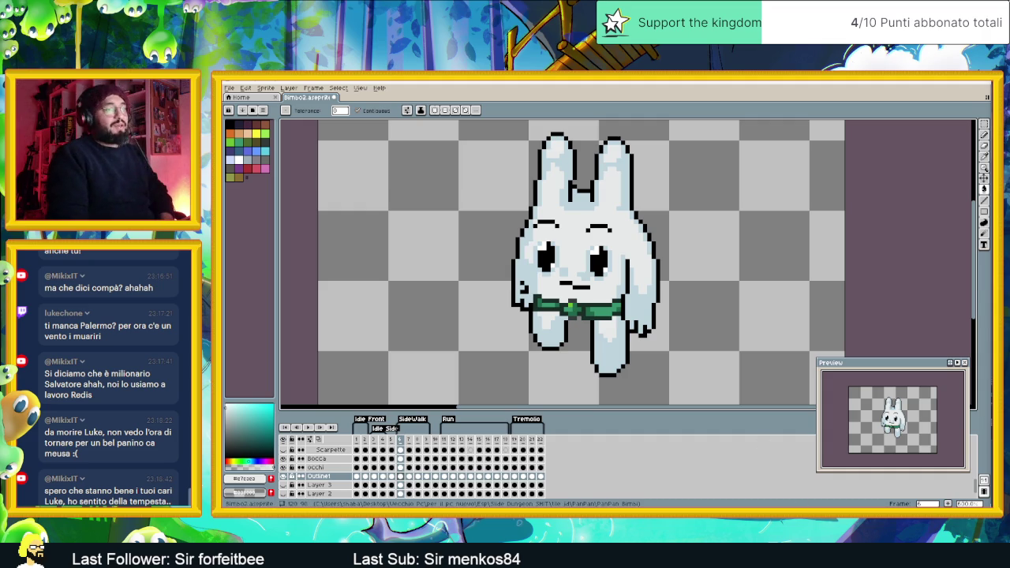
Switch from Aseprite over to the web browser with Alt+Tab
key(alt+Tab)
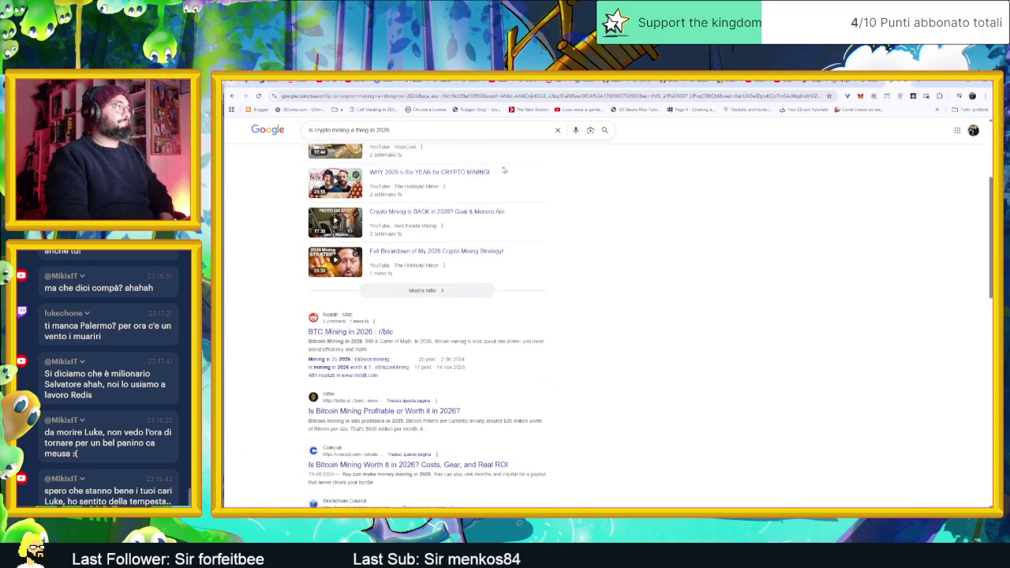
Search Google for 'vallanga' and scroll through the results
scroll(543, 169, up, 3)
triple_click(359, 136)
text(v)
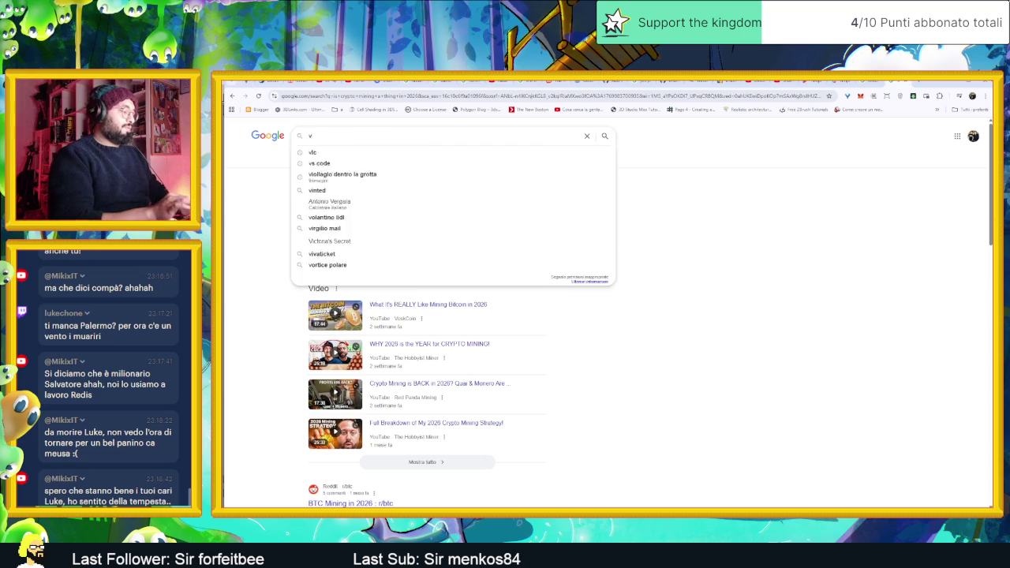
text(allanga)
key(Return)
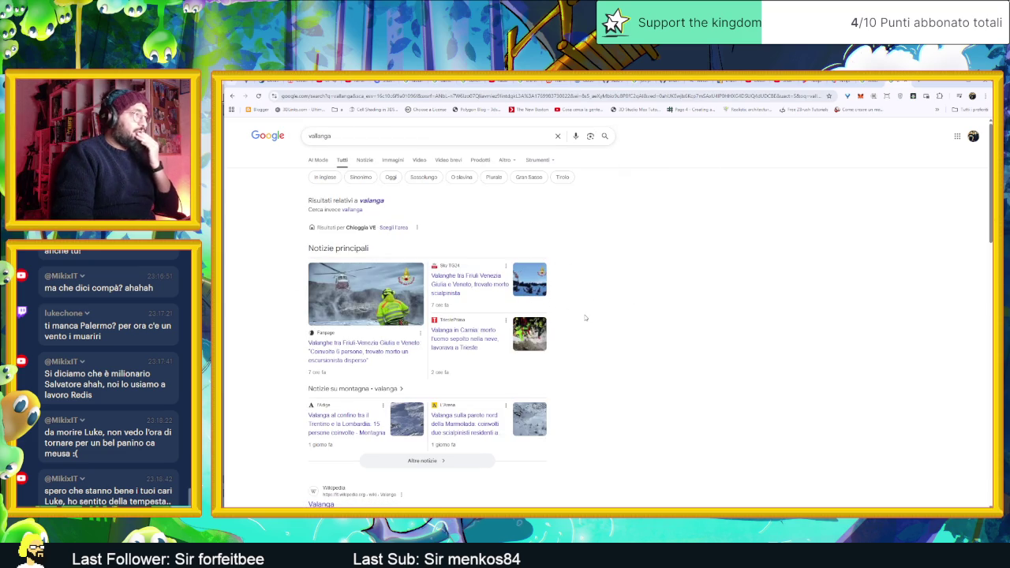
scroll(626, 335, down, 1)
scroll(626, 335, up, 1)
scroll(626, 335, down, 2)
scroll(626, 335, down, 2)
scroll(627, 336, up, 4)
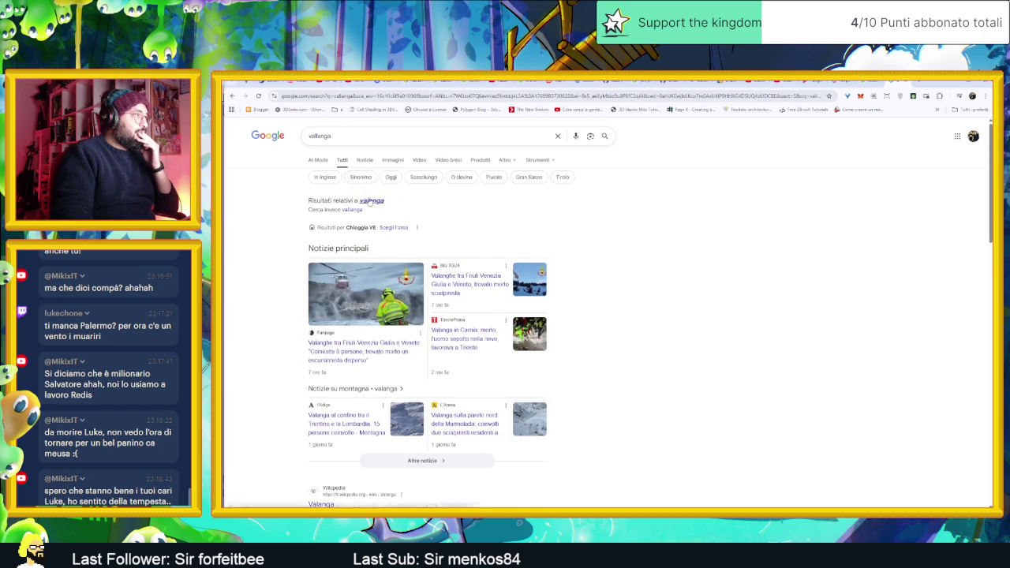
scroll(369, 203, down, 1)
Extend the query with 'in sicilia', search, and scroll through the results
click(339, 135)
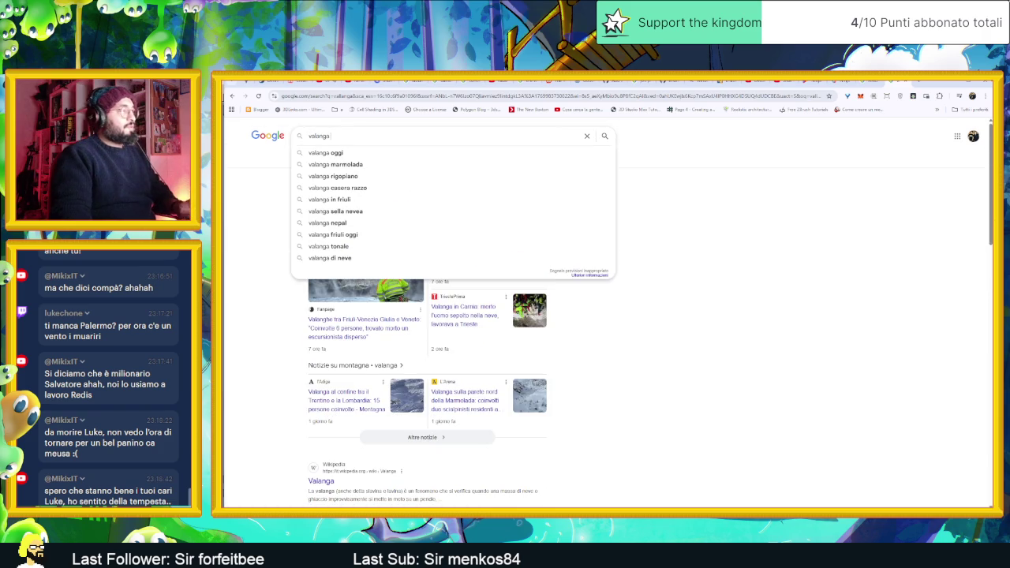
text(in sic)
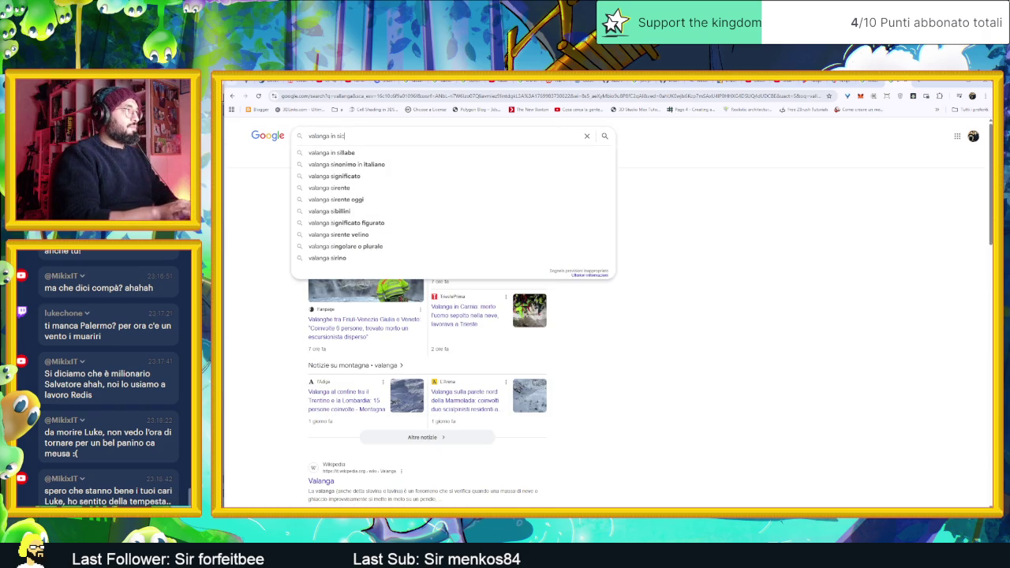
text(ilia)
key(Return)
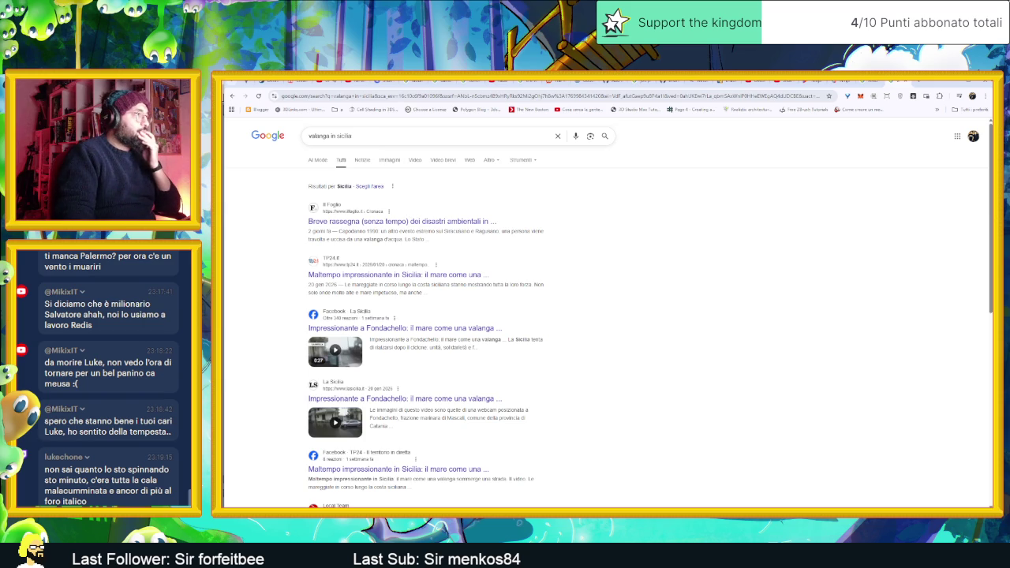
scroll(513, 277, down, 2)
scroll(528, 284, down, 1)
scroll(544, 294, down, 1)
scroll(565, 307, down, 1)
scroll(565, 306, down, 2)
scroll(565, 306, down, 1)
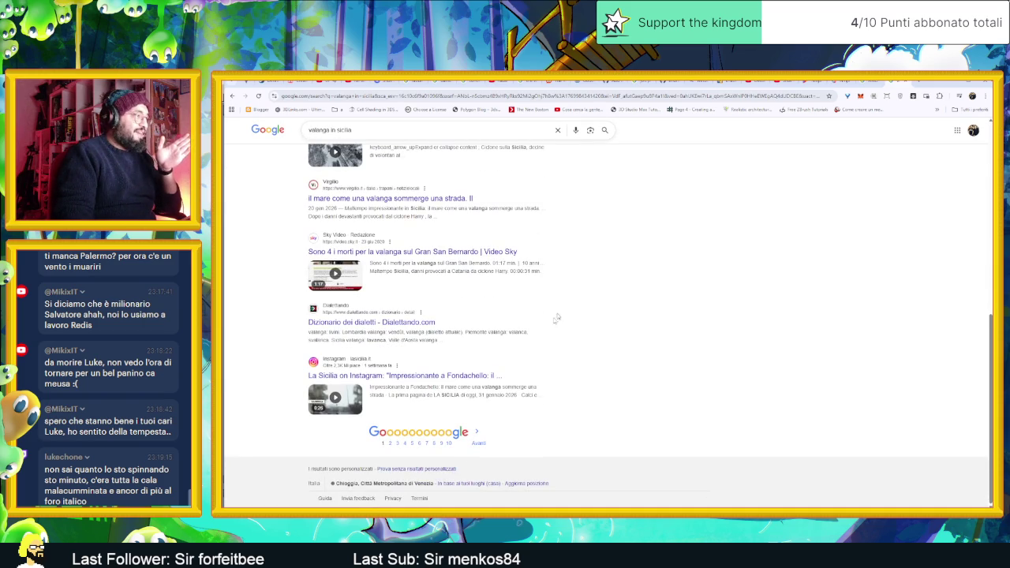
scroll(458, 284, up, 5)
scroll(458, 284, up, 2)
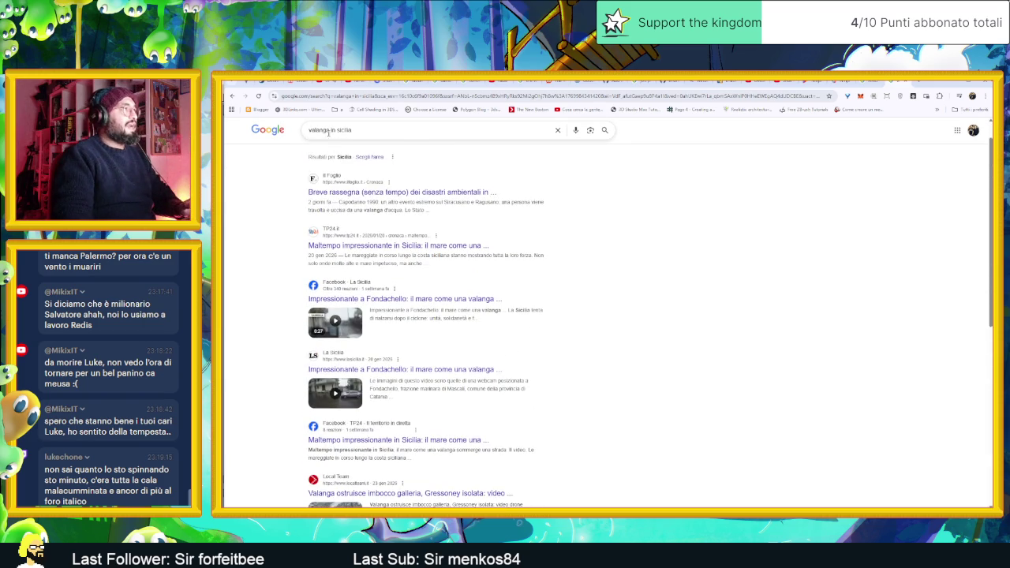
Replace the query with 'frana' and run the search
double_click(319, 129)
key(ctrl+a)
key(BackSpace)
text(frana)
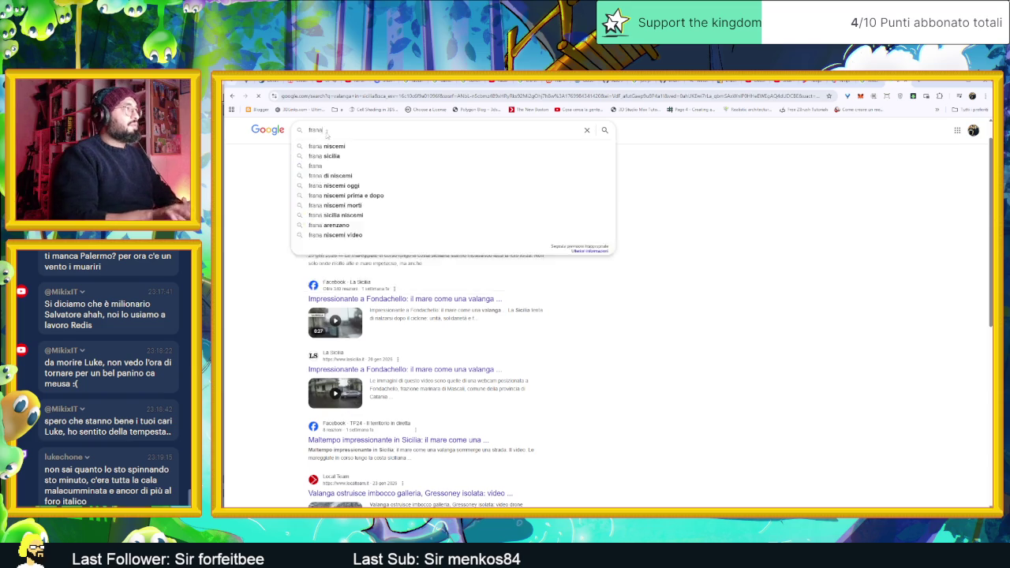
key(Return)
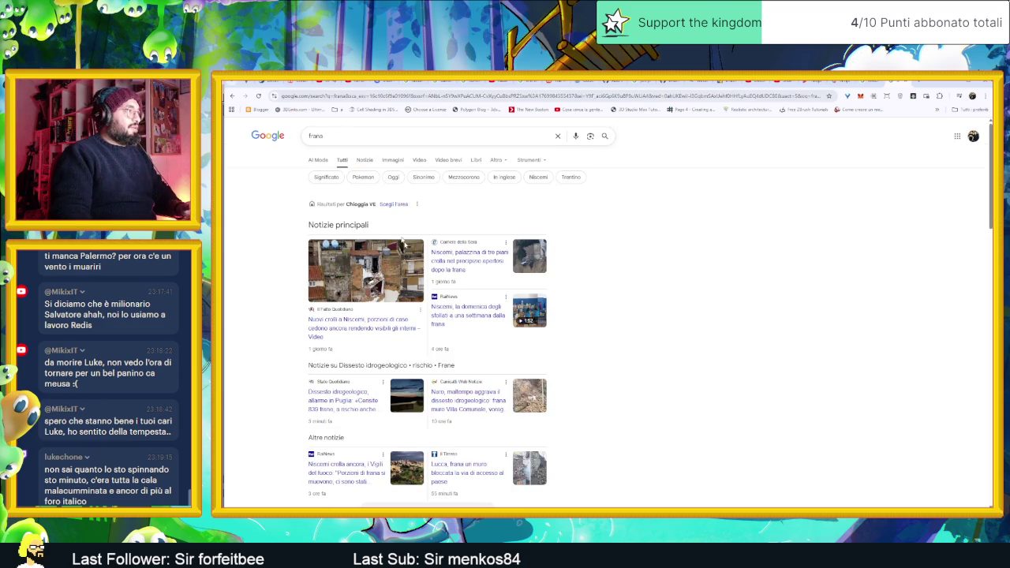
Open the Il Fatto Quotidiano Niscemi article, accept cookies, and drag 'Caltanissetta' into a new search
click(370, 326)
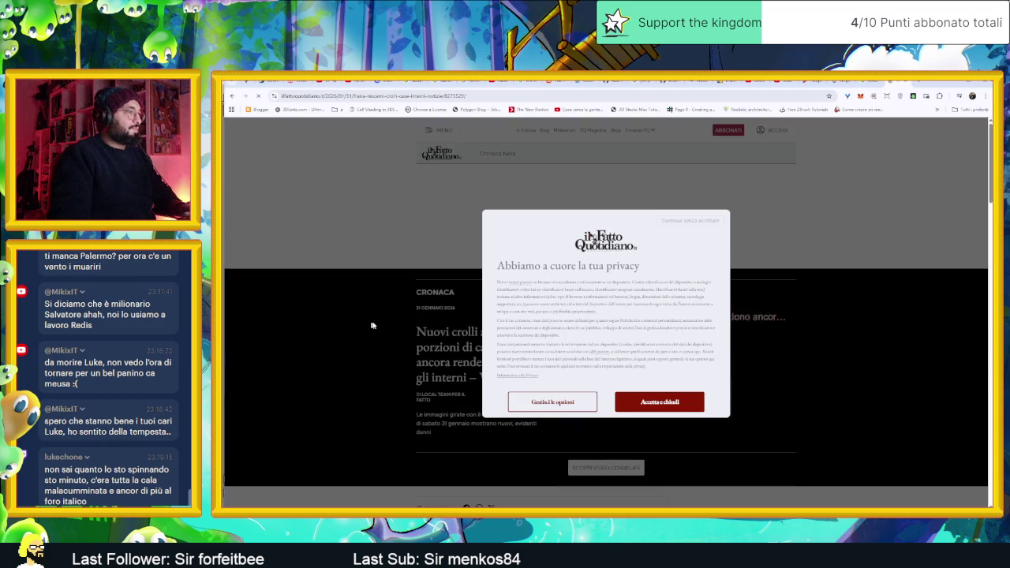
click(655, 407)
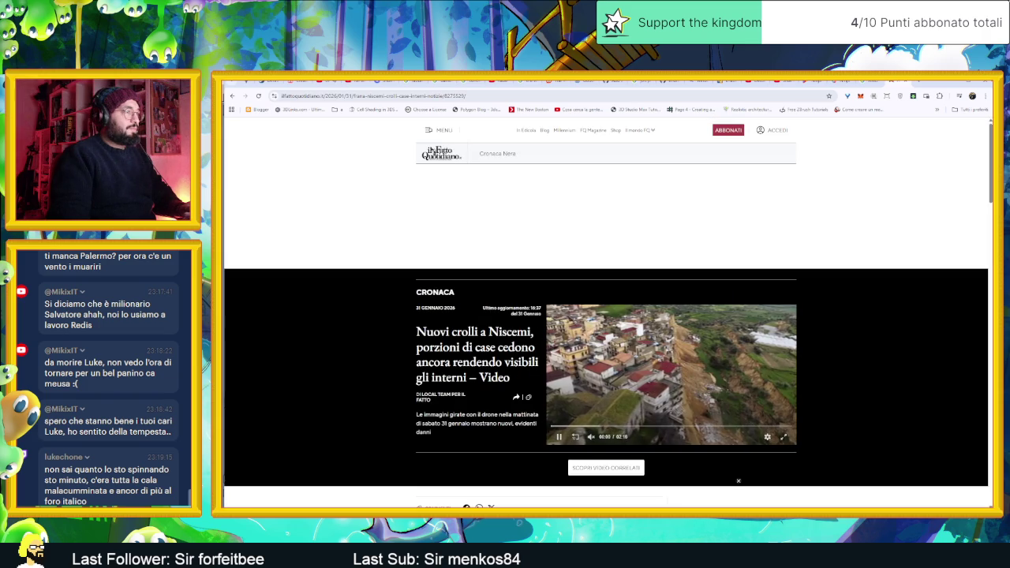
scroll(484, 388, down, 2)
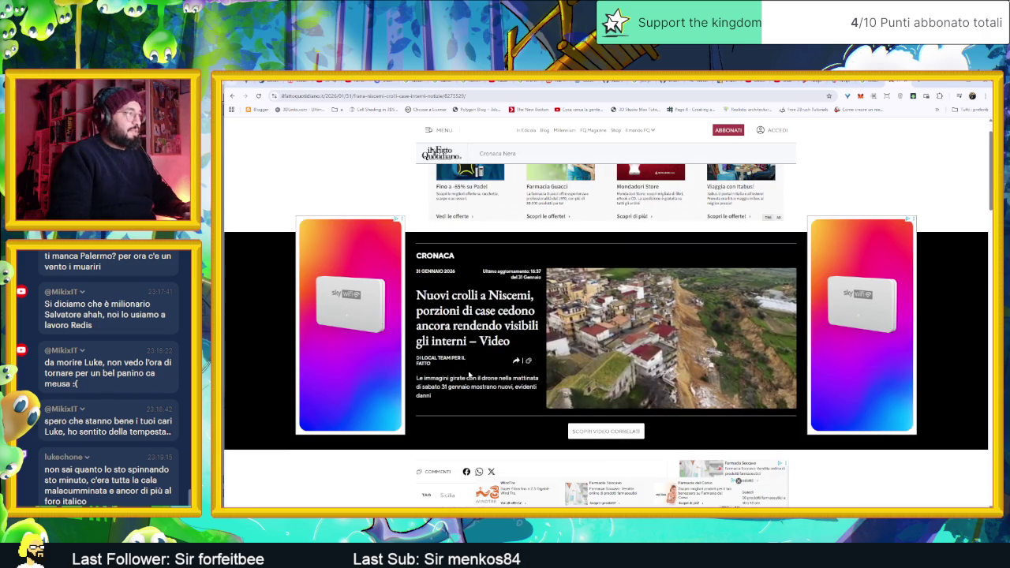
scroll(537, 389, down, 5)
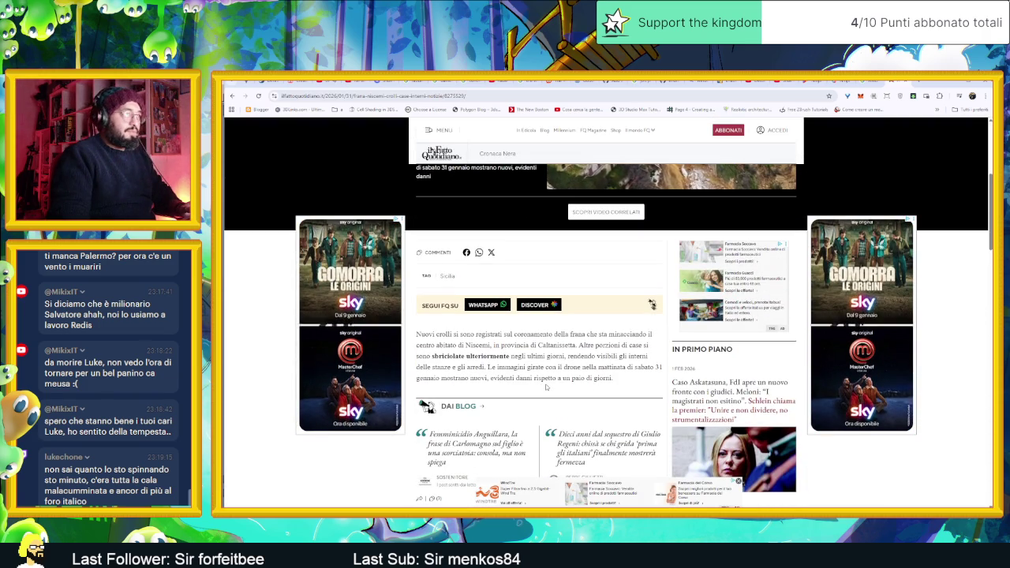
double_click(557, 344)
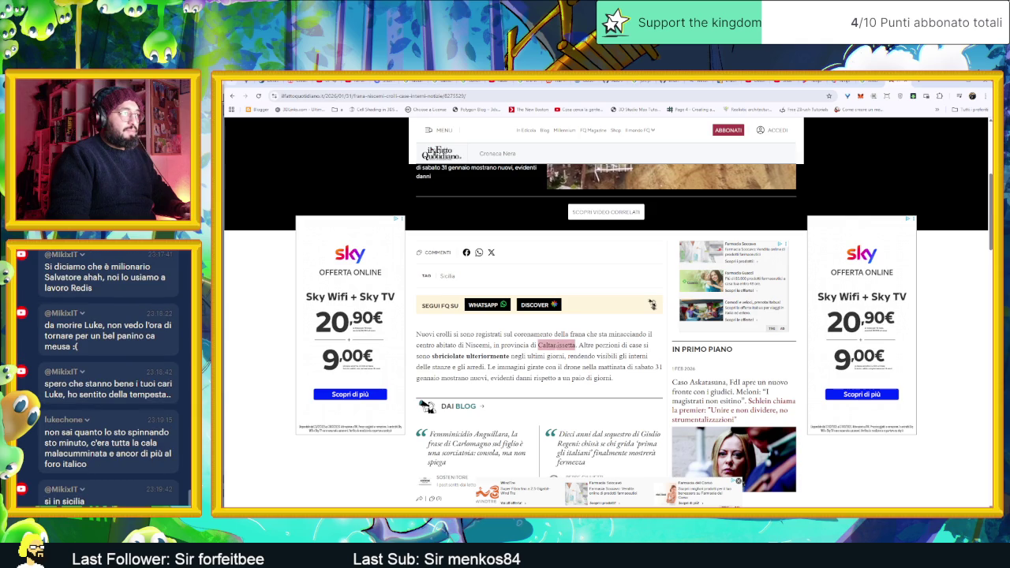
mouse_move(557, 344)
mouse_down()
mouse_move(667, 282)
mouse_move(914, 86)
mouse_up()
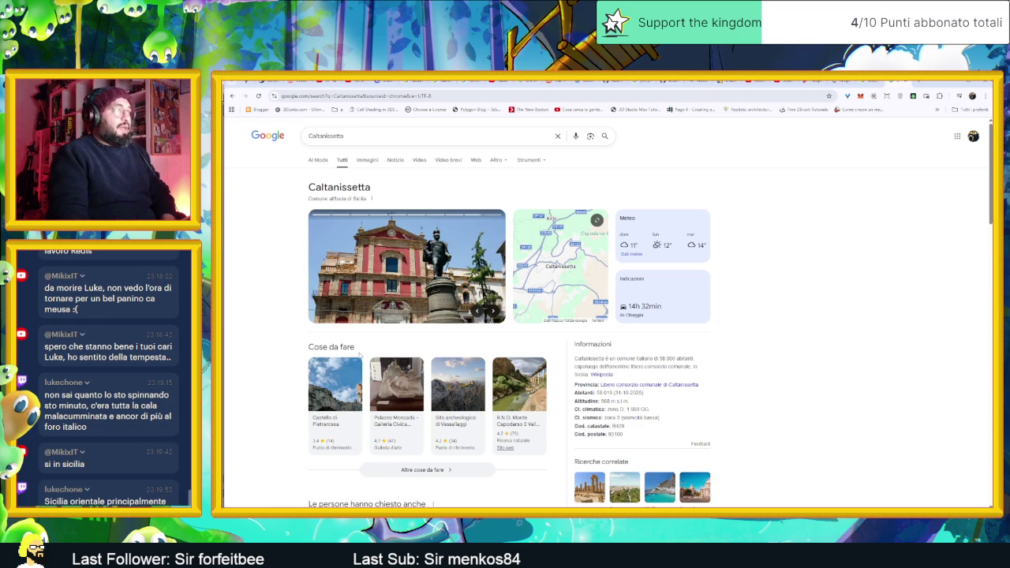
Page through the Caltanissetta photo carousel from the cathedral to the Gibil Gabib site
click(491, 312)
click(491, 312)
click(491, 312)
click(491, 312)
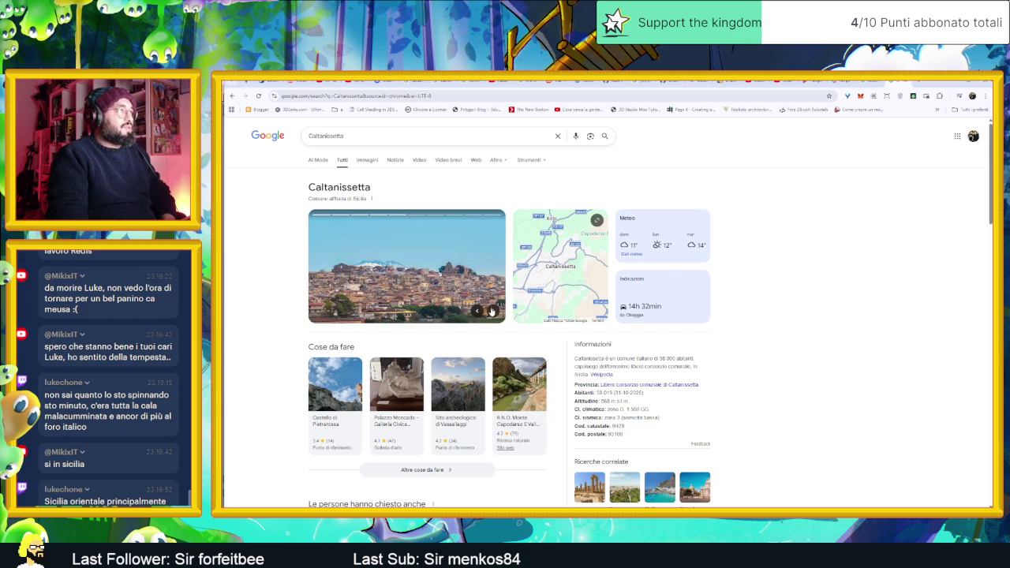
click(491, 312)
click(491, 312)
click(491, 312)
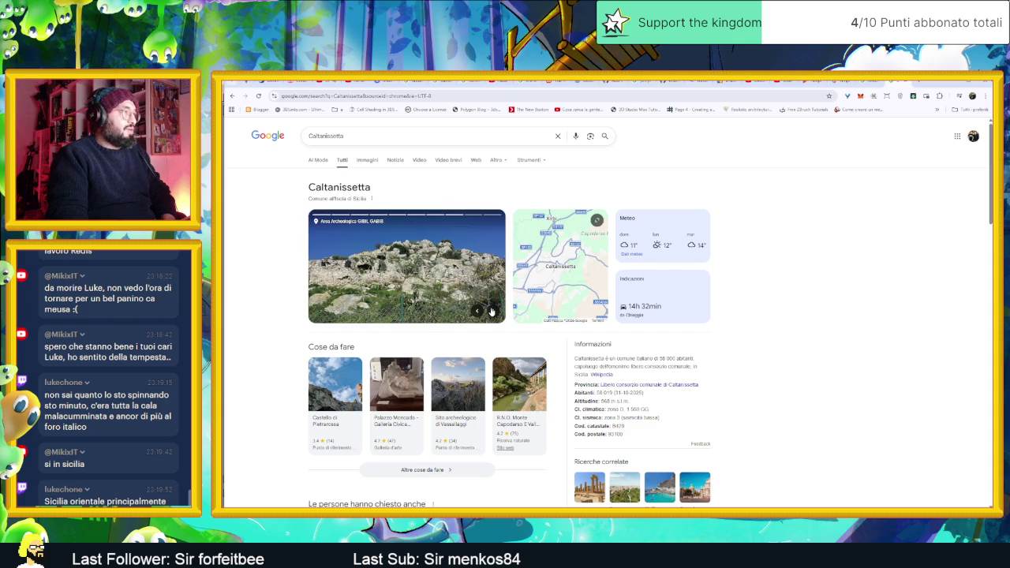
click(491, 311)
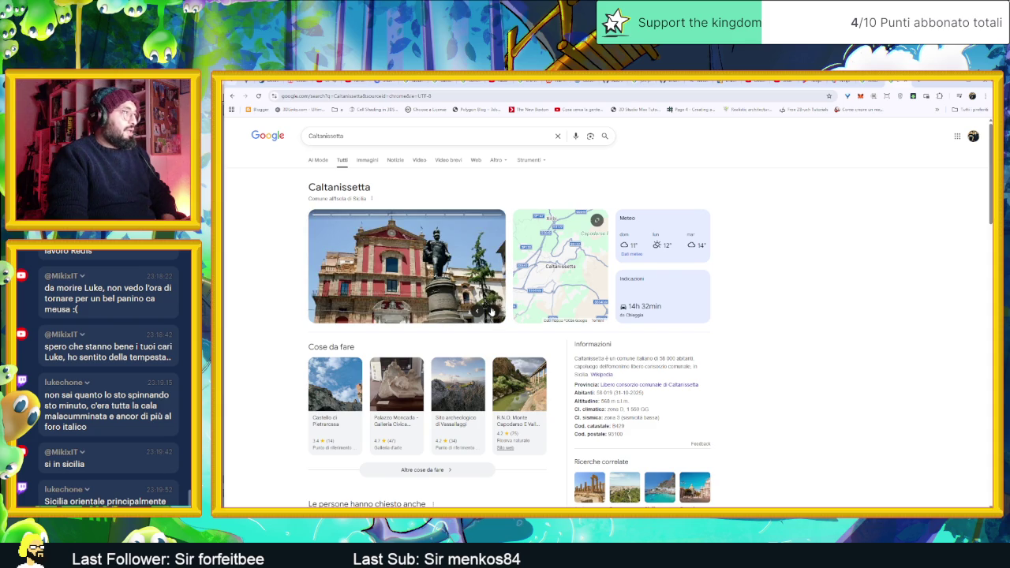
click(490, 312)
click(491, 311)
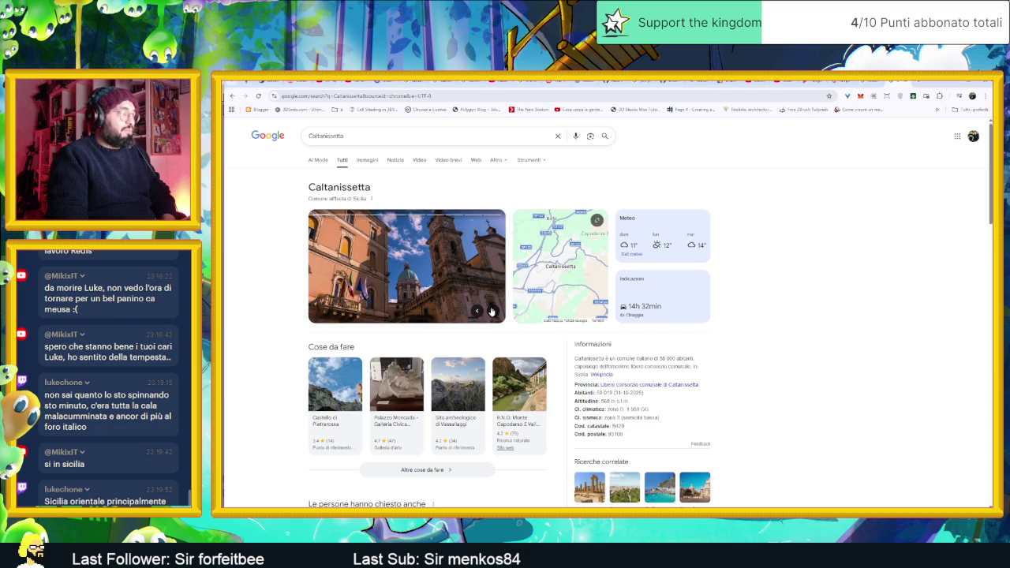
click(490, 312)
click(490, 312)
click(491, 312)
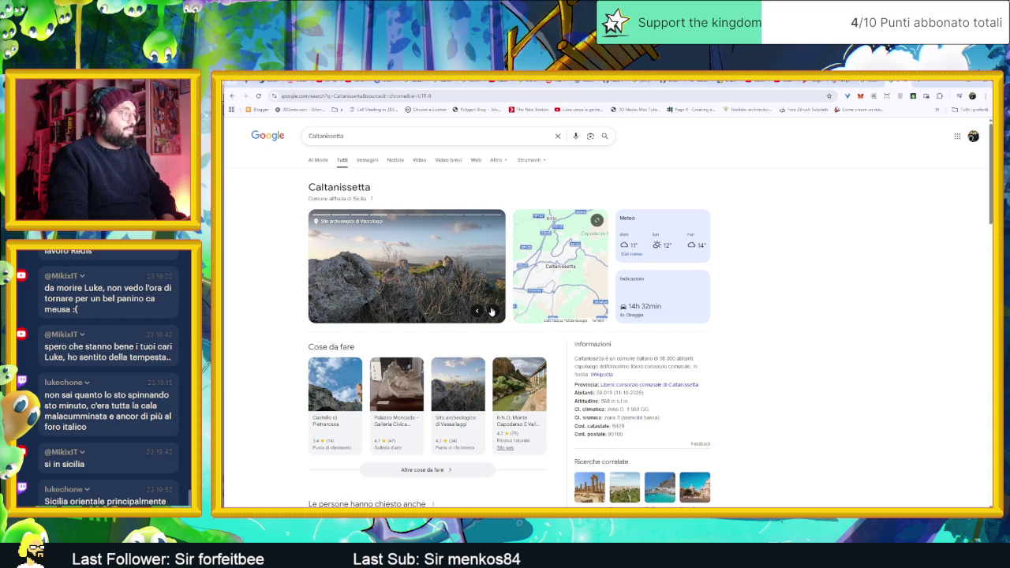
click(491, 311)
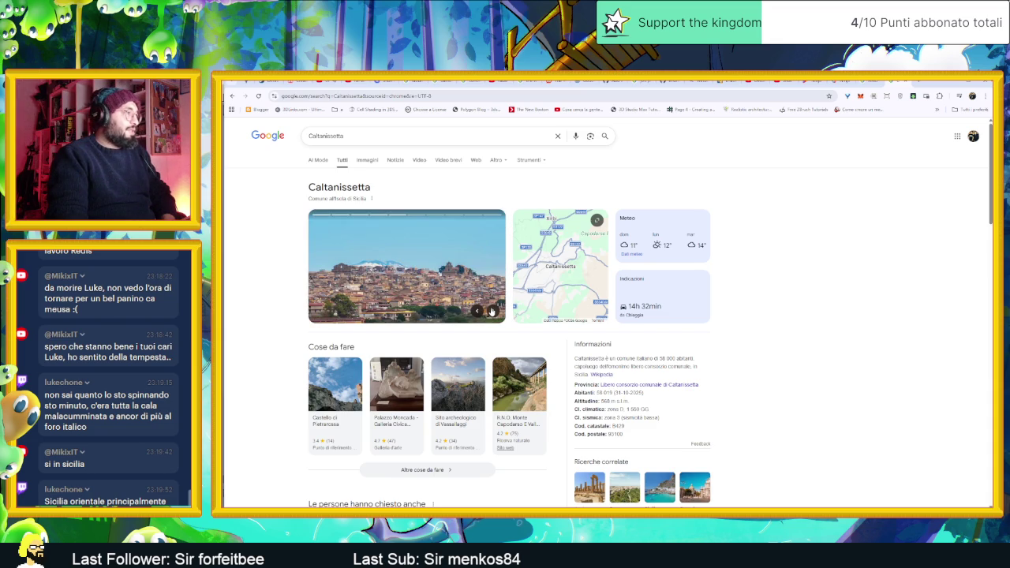
click(491, 311)
click(491, 312)
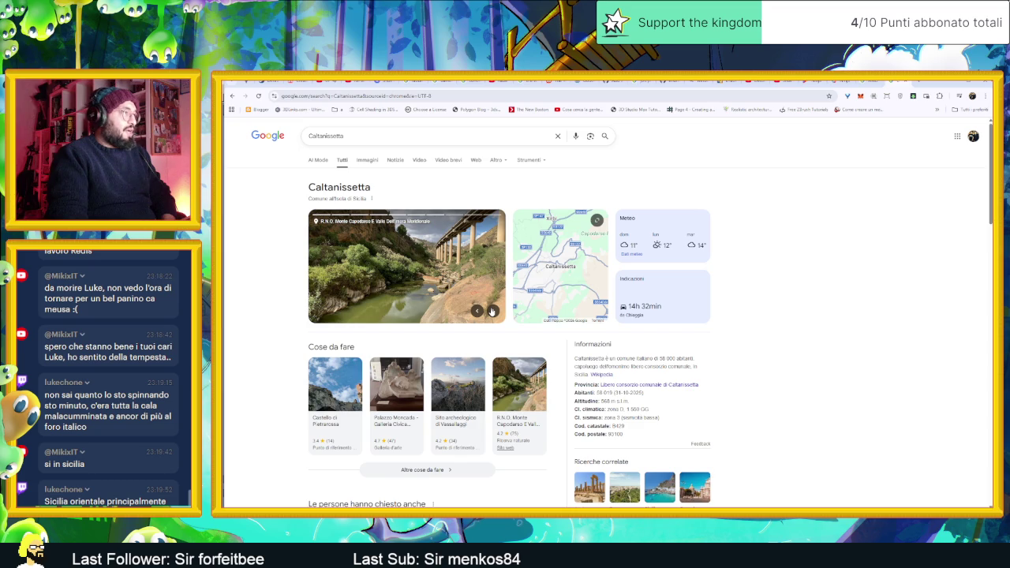
click(491, 312)
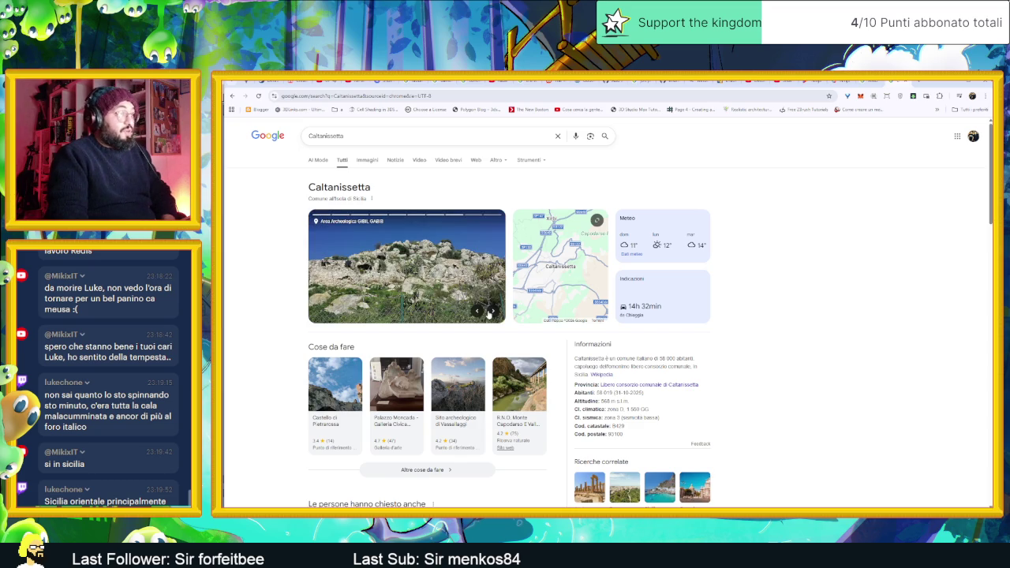
Continue the carousel past Castello di Pietrarossa and Palazzo Moncada to the town panorama
scroll(503, 459, down, 3)
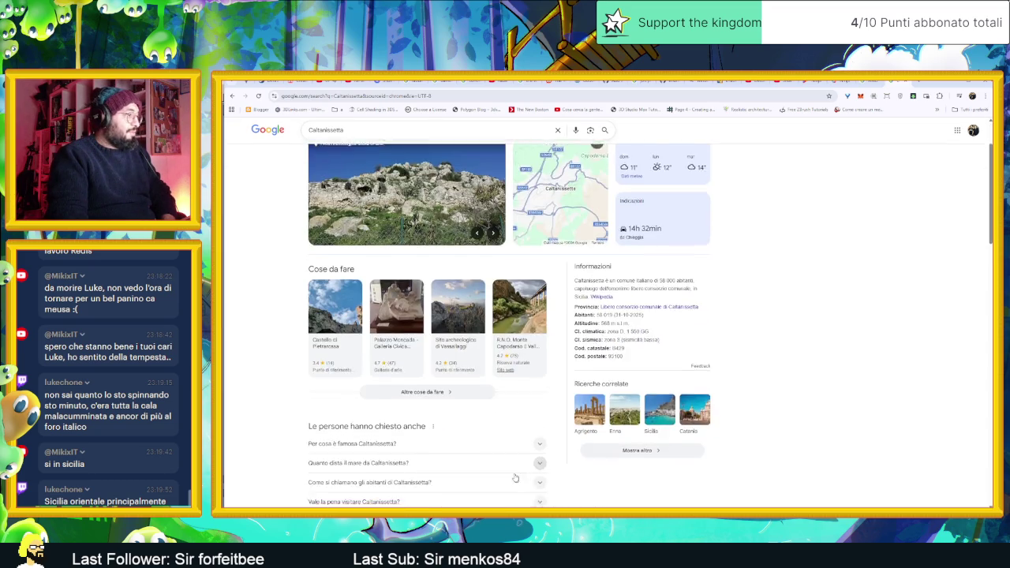
scroll(503, 459, down, 2)
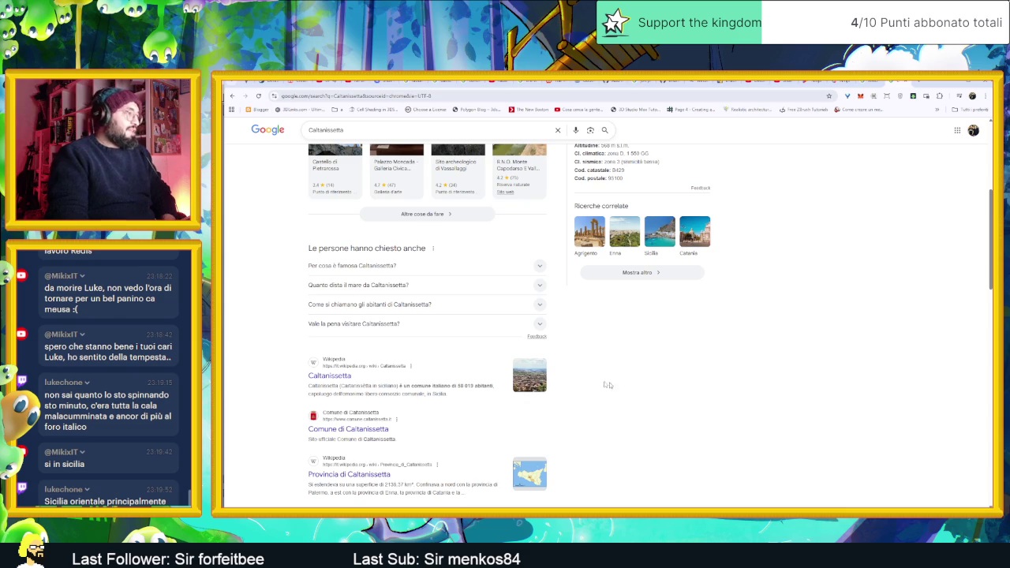
scroll(644, 381, up, 3)
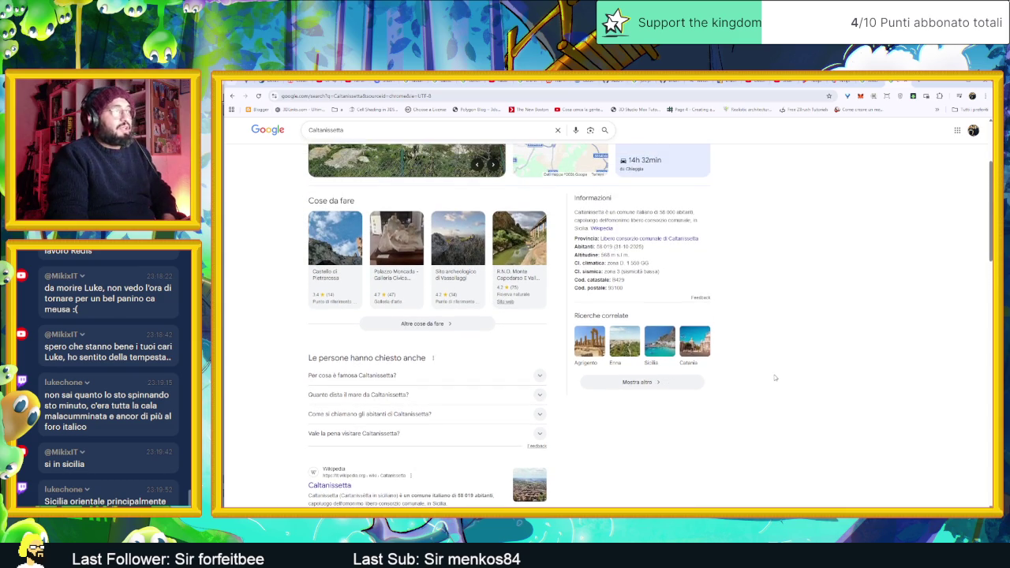
scroll(776, 378, up, 3)
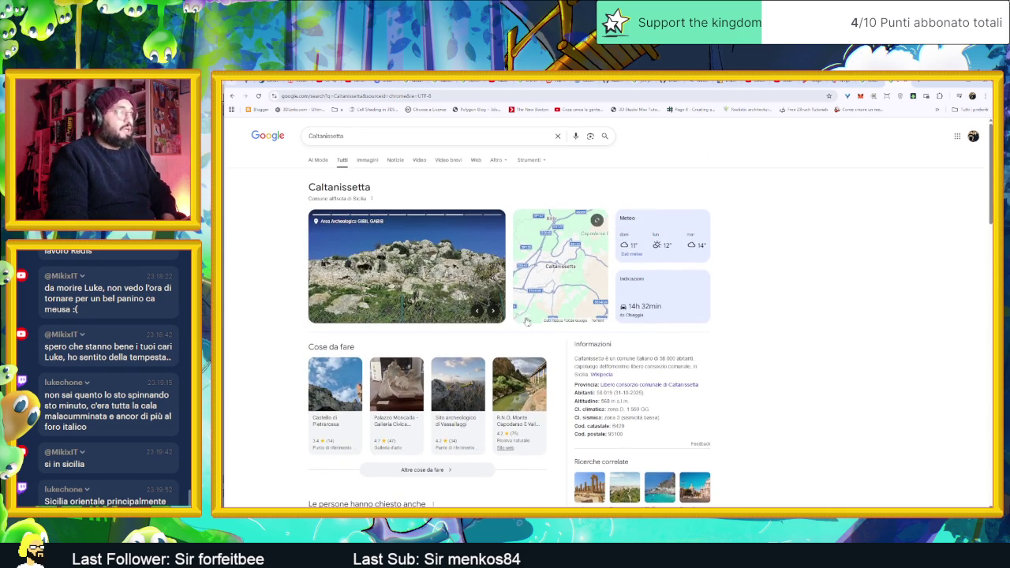
click(490, 311)
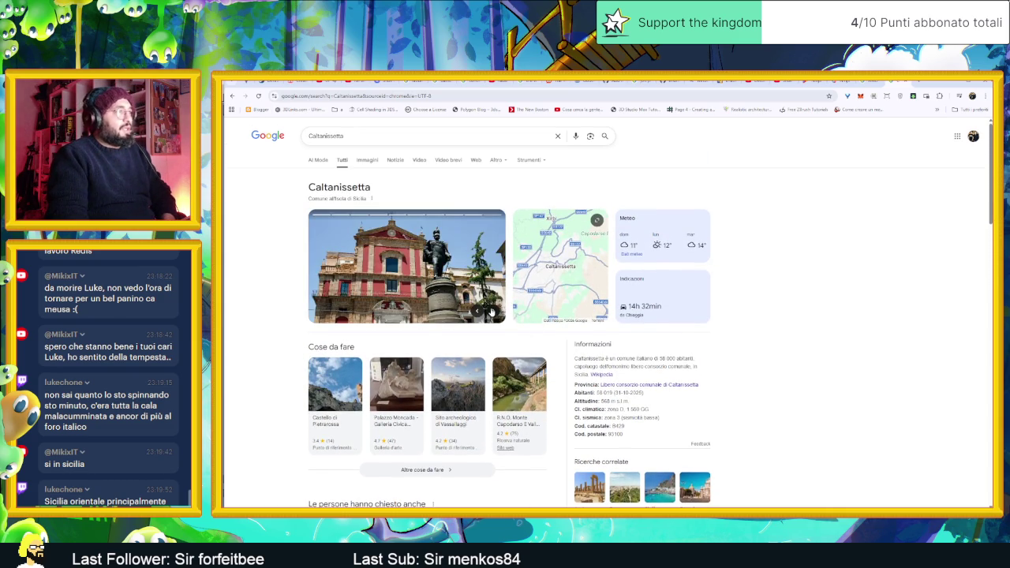
click(490, 311)
click(491, 311)
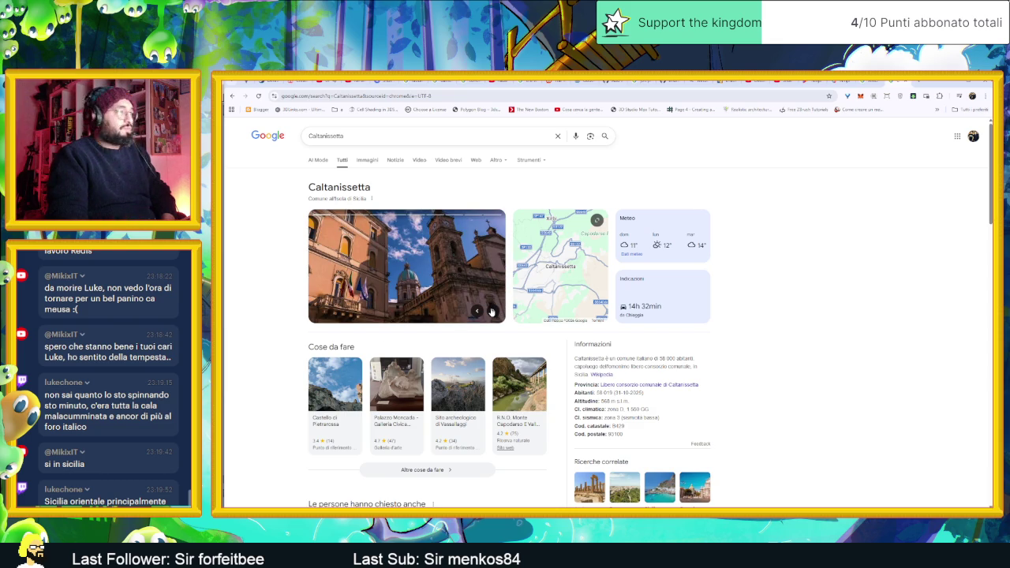
click(491, 311)
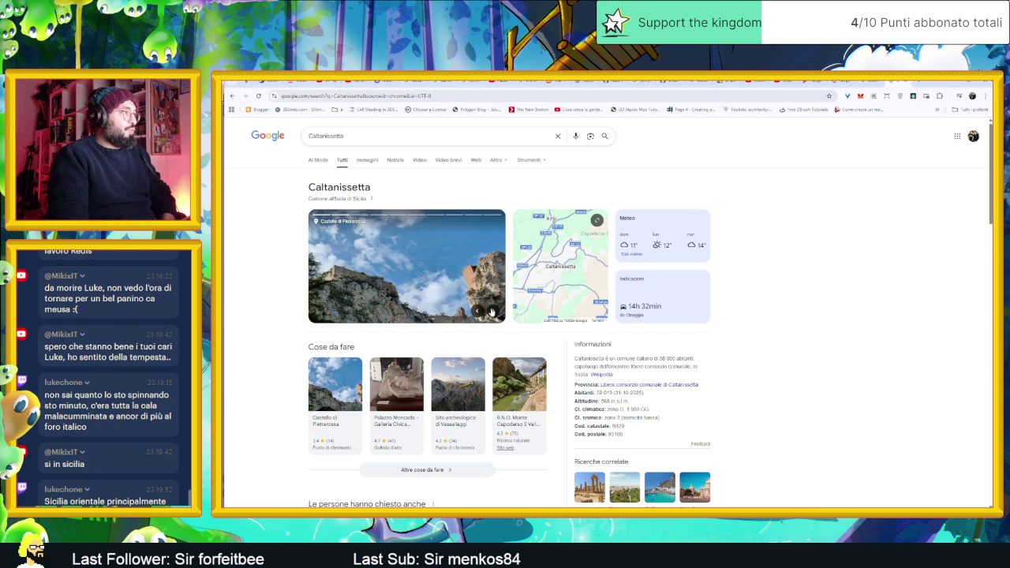
click(491, 311)
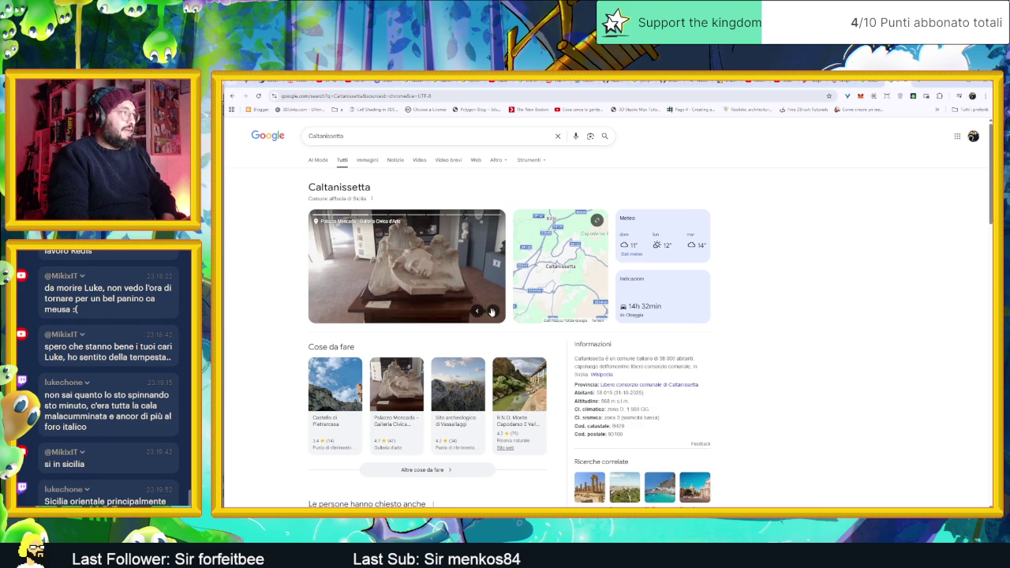
click(491, 311)
click(491, 311)
scroll(469, 318, down, 1)
scroll(306, 300, up, 1)
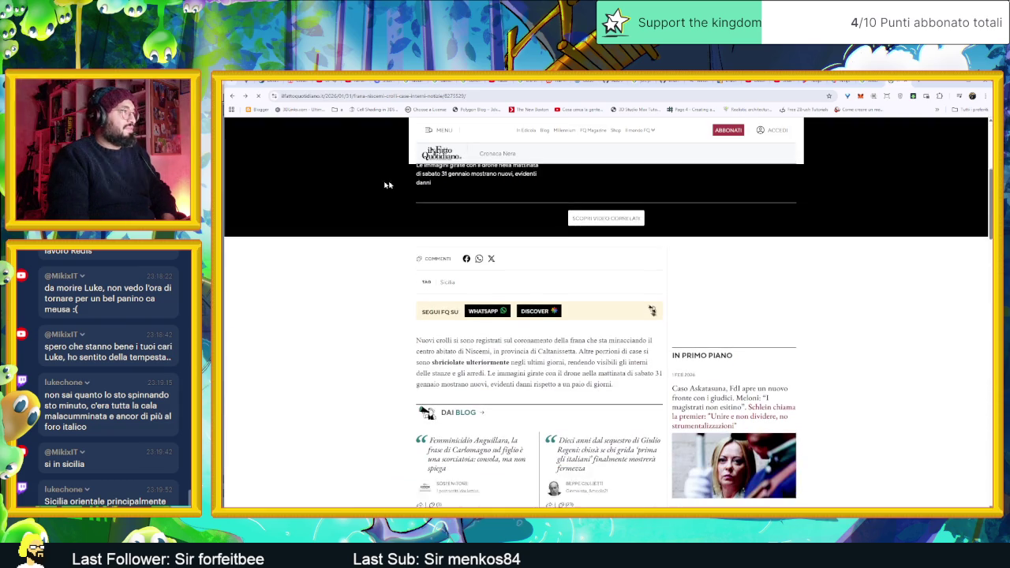
Go back to the 'frana' results and scroll through the news and videos
key(alt+Left)
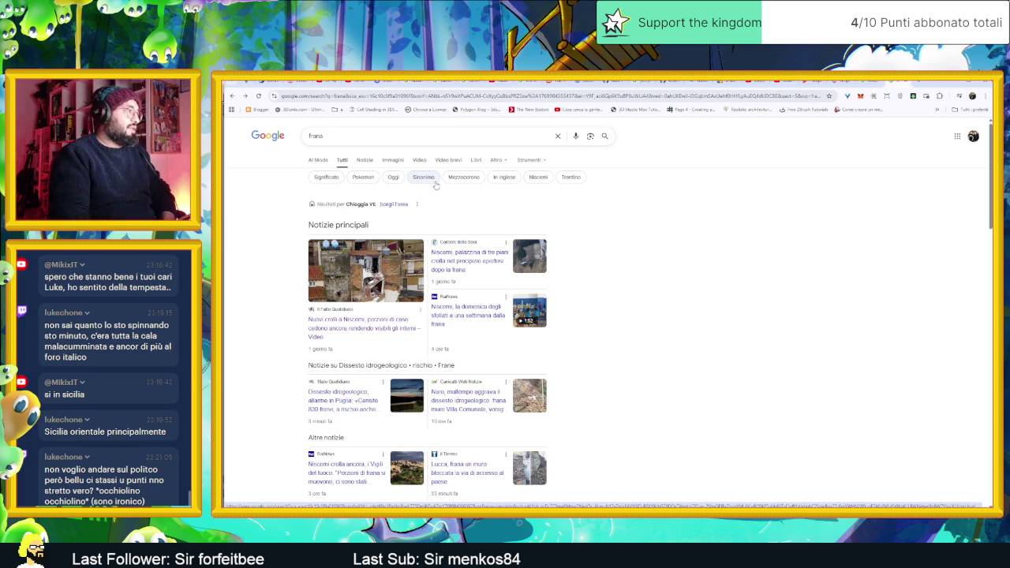
scroll(651, 297, down, 1)
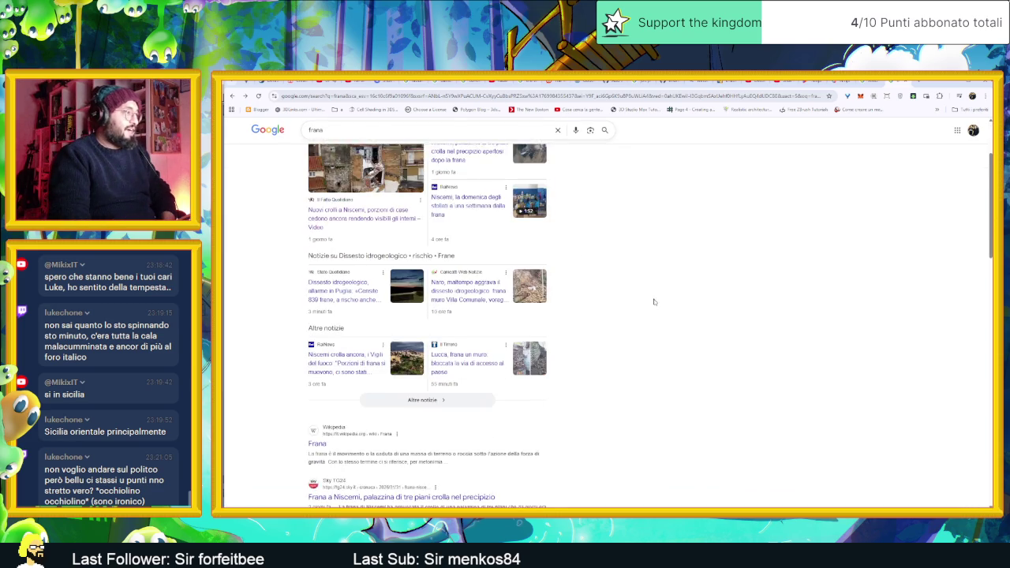
scroll(658, 303, down, 2)
scroll(626, 328, down, 1)
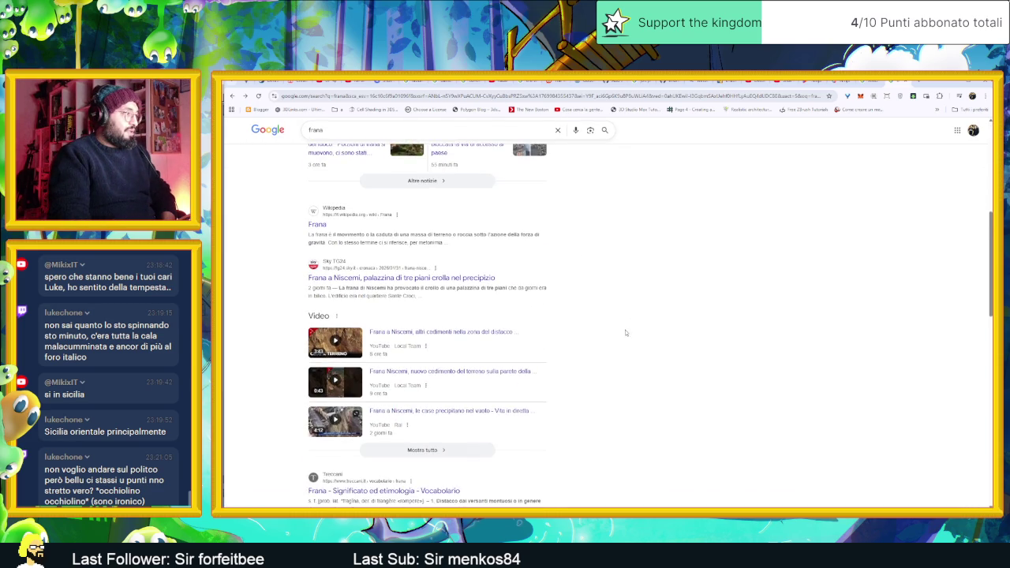
scroll(627, 331, down, 2)
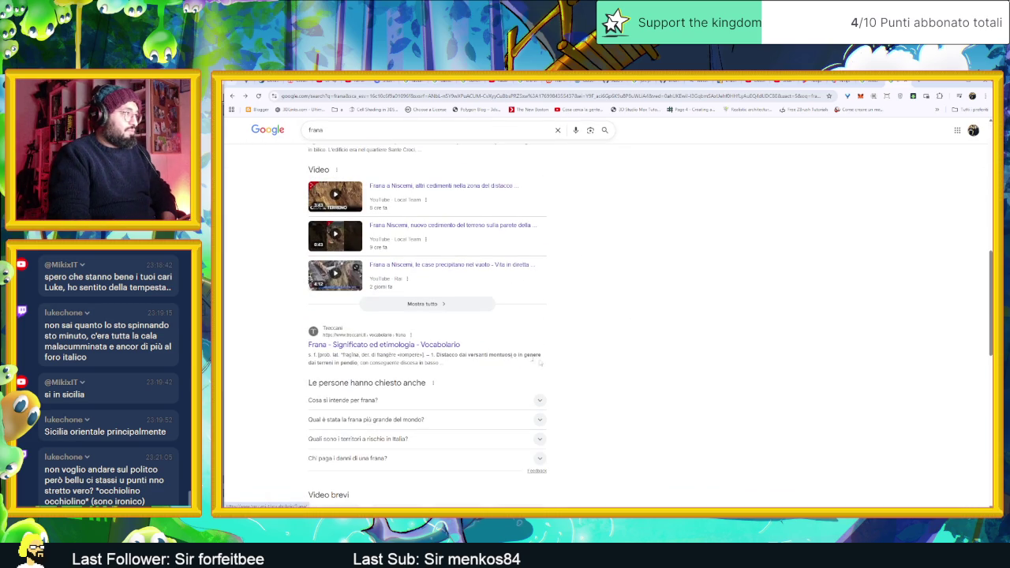
scroll(627, 377, down, 1)
scroll(621, 380, up, 1)
scroll(621, 380, up, 1)
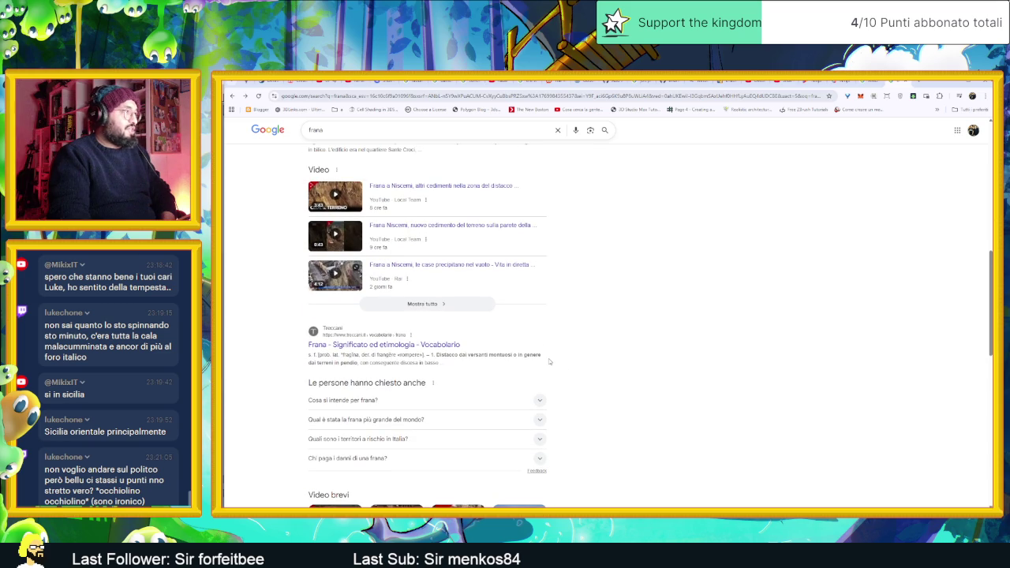
scroll(545, 360, down, 1)
scroll(627, 377, down, 1)
scroll(626, 377, down, 1)
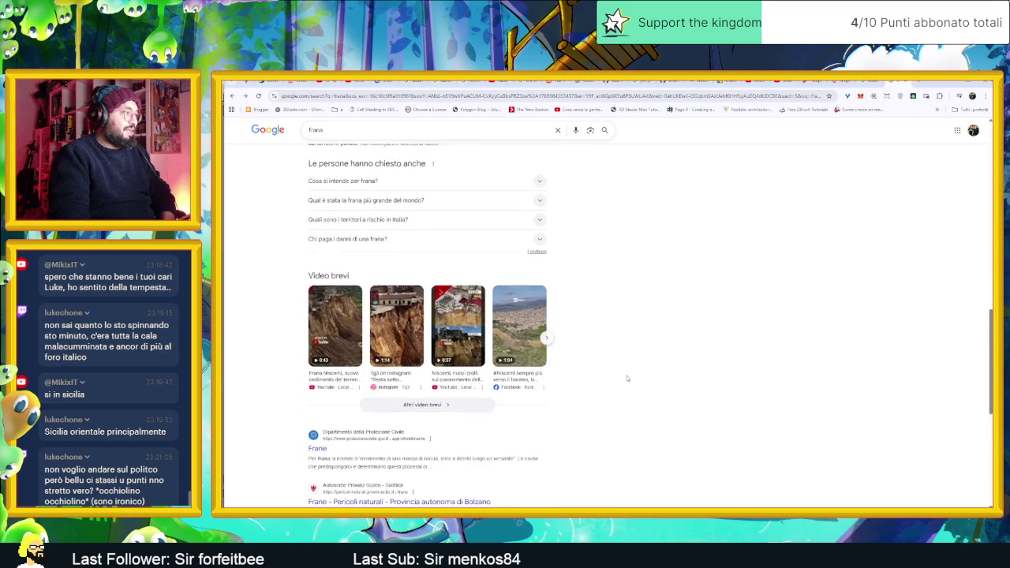
scroll(627, 379, down, 1)
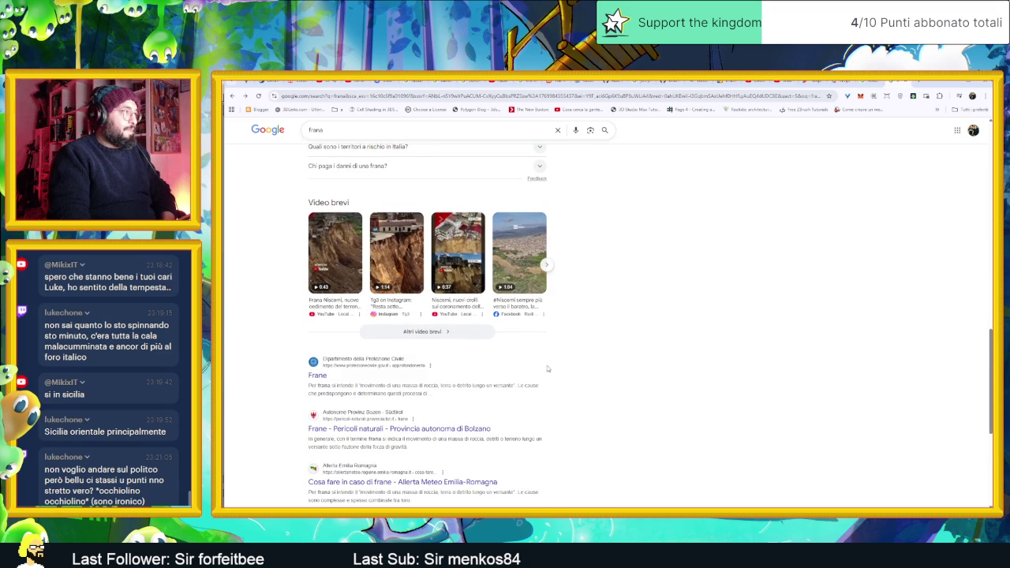
Advance the Video brevi landslide clips twice, then scroll back to the top
click(543, 268)
scroll(620, 296, up, 1)
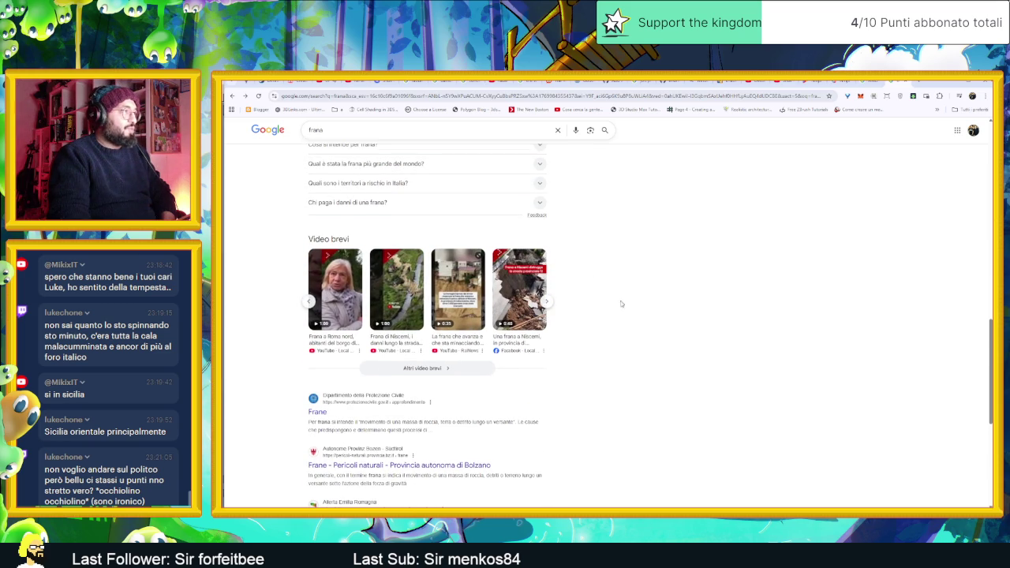
click(546, 305)
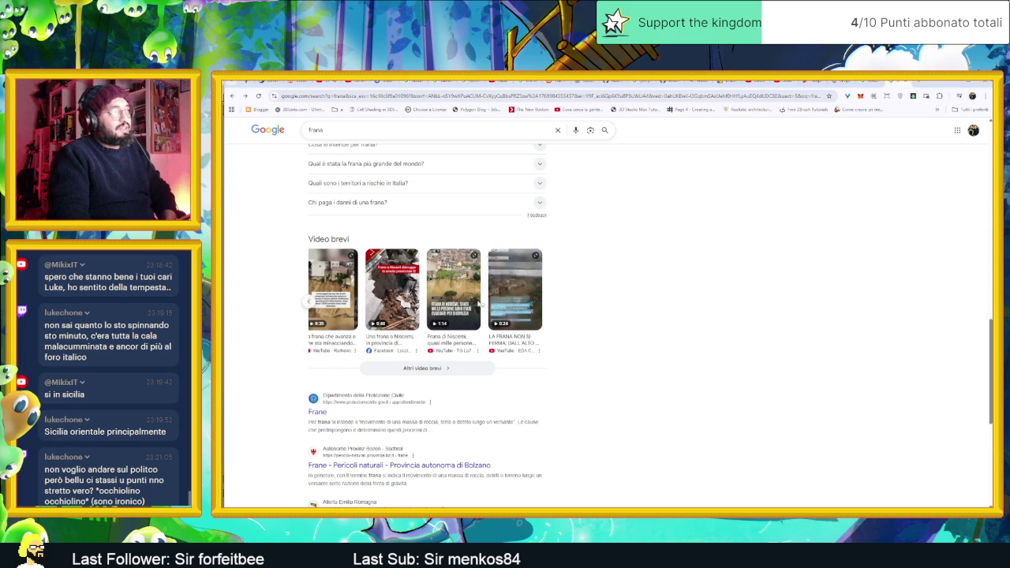
scroll(601, 330, up, 2)
scroll(584, 324, up, 3)
scroll(576, 321, up, 1)
scroll(576, 322, up, 1)
scroll(376, 216, up, 2)
scroll(376, 216, up, 1)
scroll(474, 261, up, 3)
scroll(553, 292, up, 1)
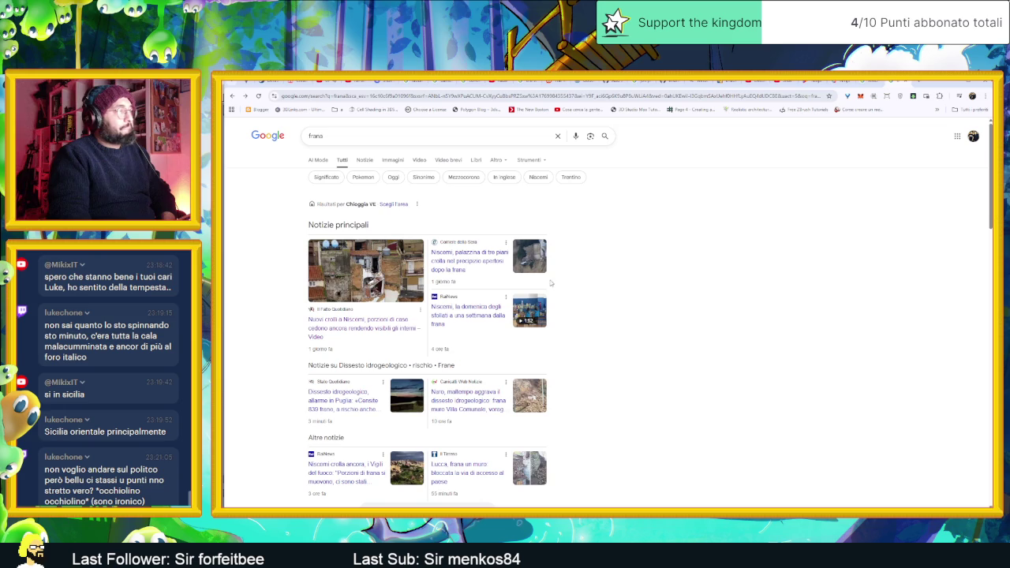
Open the Il Sole 24 Ore Niscemi landslide article from the frana image results and skim it
click(393, 161)
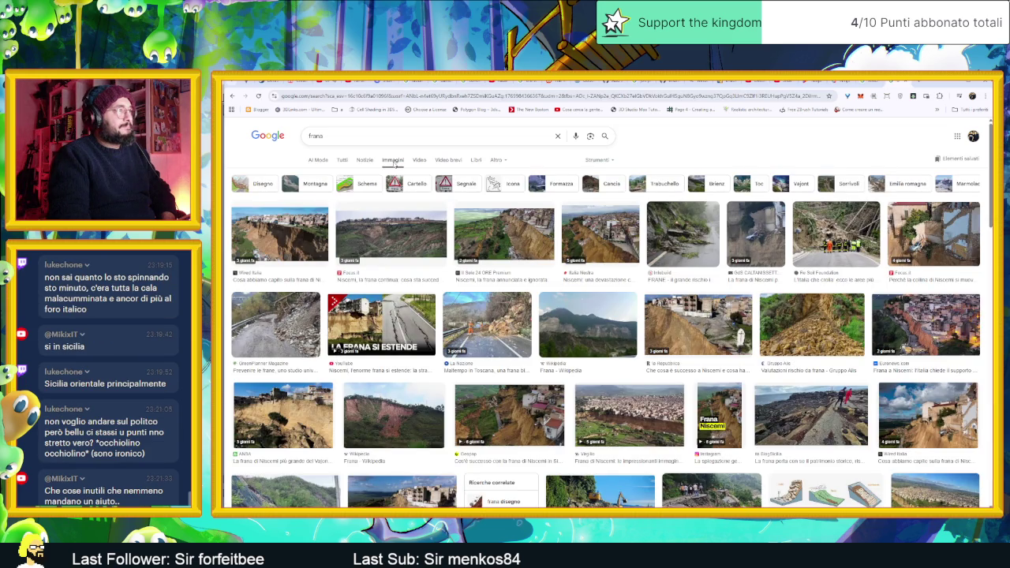
click(505, 230)
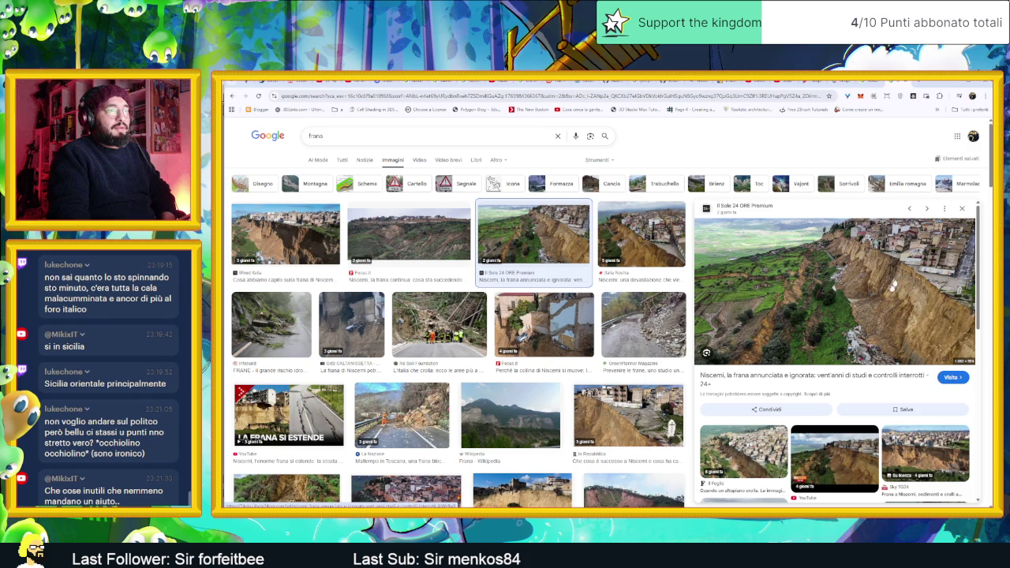
click(868, 339)
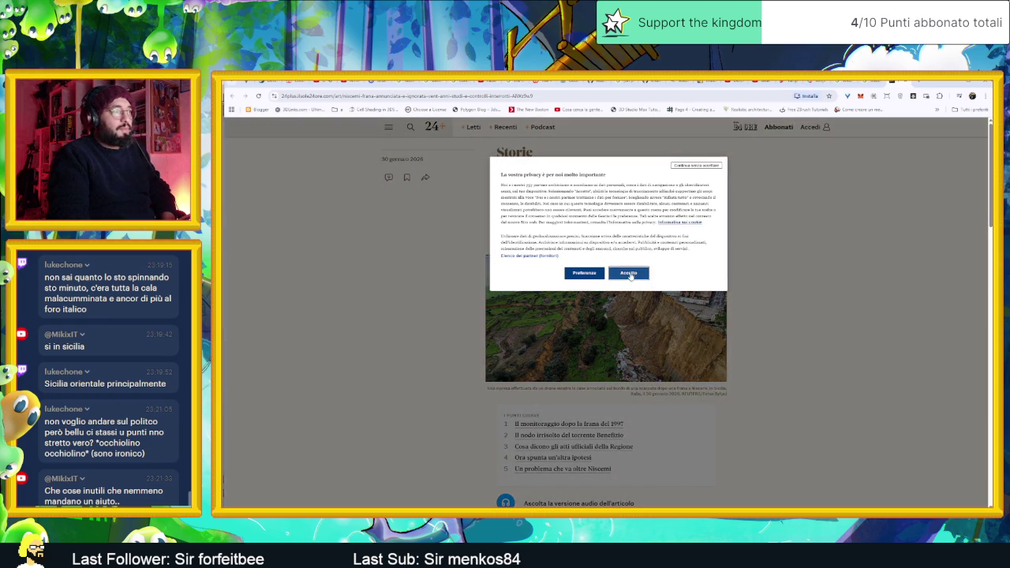
click(628, 273)
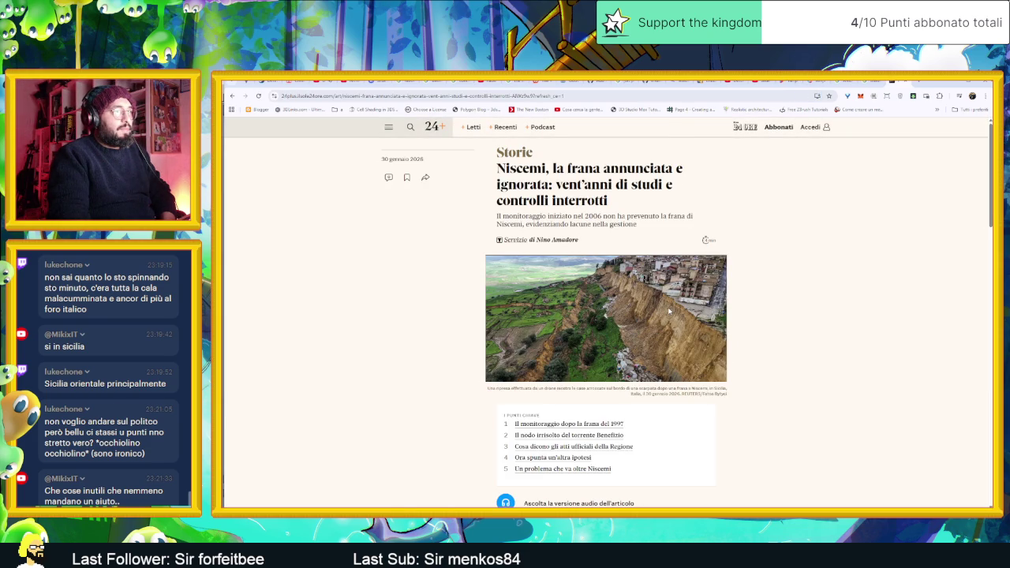
scroll(659, 324, down, 1)
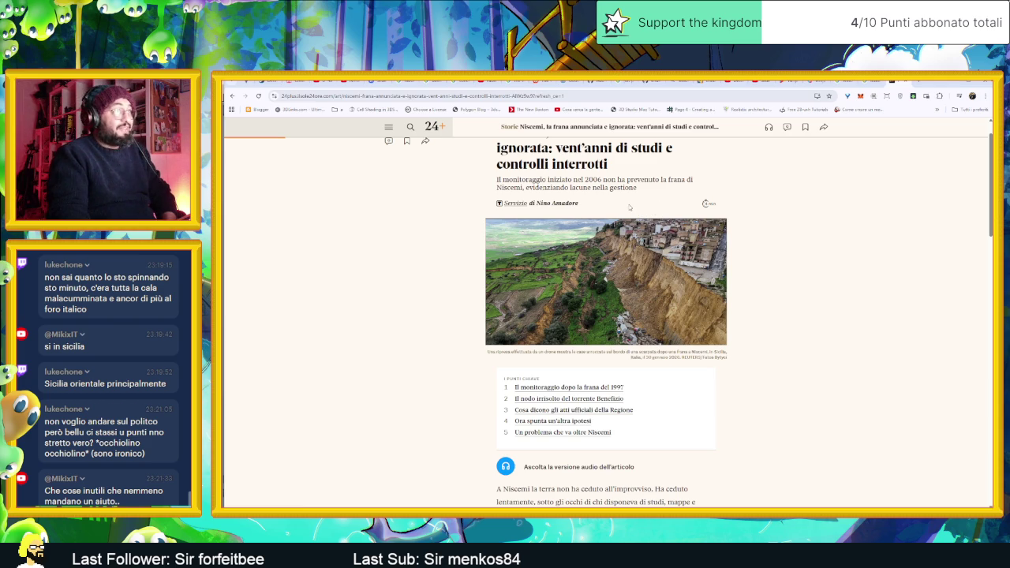
scroll(670, 229, down, 3)
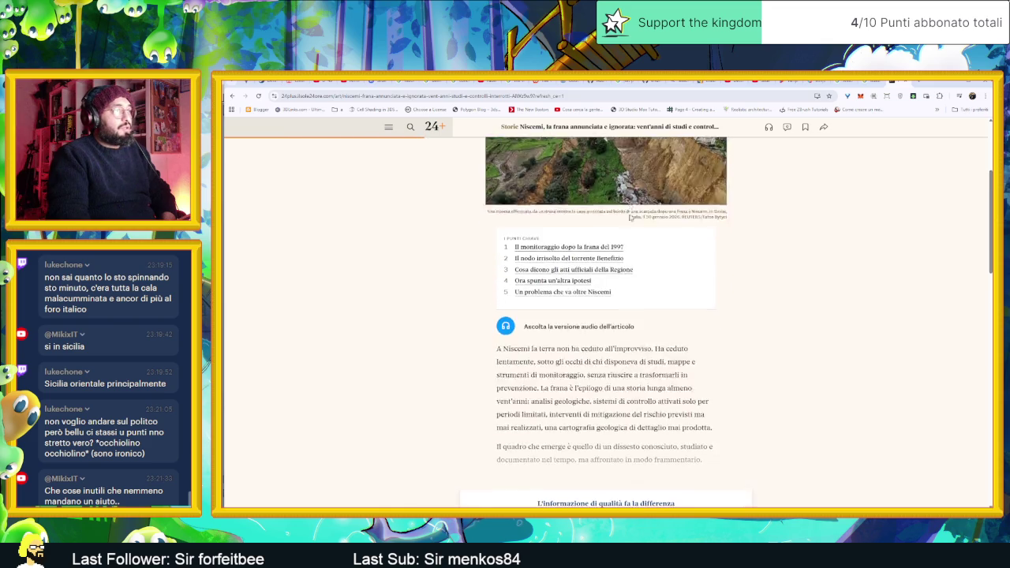
scroll(770, 249, down, 2)
scroll(769, 249, down, 1)
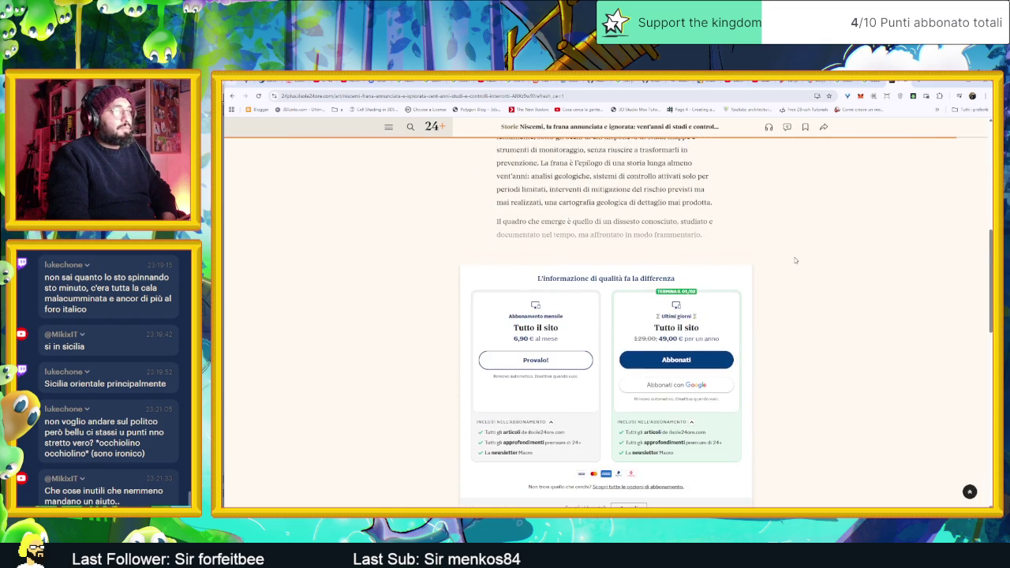
scroll(791, 253, up, 5)
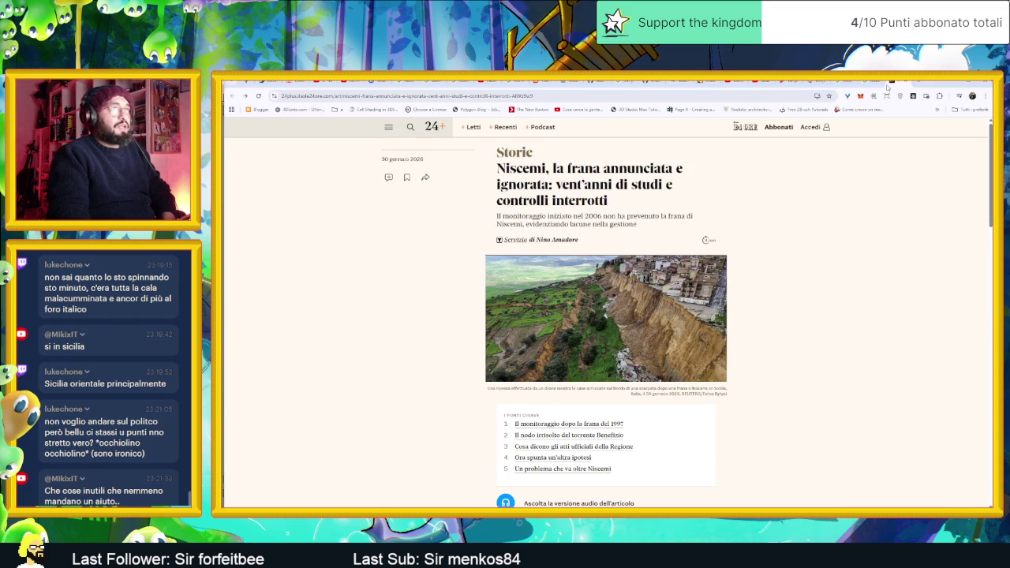
Open the Italia Nostra Niscemi article from the image results, accept cookies, and read it
click(898, 82)
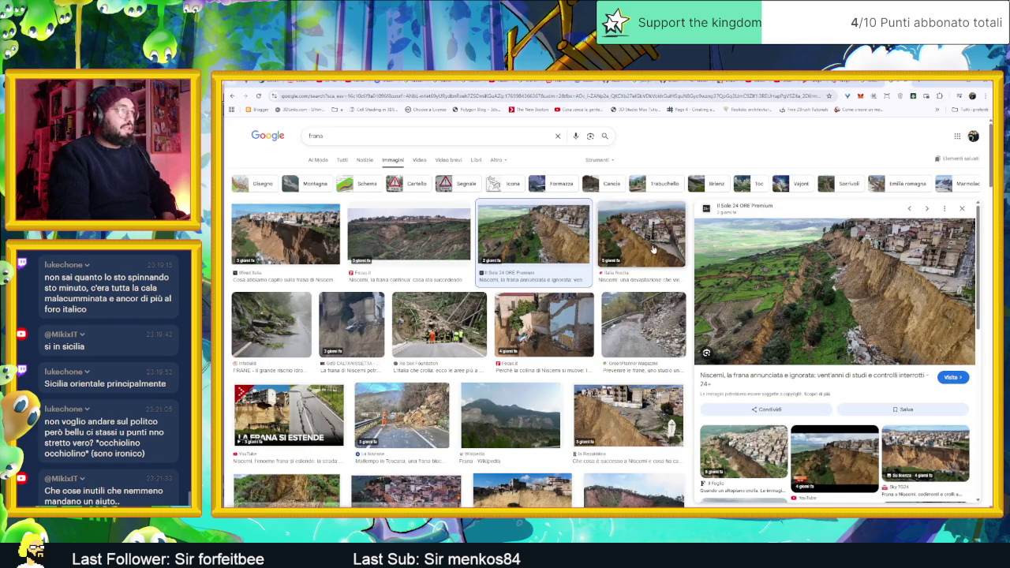
click(643, 267)
click(641, 278)
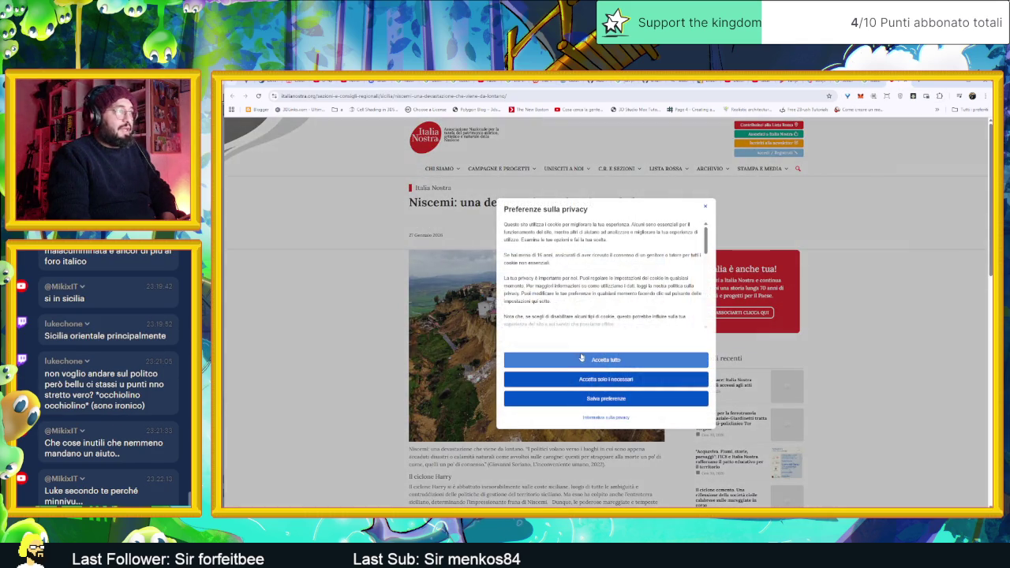
click(582, 359)
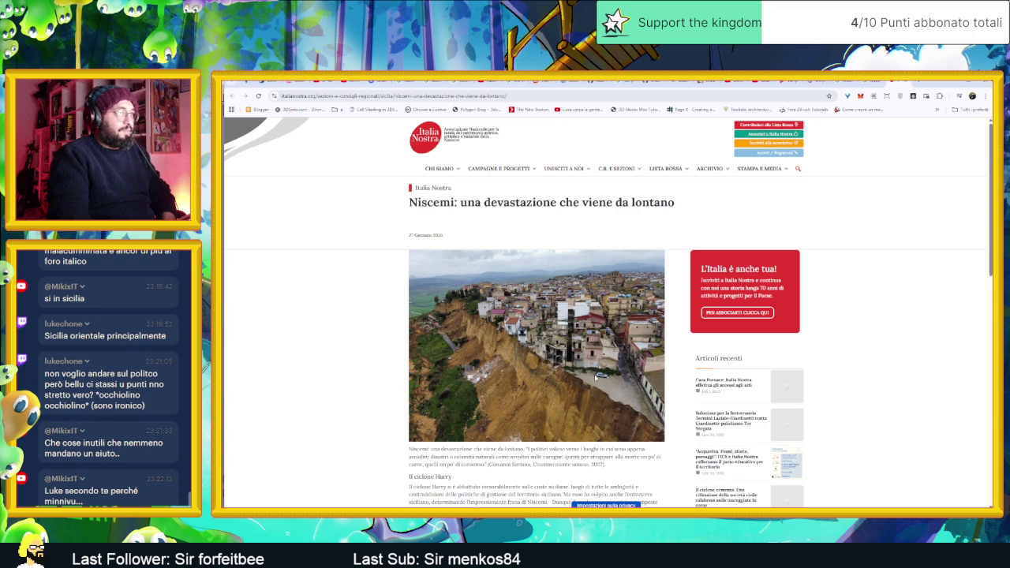
scroll(595, 377, down, 3)
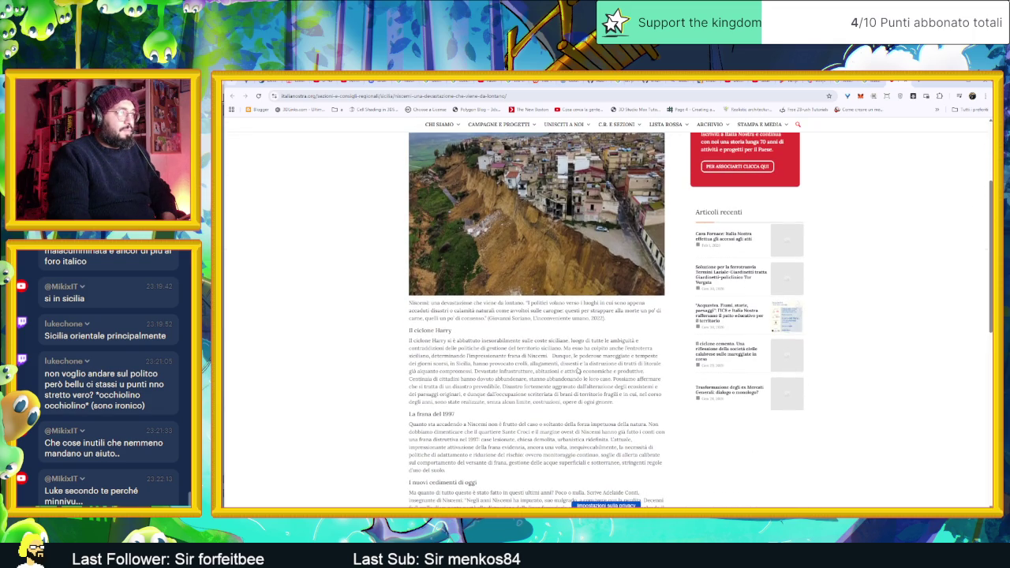
scroll(579, 371, down, 1)
scroll(608, 321, down, 1)
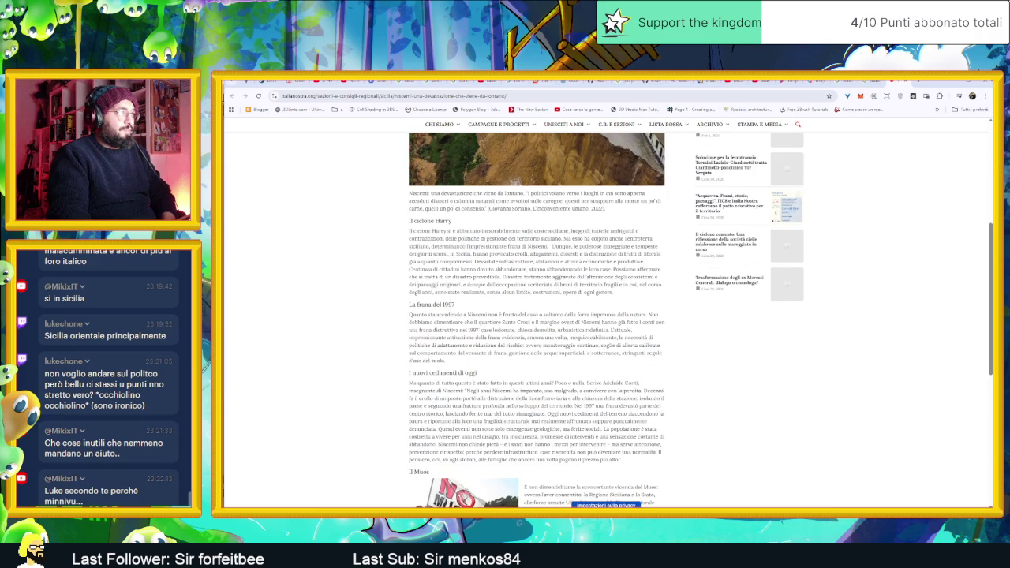
scroll(577, 371, down, 1)
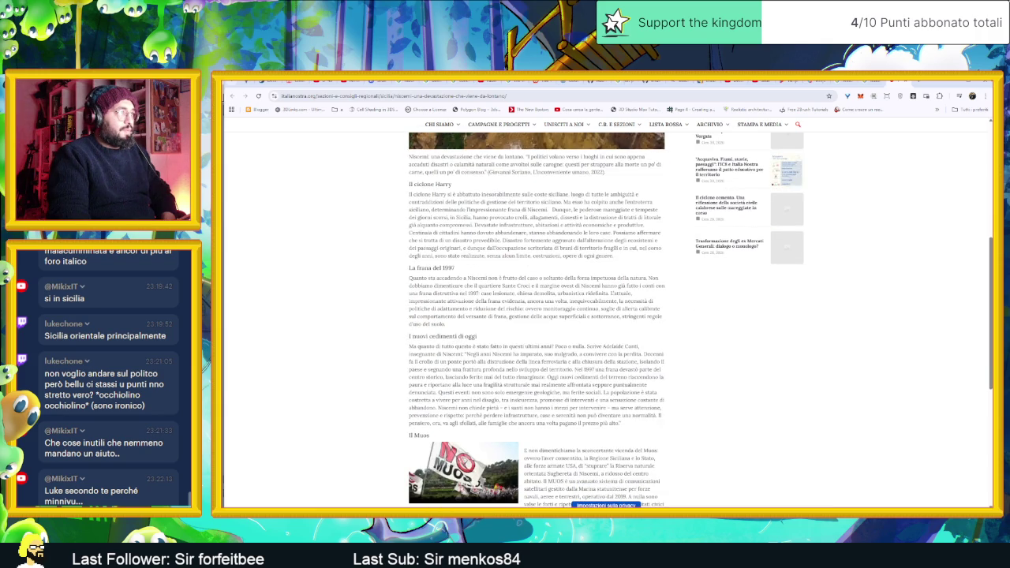
scroll(578, 371, down, 2)
scroll(578, 370, down, 3)
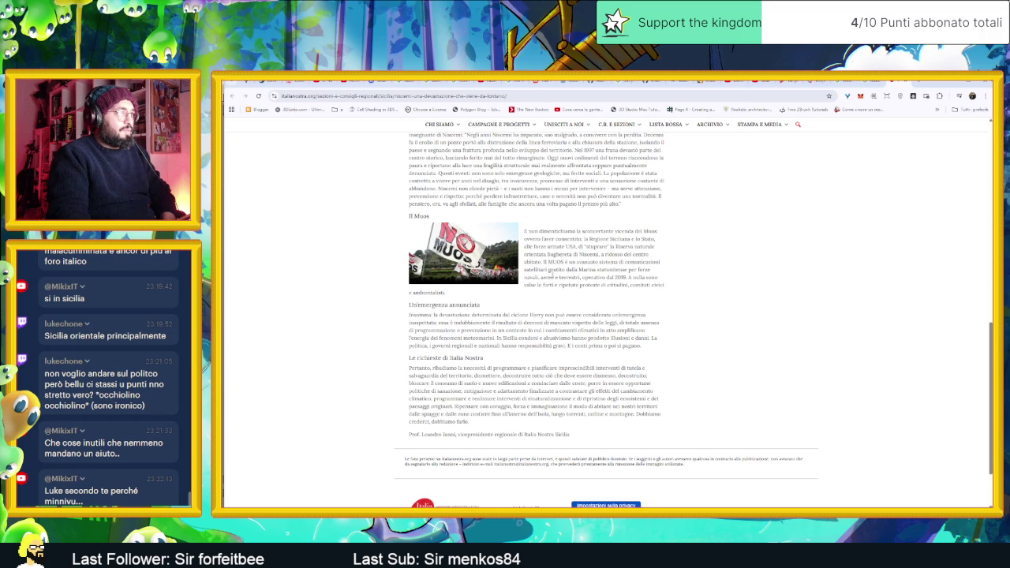
Highlight and then clear the military station passage, then return to the bunny sprite
drag(540, 278, 659, 285)
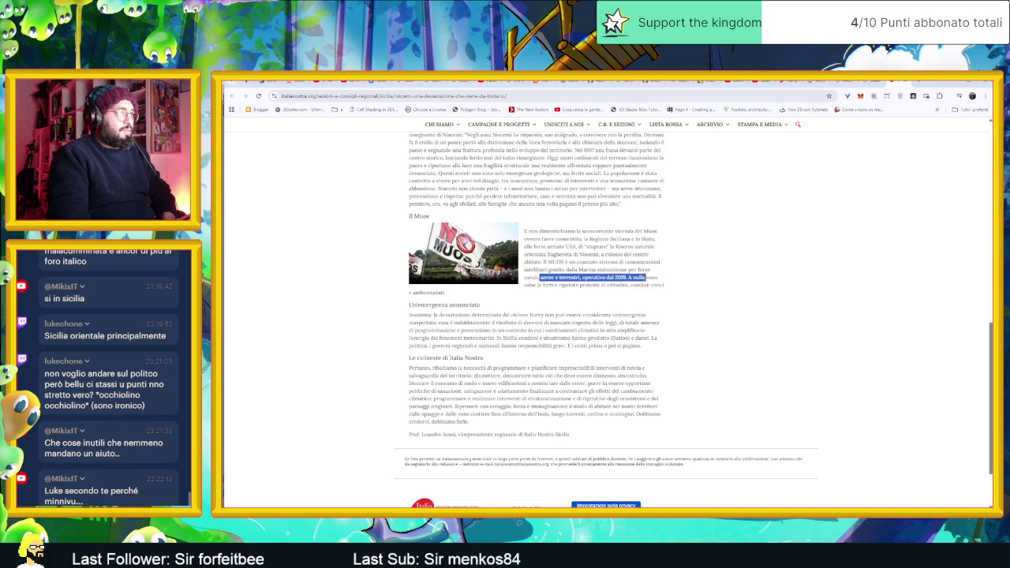
click(451, 294)
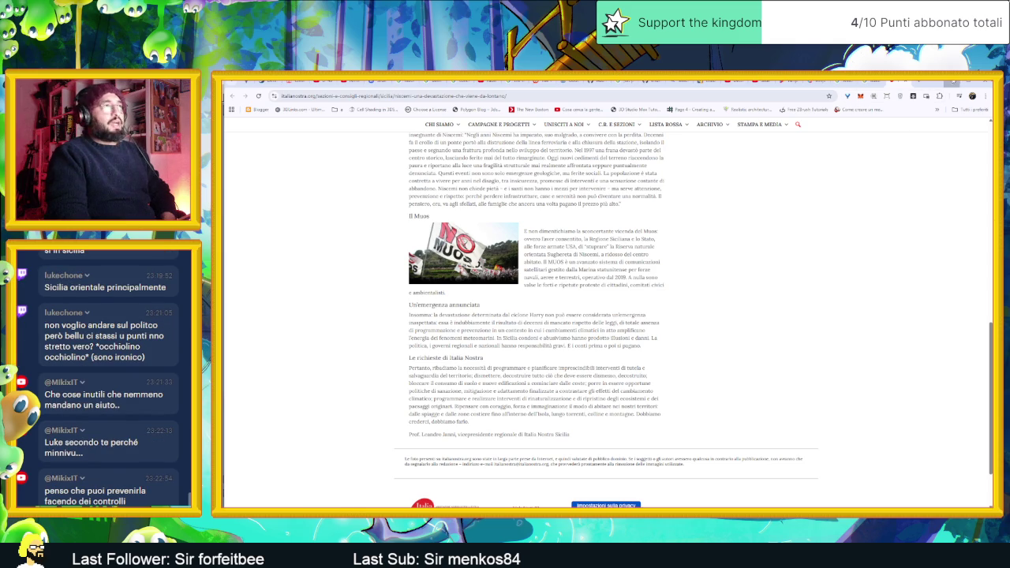
click(951, 83)
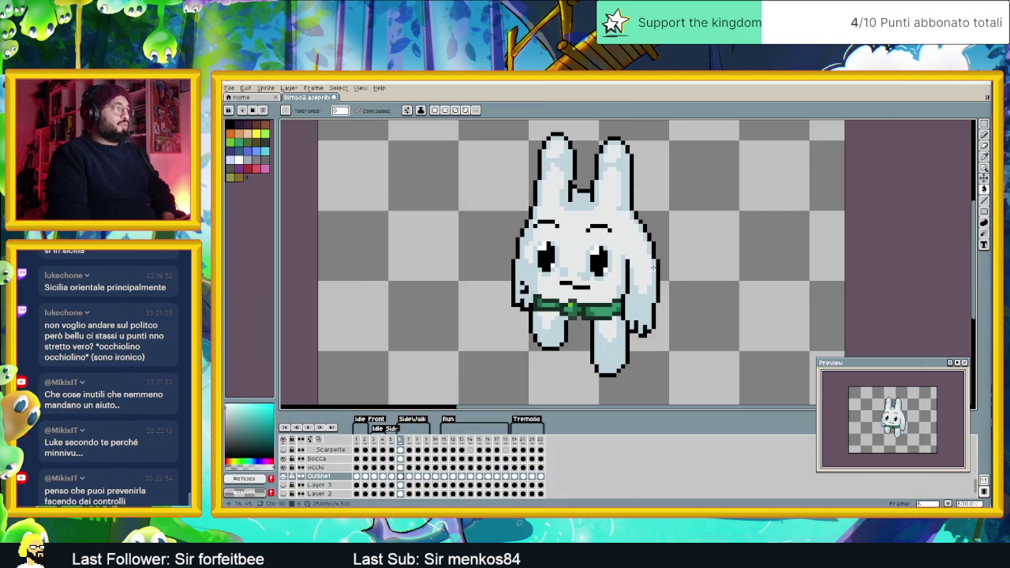
On frame 7 with onion skin, select the head, ears and arm and nudge them up
click(409, 477)
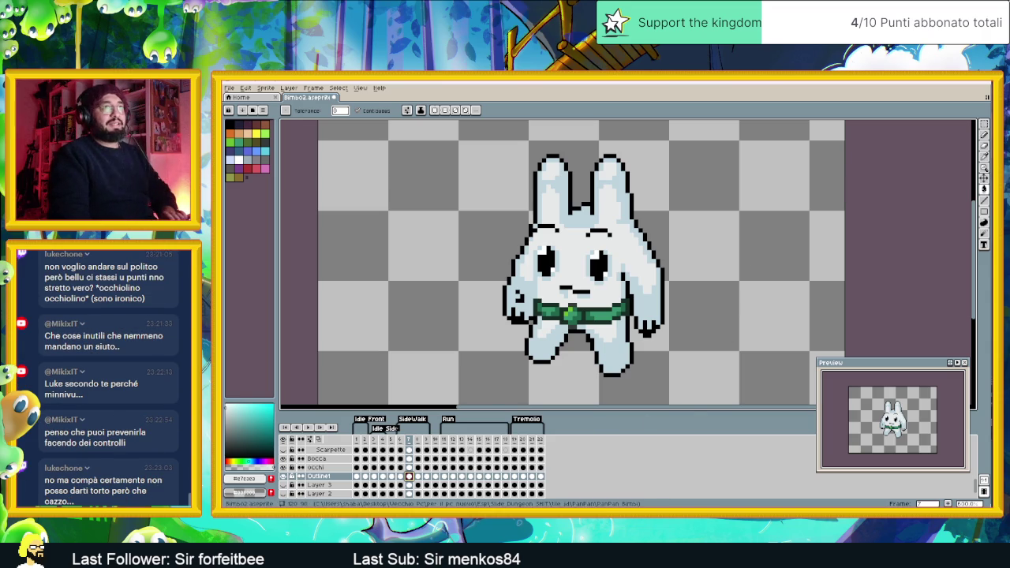
click(987, 124)
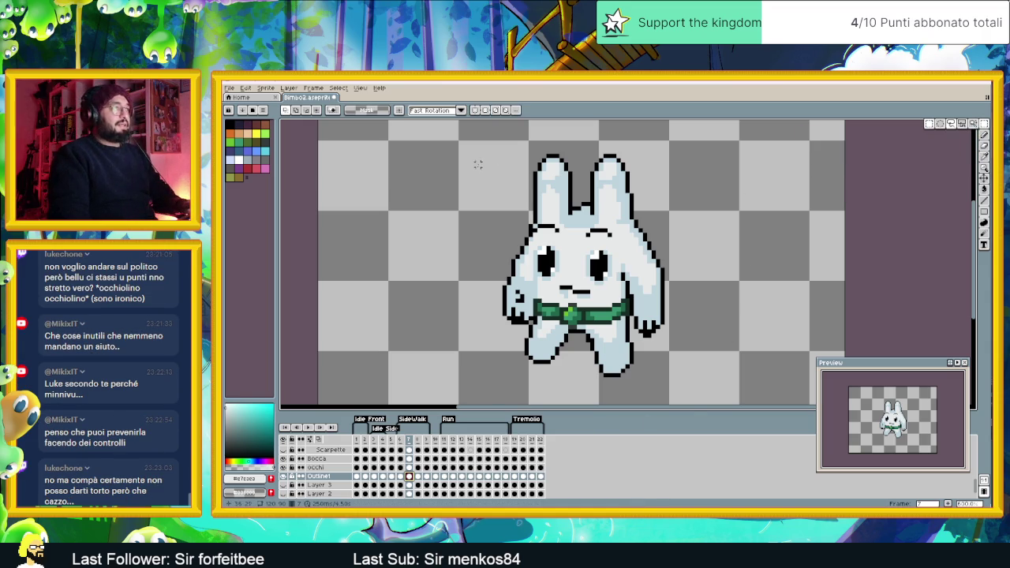
key(F3)
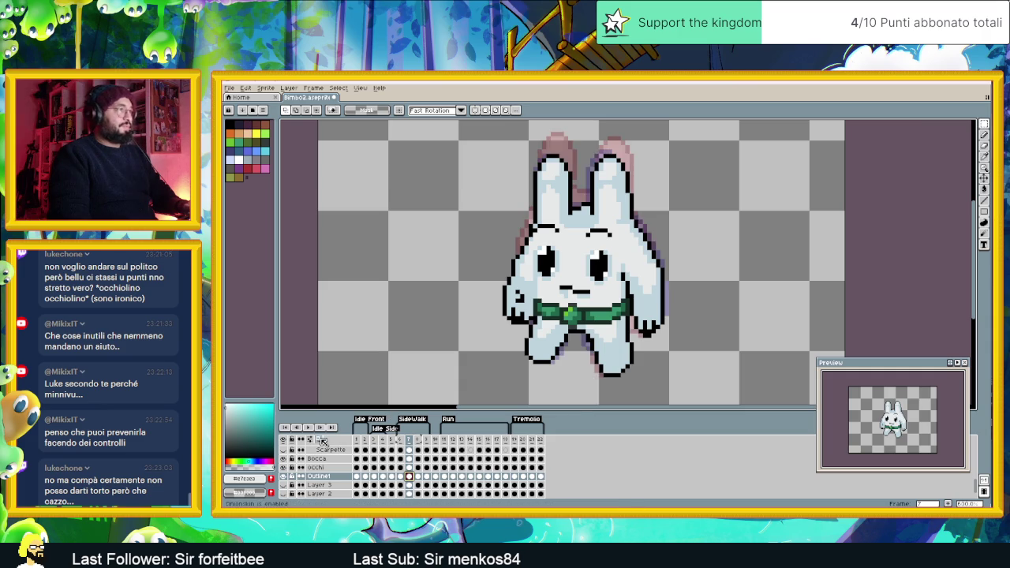
drag(491, 150, 667, 289)
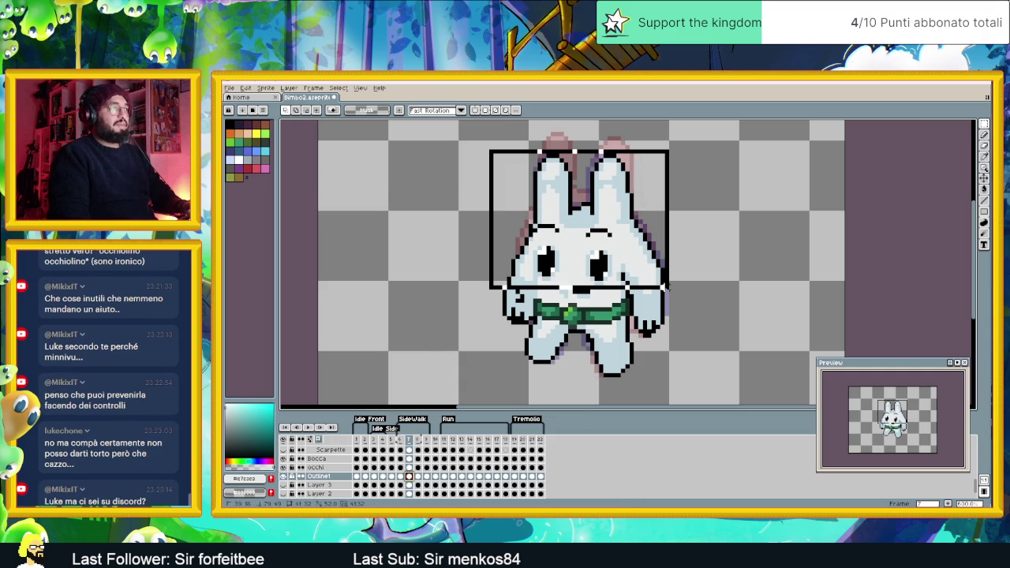
drag(698, 269, 631, 338)
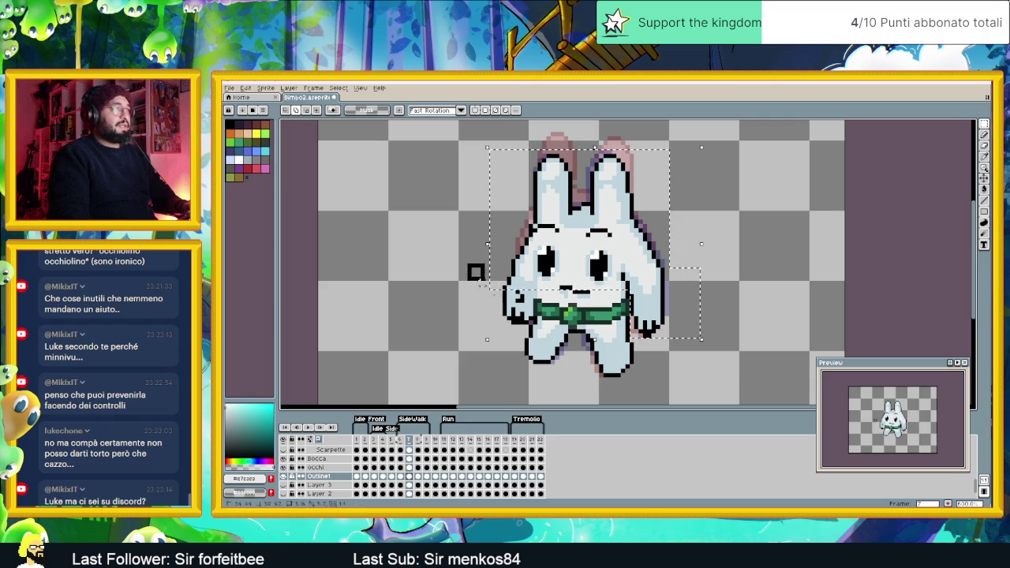
drag(471, 268, 535, 325)
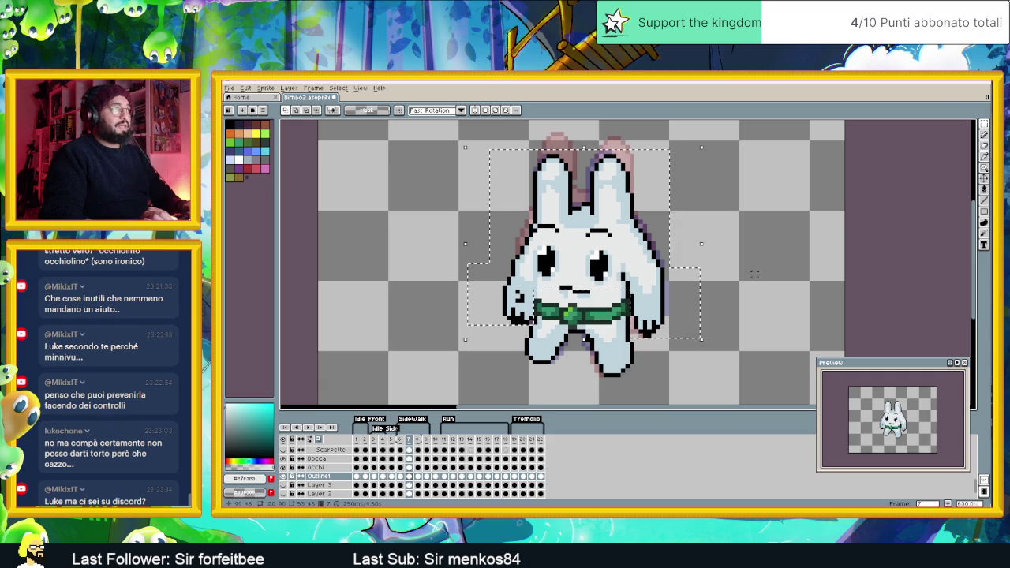
key(Up)
key(Up)
key(Up)
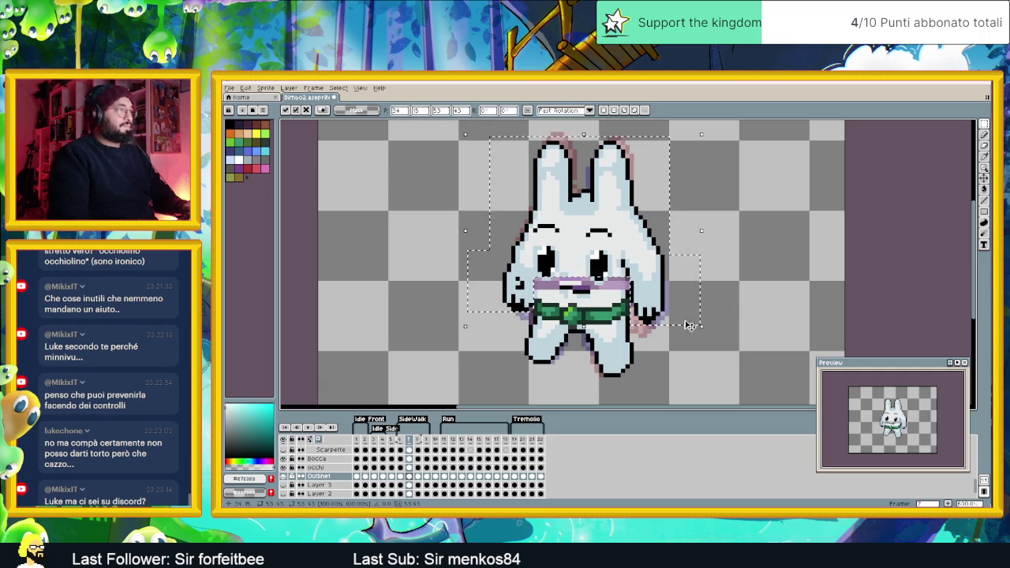
key(ctrl+d)
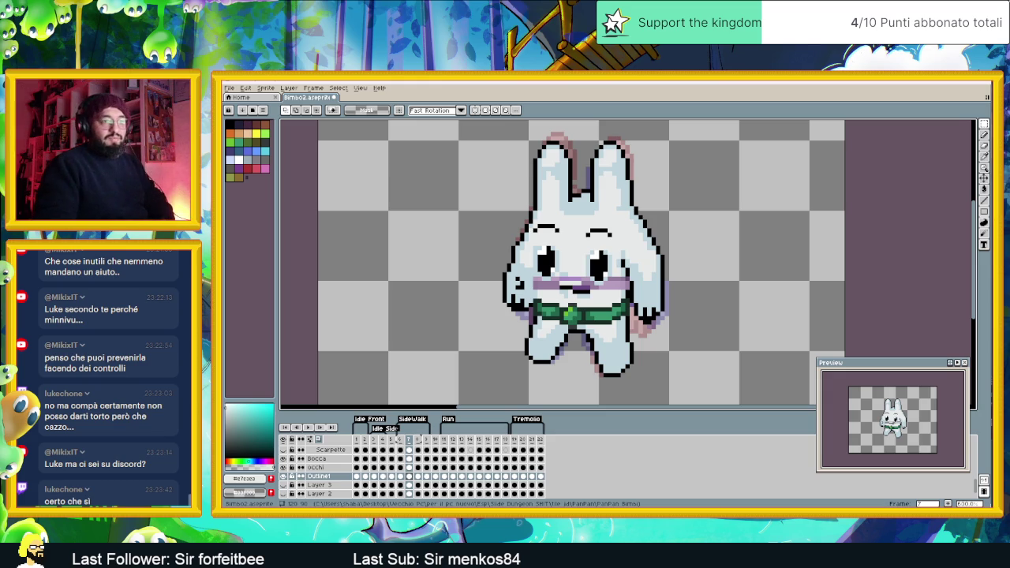
key(alt+Tab)
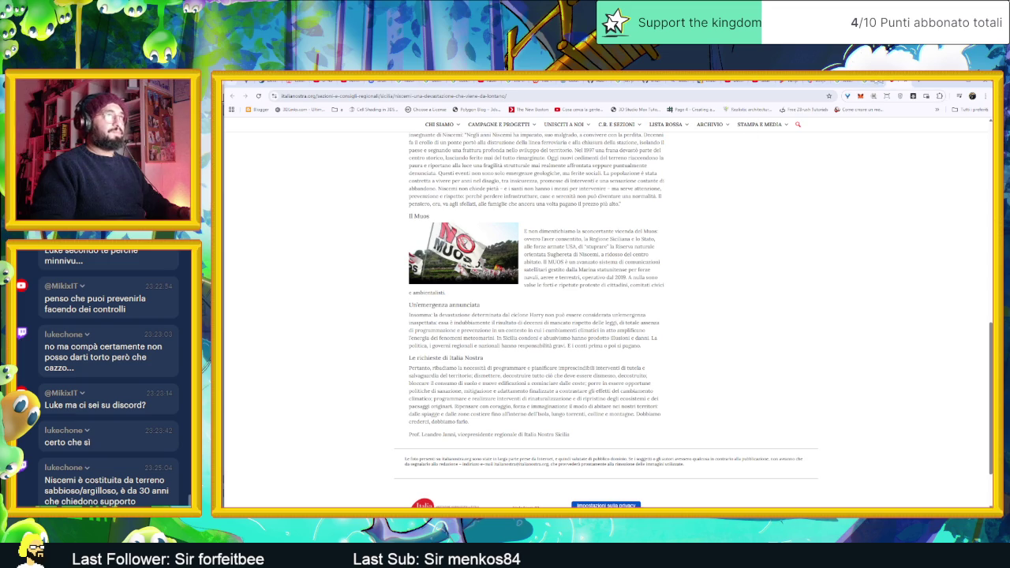
Search Google for 'Google gemini' and open the Google Gemini result
click(871, 82)
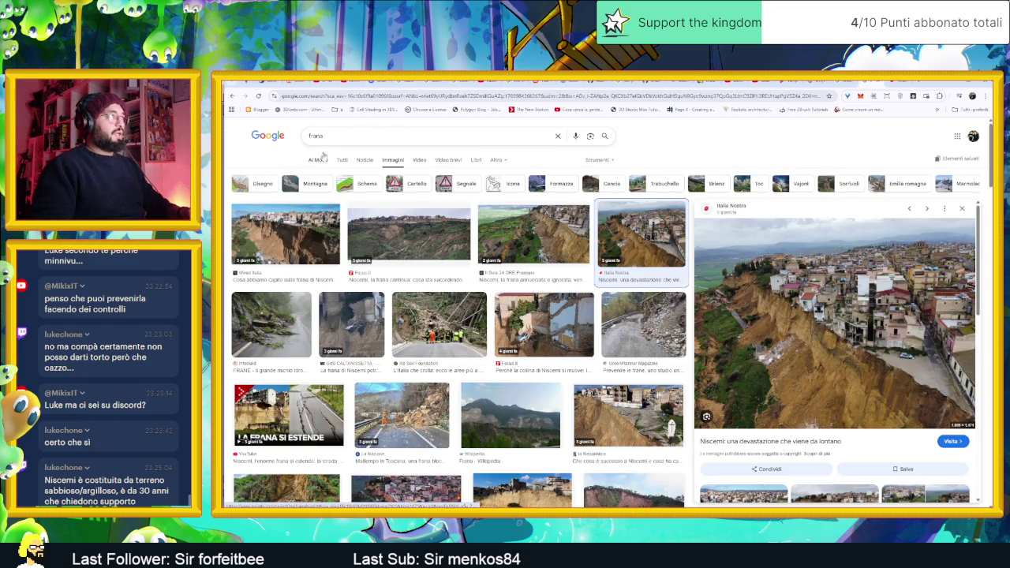
click(341, 161)
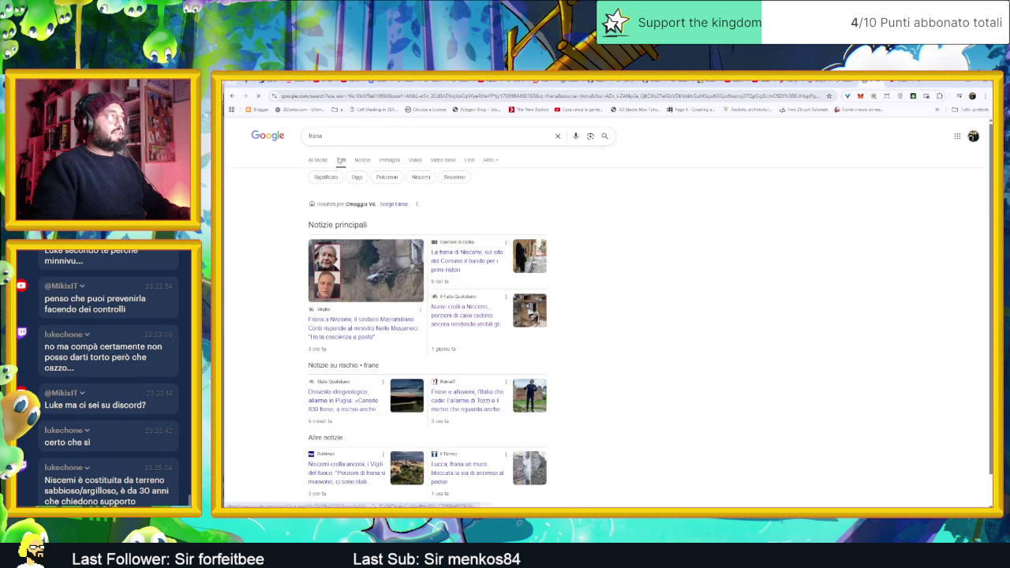
click(394, 136)
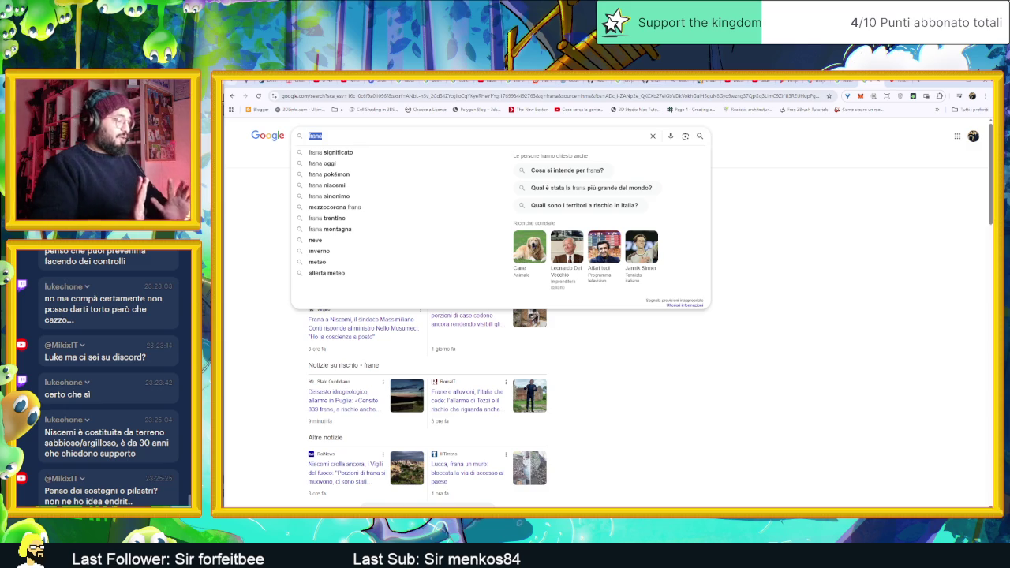
text(Goog)
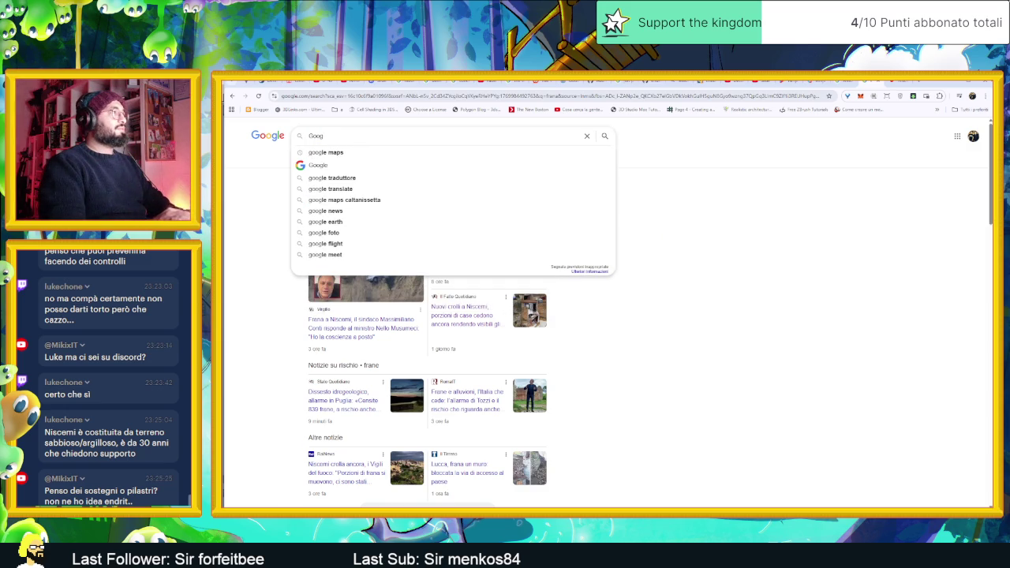
text(le gemini)
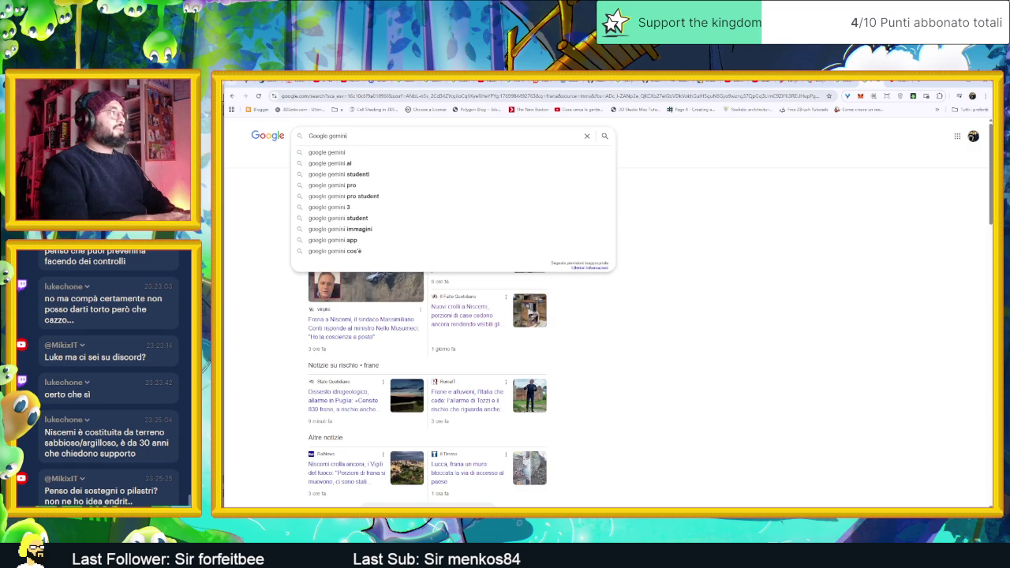
key(Return)
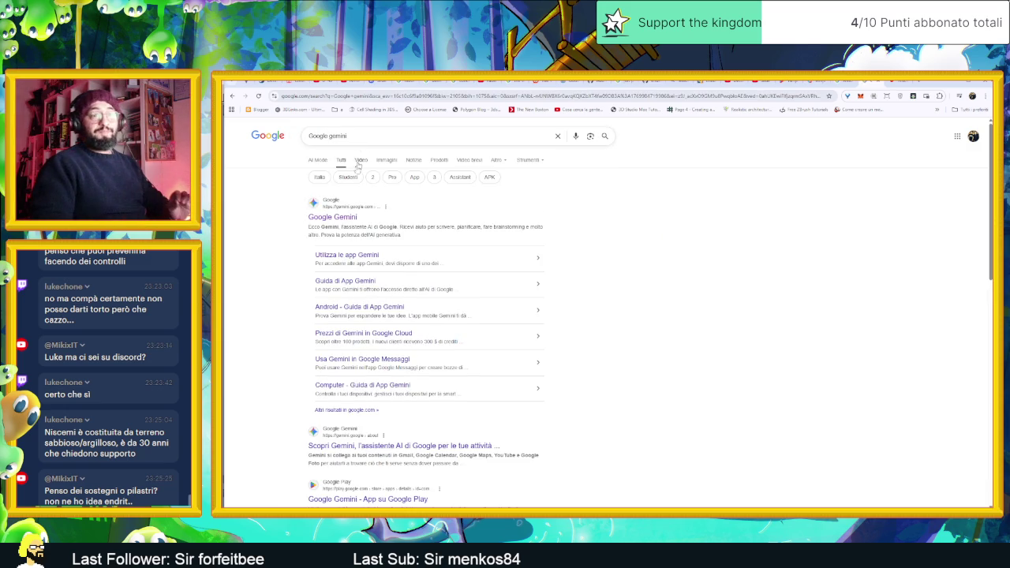
click(333, 217)
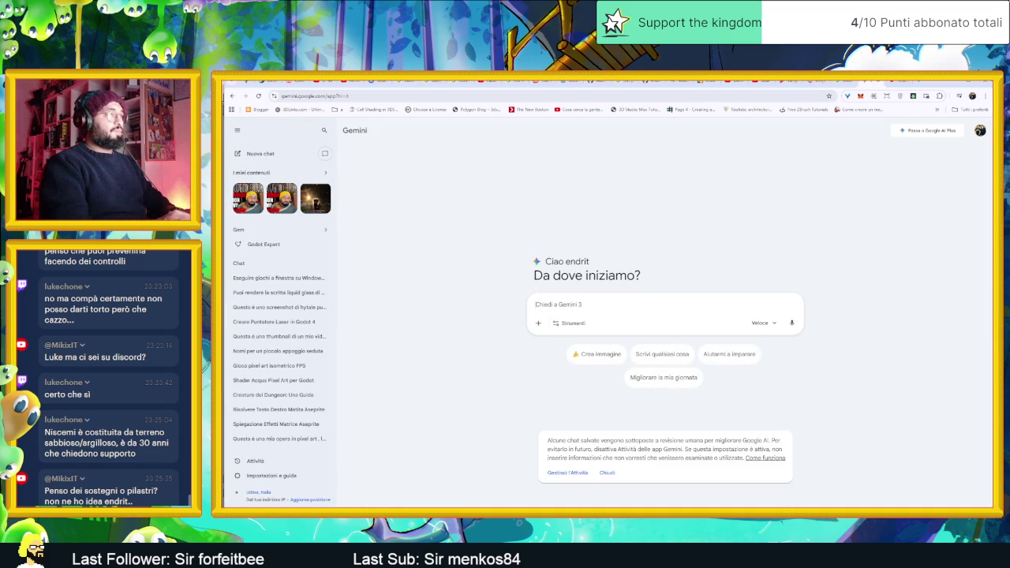
Ask Gemini about the Niscemi landslide, then follow up with 'Come preveniresti la frana?'
text(Sai della frana)
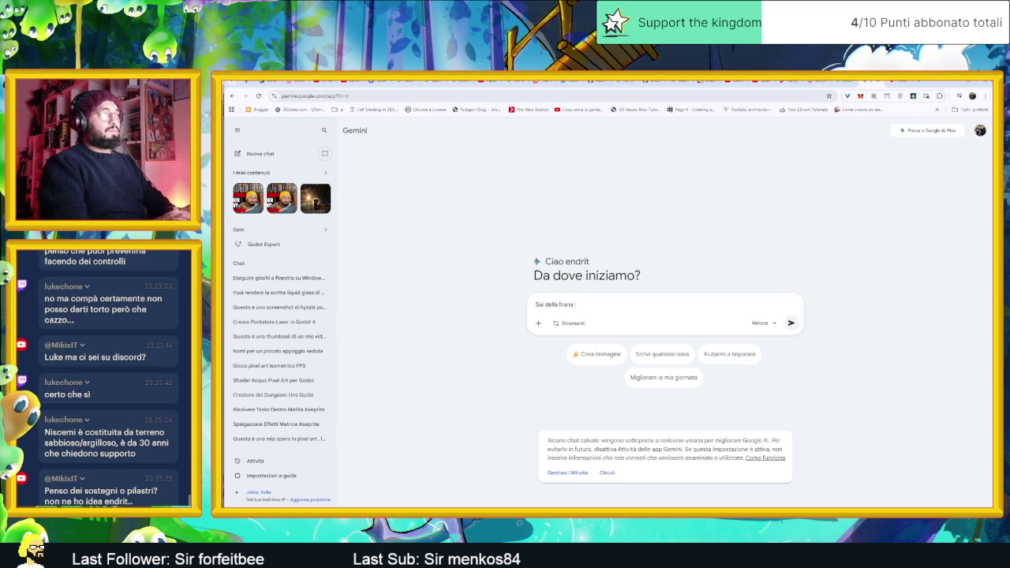
text( n)
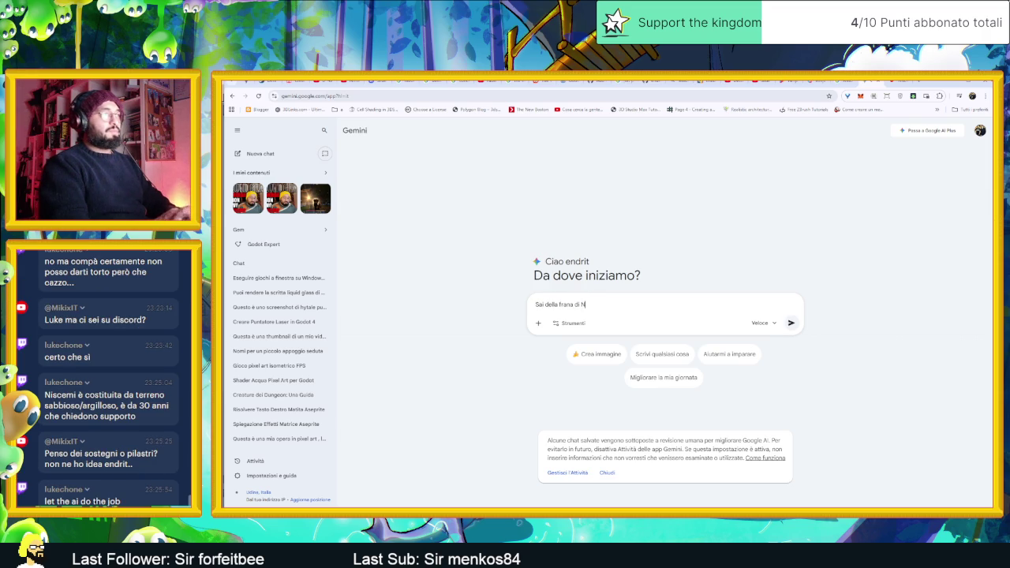
text(eemai ?)
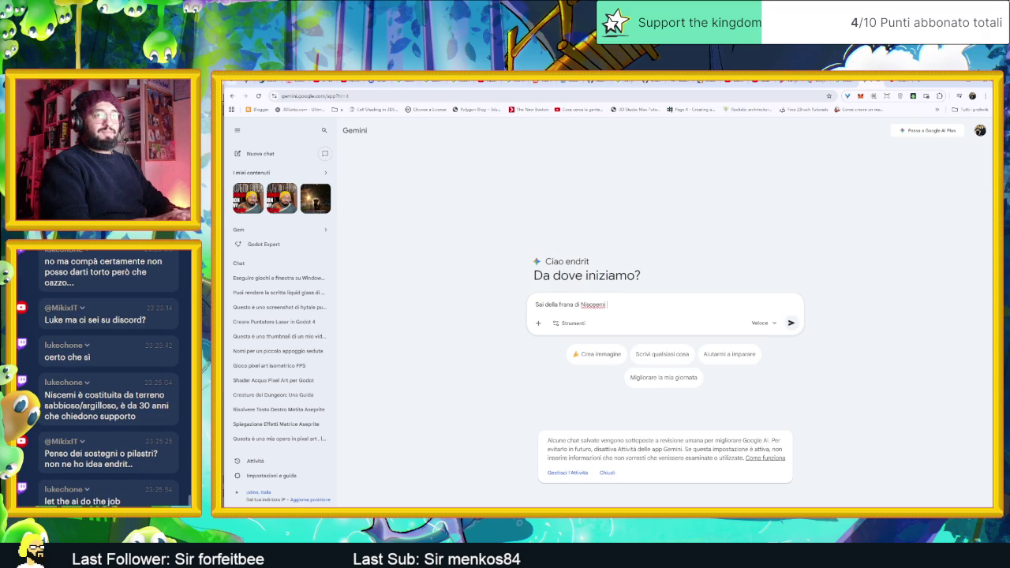
key(Return)
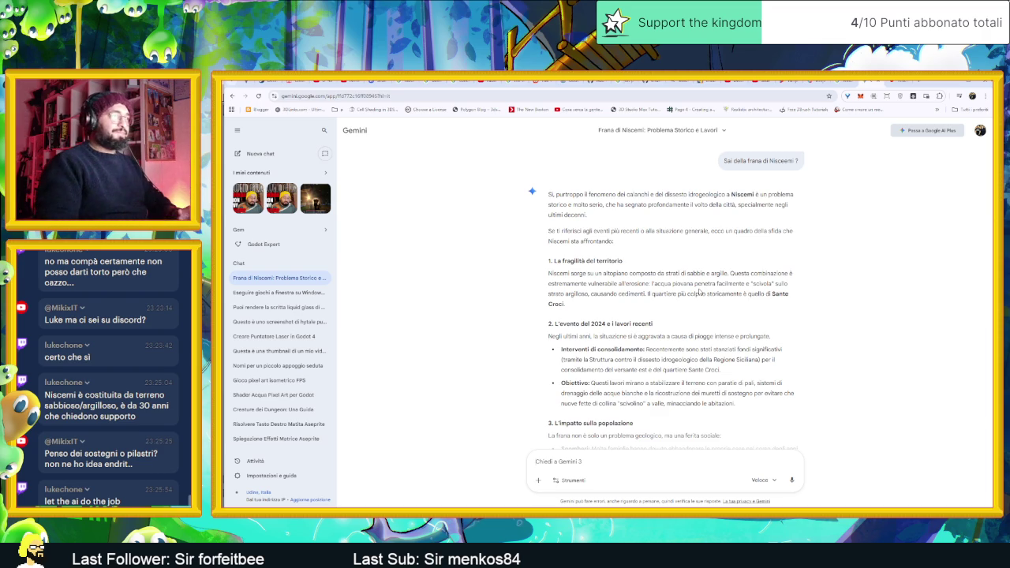
scroll(699, 292, down, 2)
scroll(636, 332, down, 2)
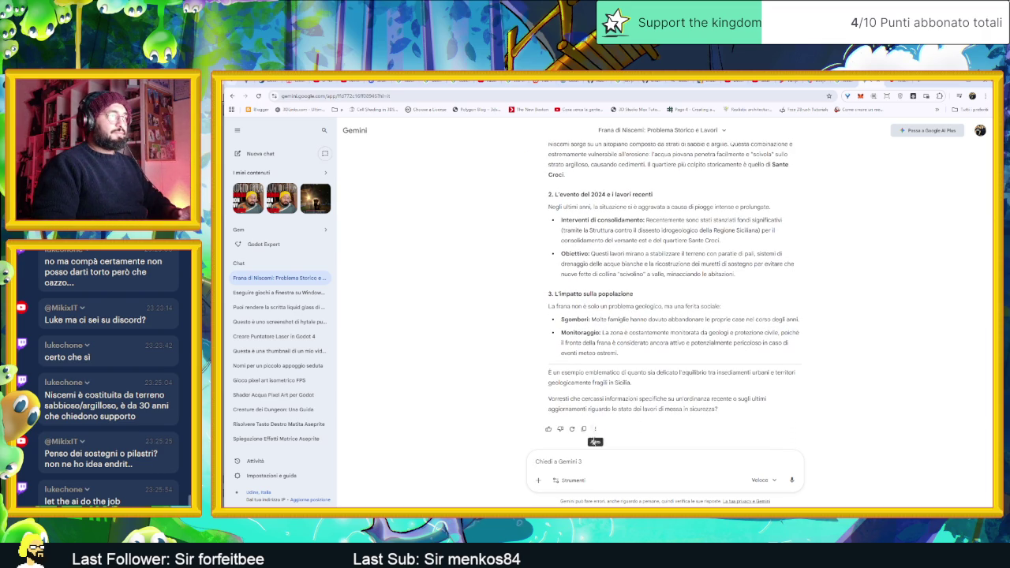
click(609, 467)
text(Come preve)
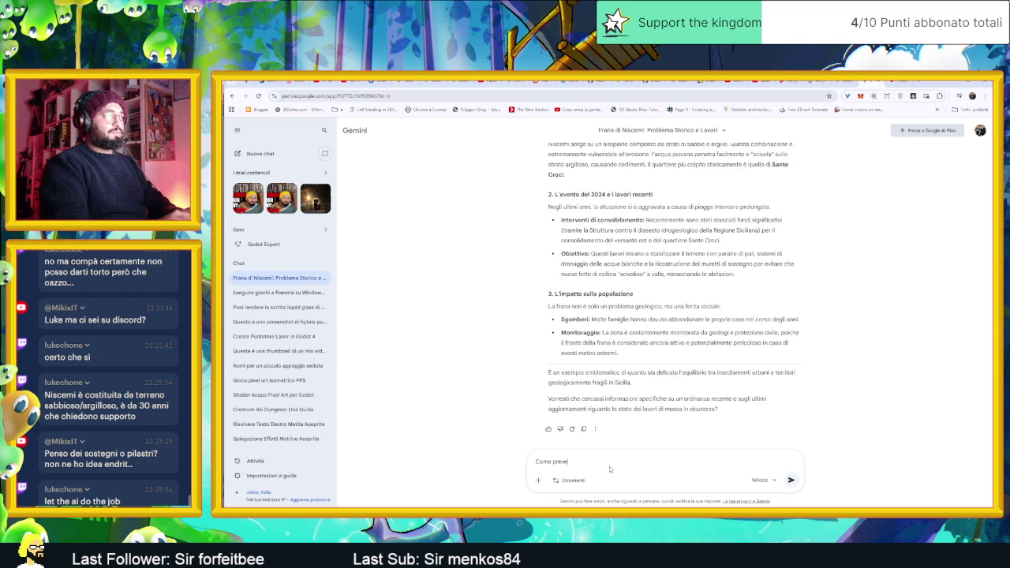
text(niresti la fr)
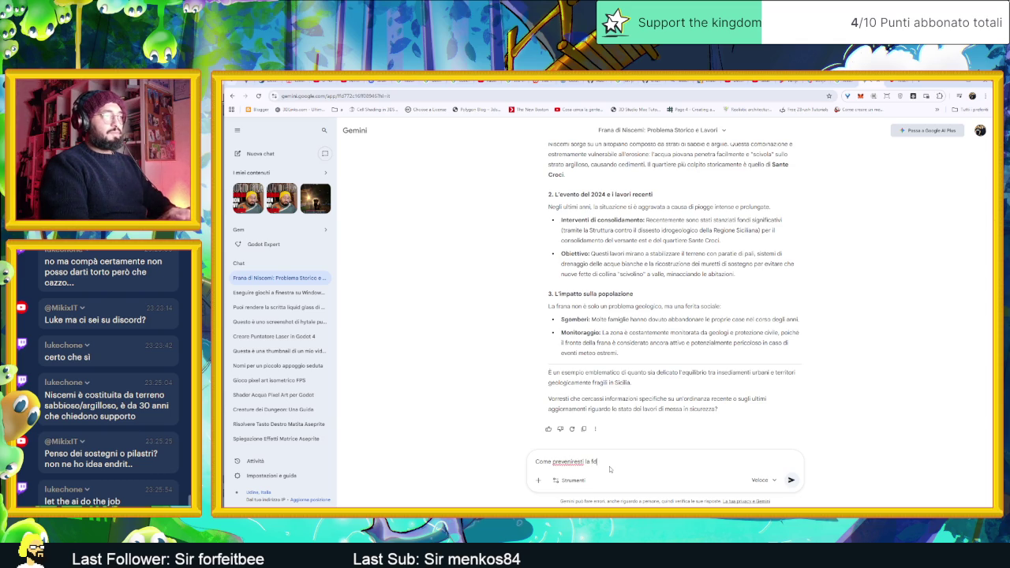
key(Return)
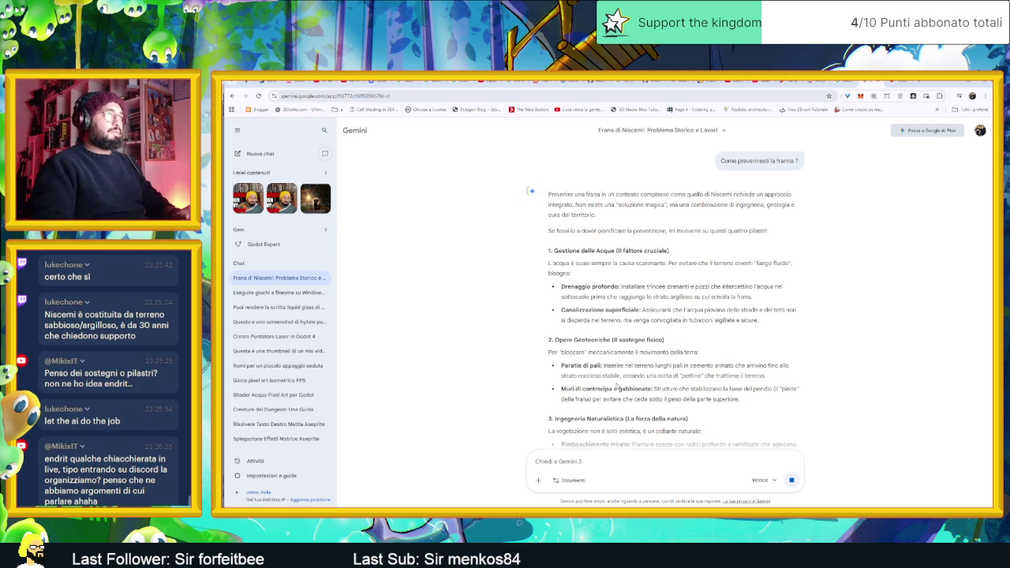
scroll(694, 338, down, 3)
scroll(683, 351, down, 2)
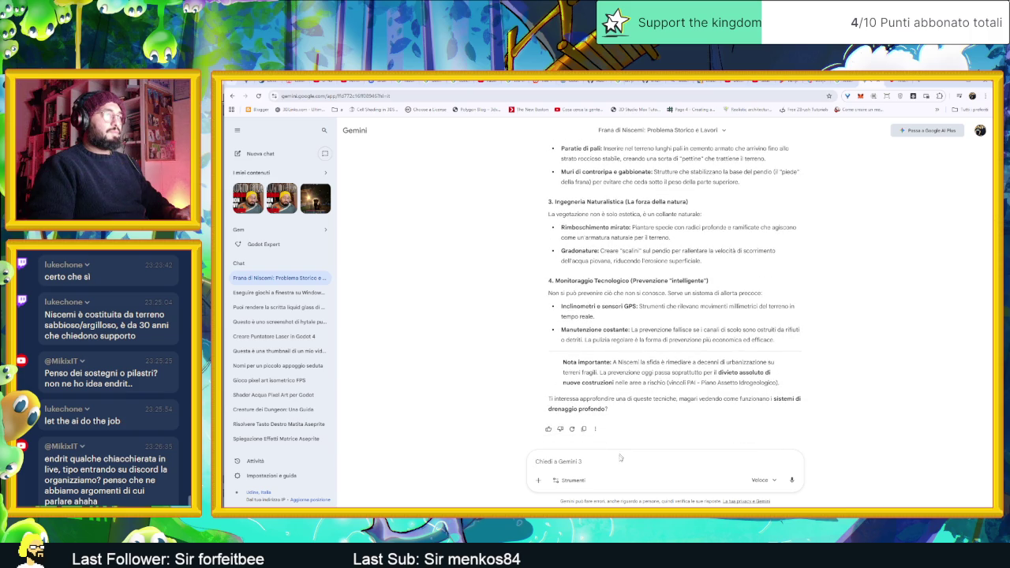
scroll(640, 442, up, 2)
scroll(670, 418, up, 1)
scroll(695, 393, up, 1)
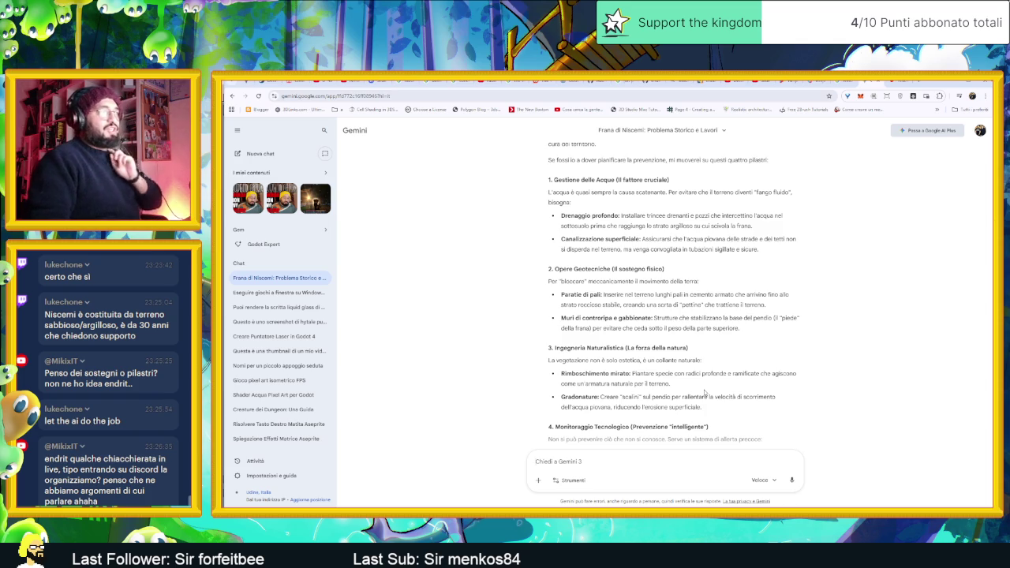
scroll(719, 372, down, 1)
scroll(719, 372, down, 1)
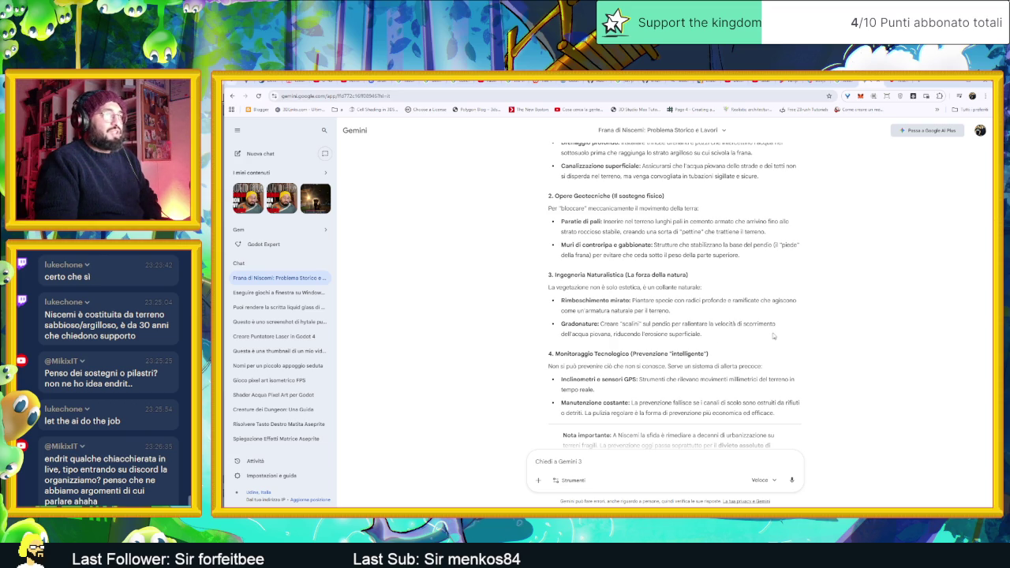
scroll(687, 348, down, 1)
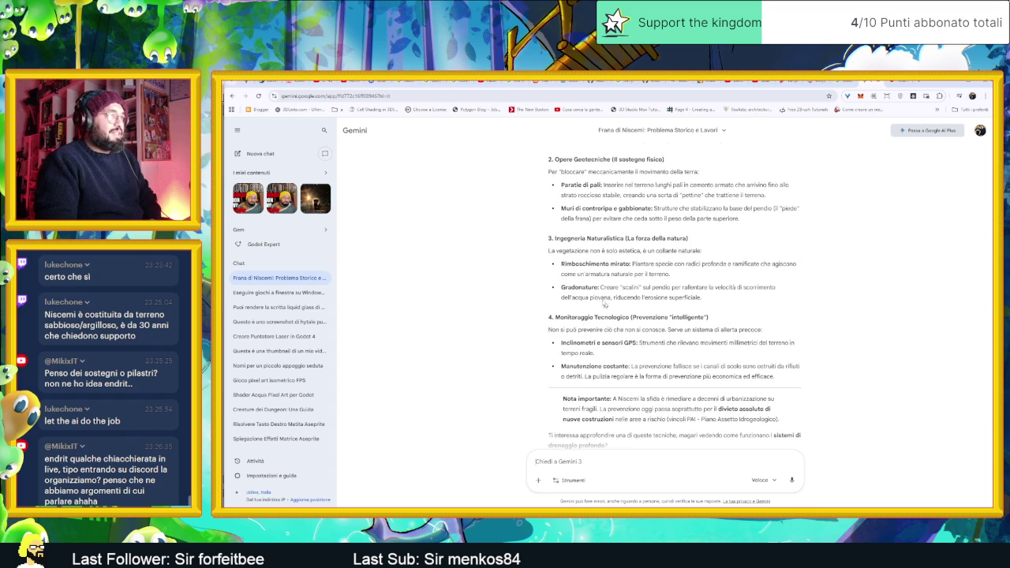
drag(561, 288, 701, 298)
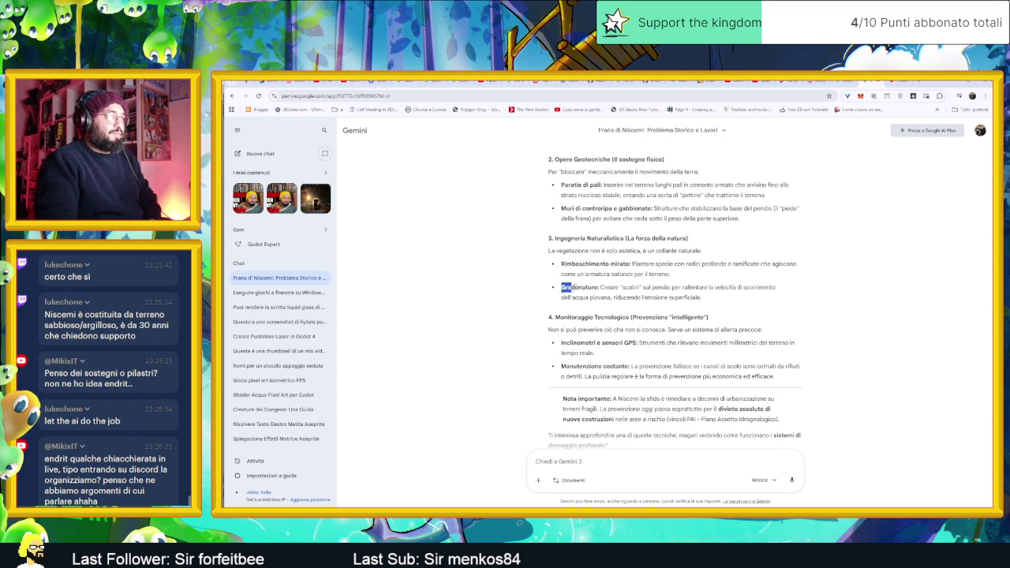
click(764, 313)
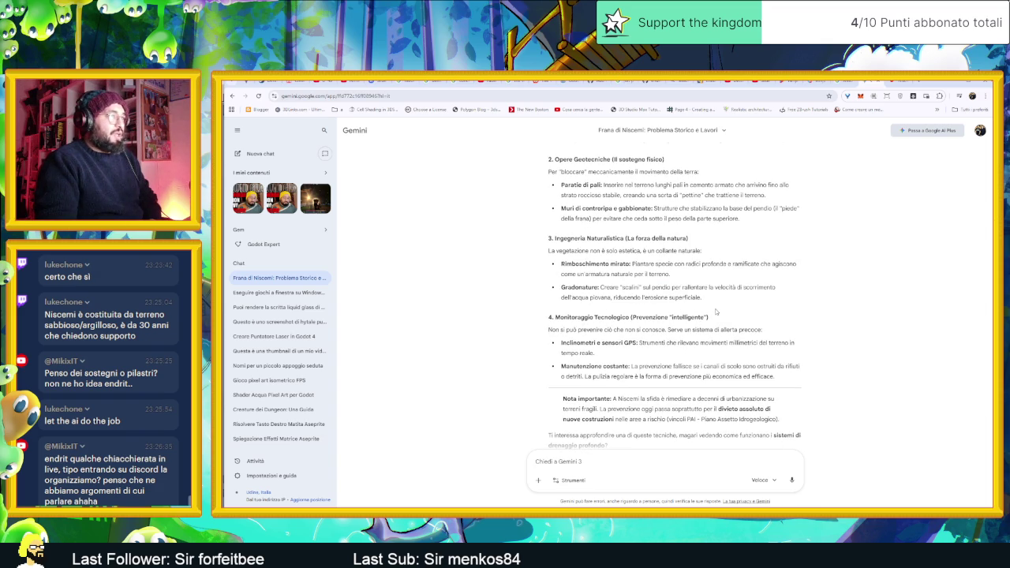
scroll(715, 311, down, 1)
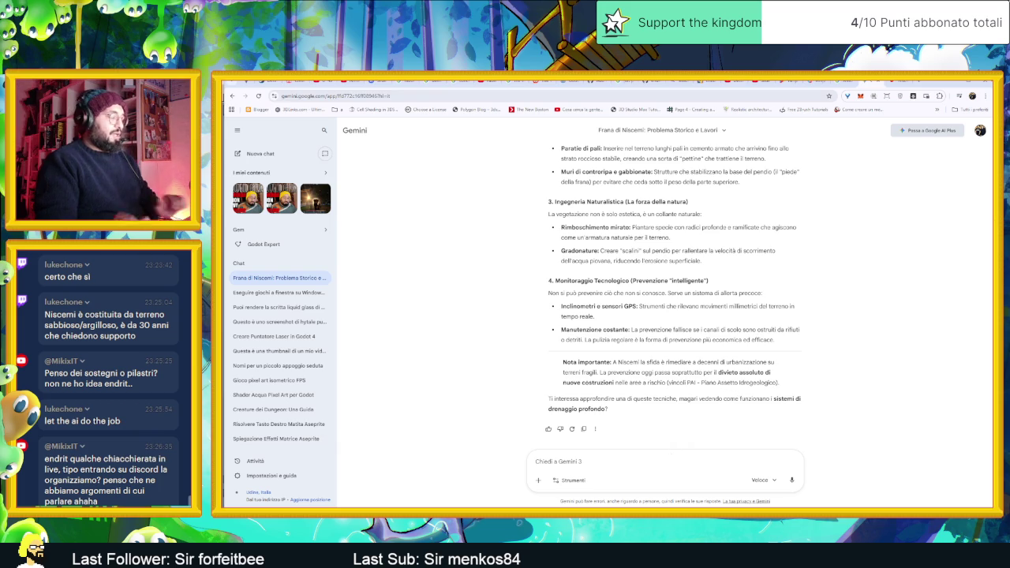
text(Puoi f)
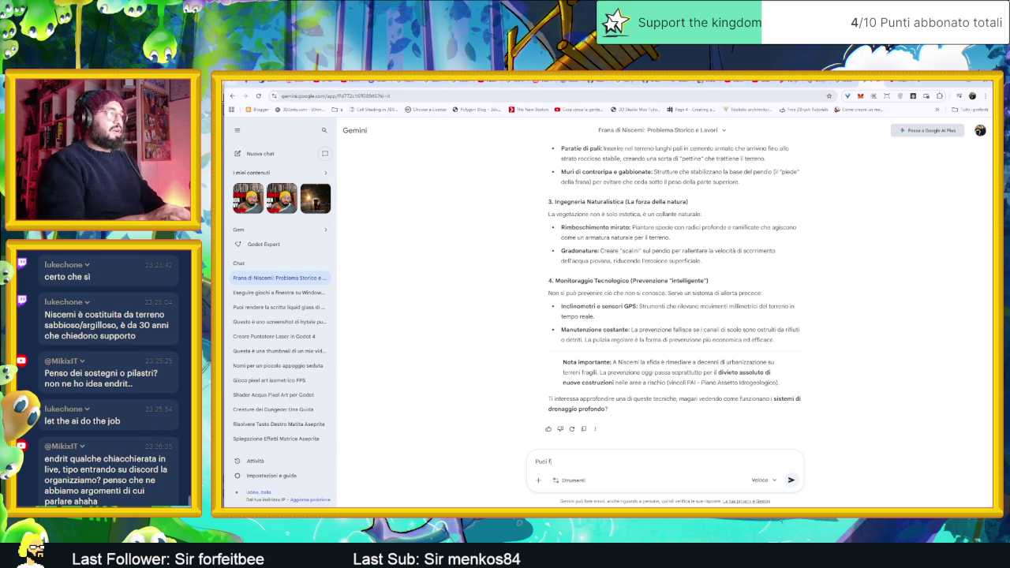
text(armi deller)
Fix and send 'Puoi farmi delle rappresentazioni grafiche?' to Gemini, then bring up Discord
key(BackSpace)
key(BackSpace)
key(BackSpace)
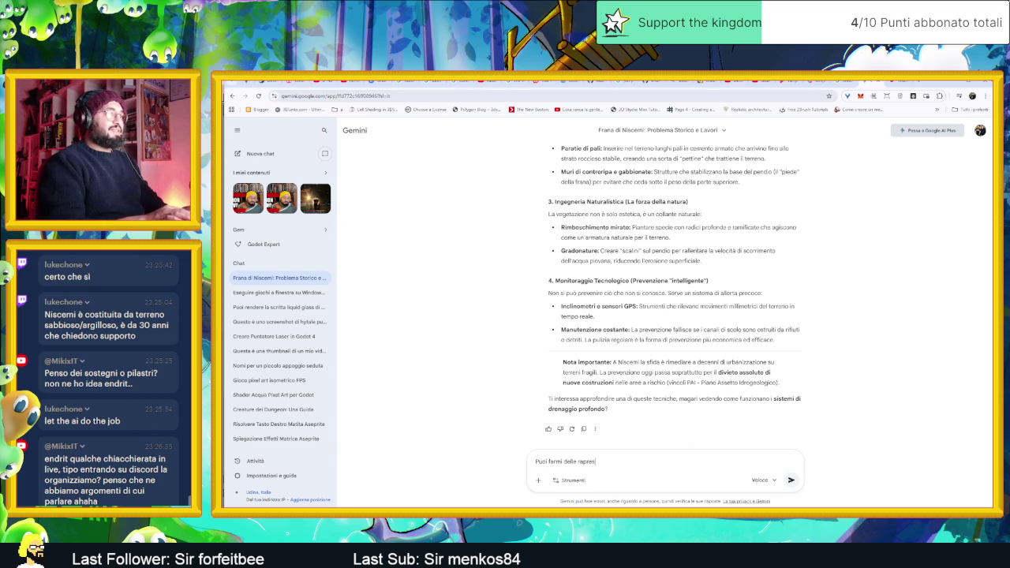
text(oni gra)
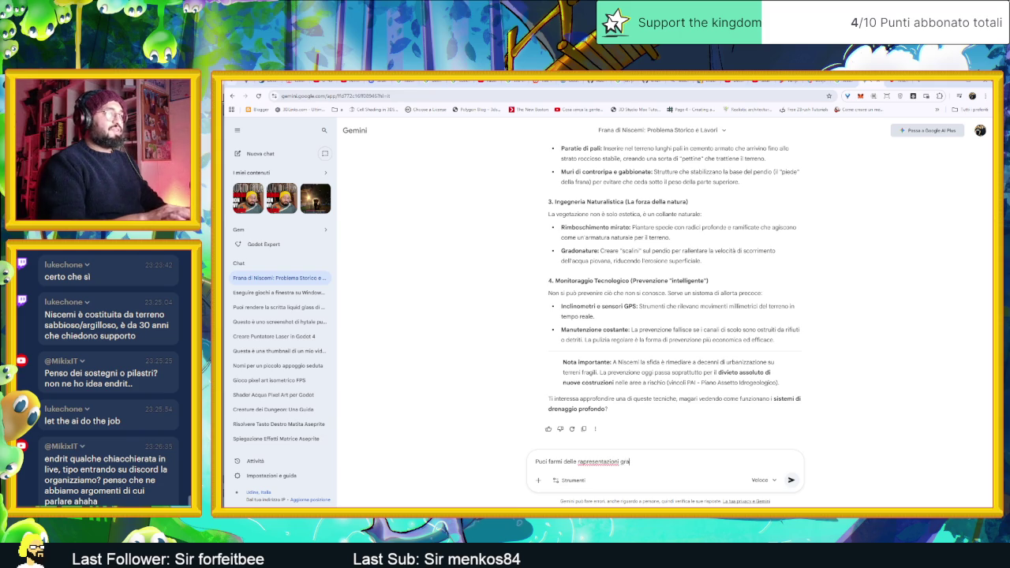
text(fiche ?)
key(Return)
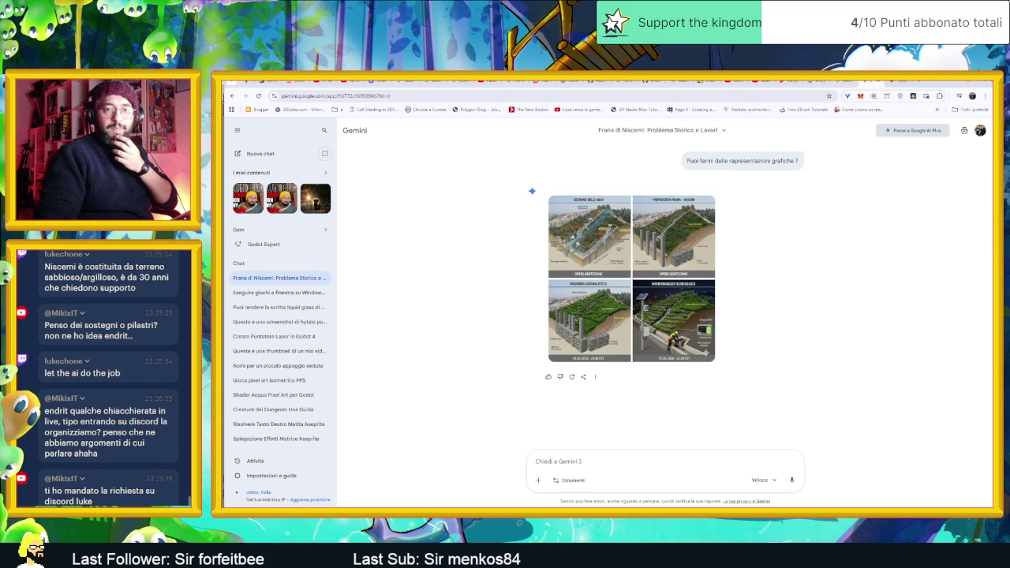
key(alt+Tab)
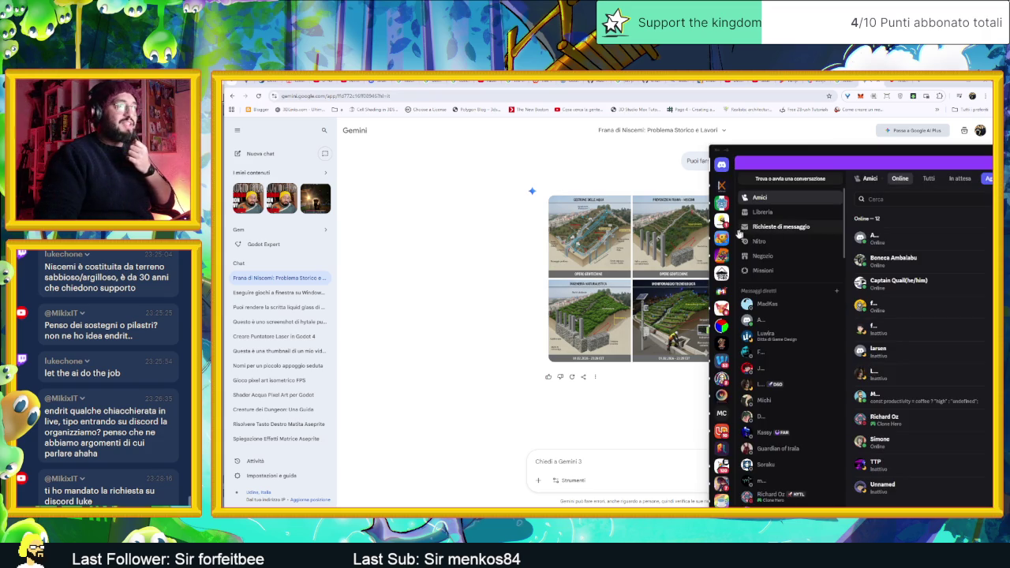
click(721, 236)
double_click(861, 153)
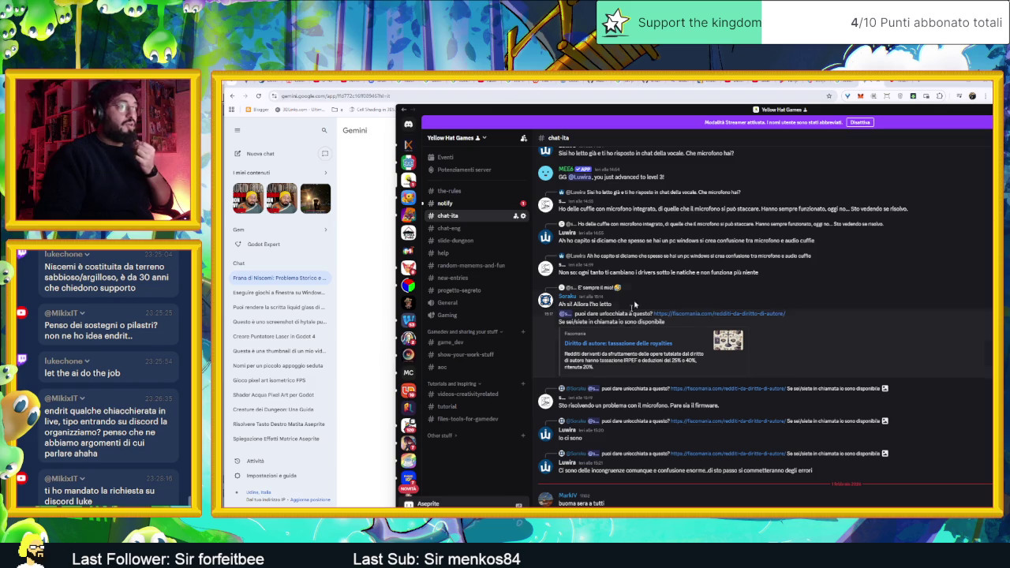
key(alt+Tab)
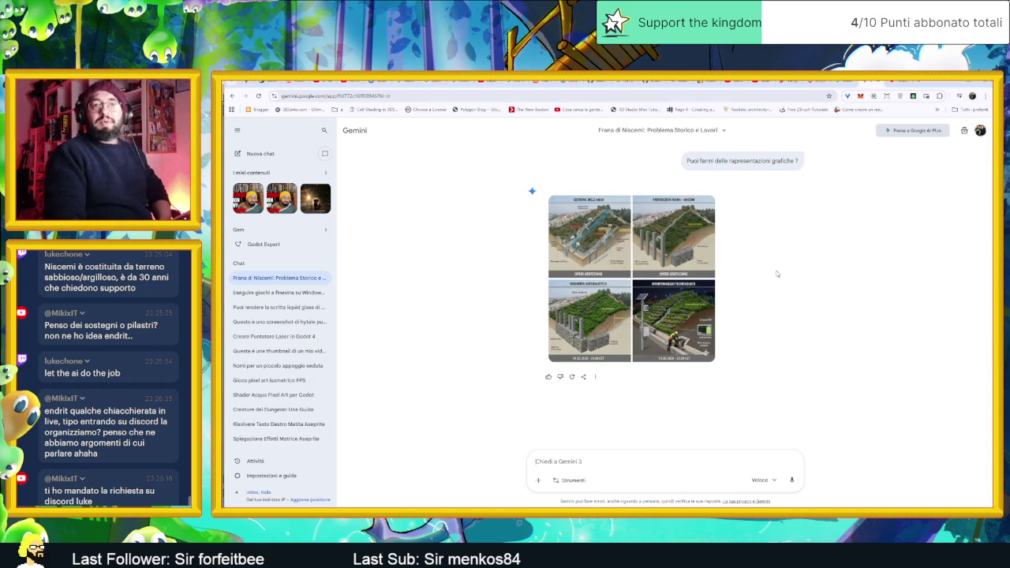
mouse_move(590, 237)
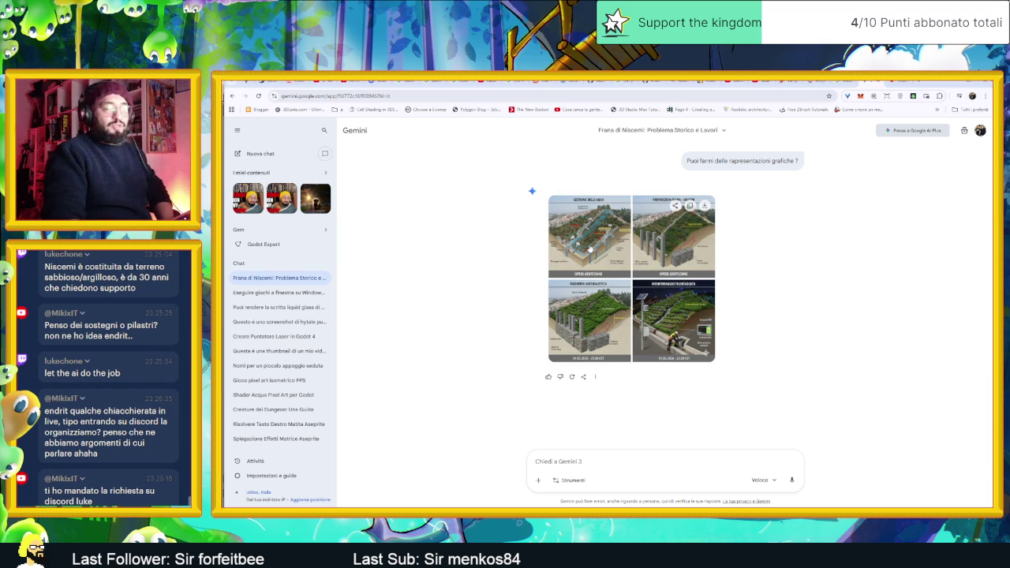
click(590, 249)
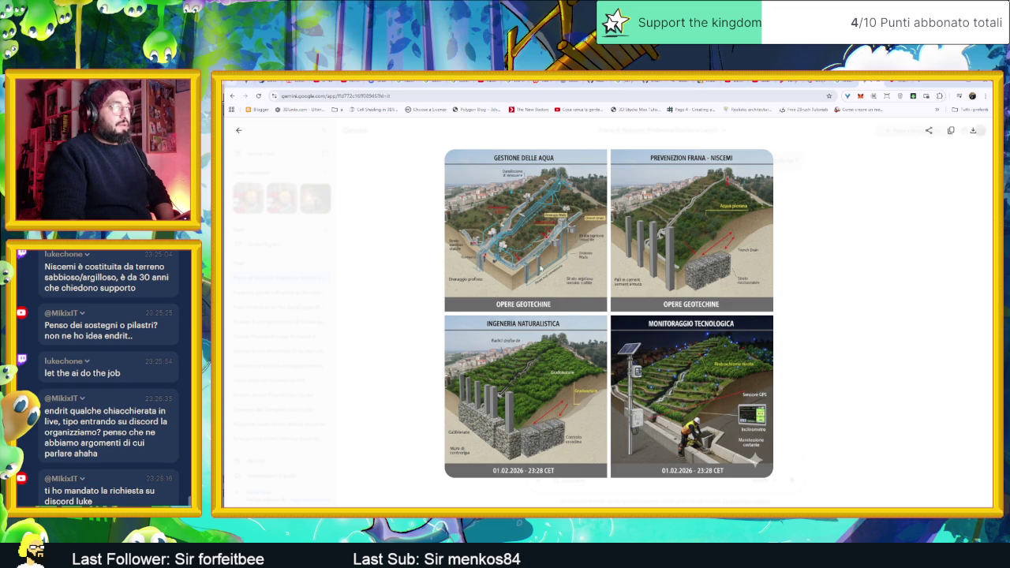
Save the generated image as 'unnamed (1).jpg' and open the downloaded file
right_click(527, 239)
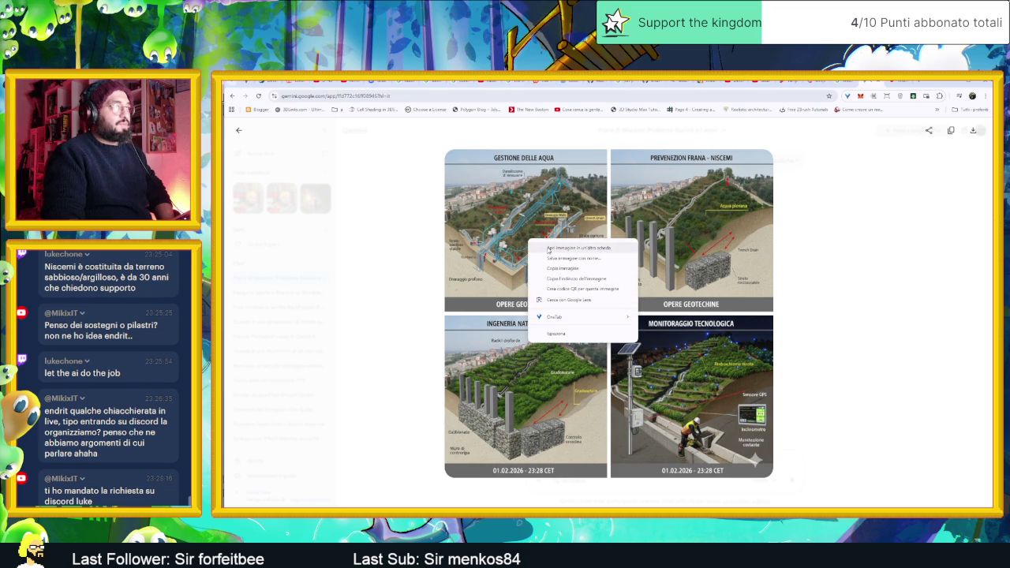
click(581, 263)
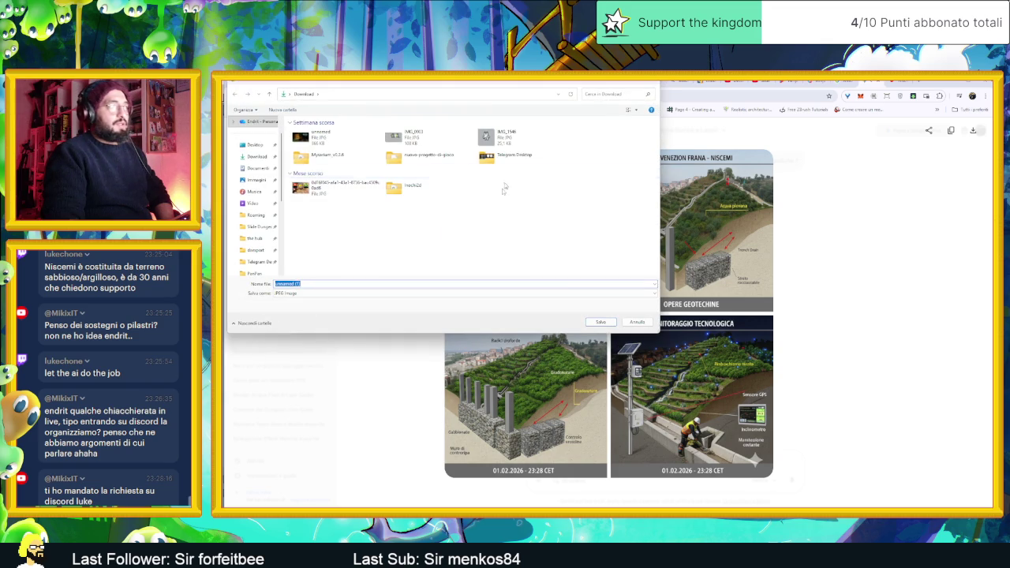
click(601, 321)
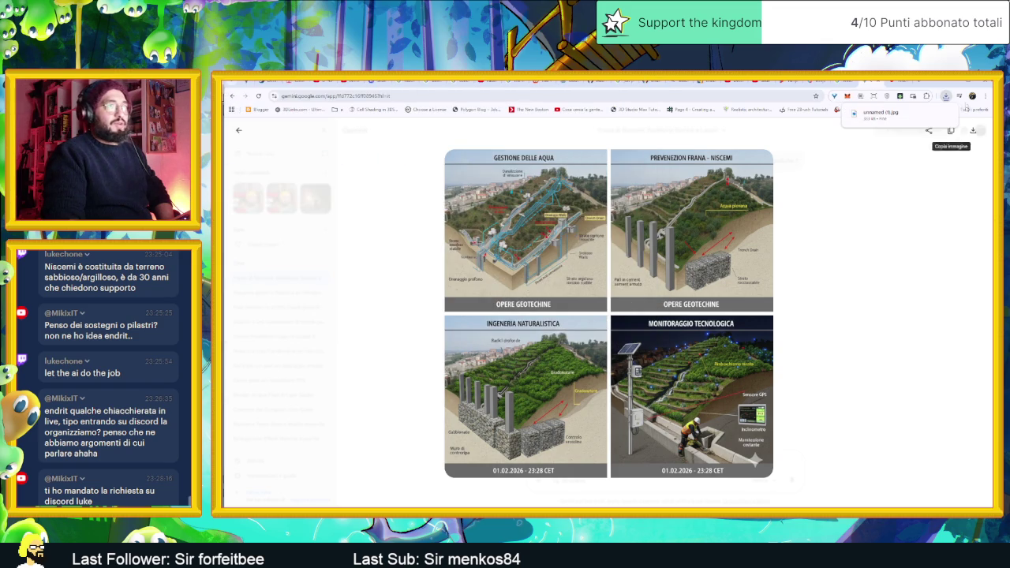
click(891, 117)
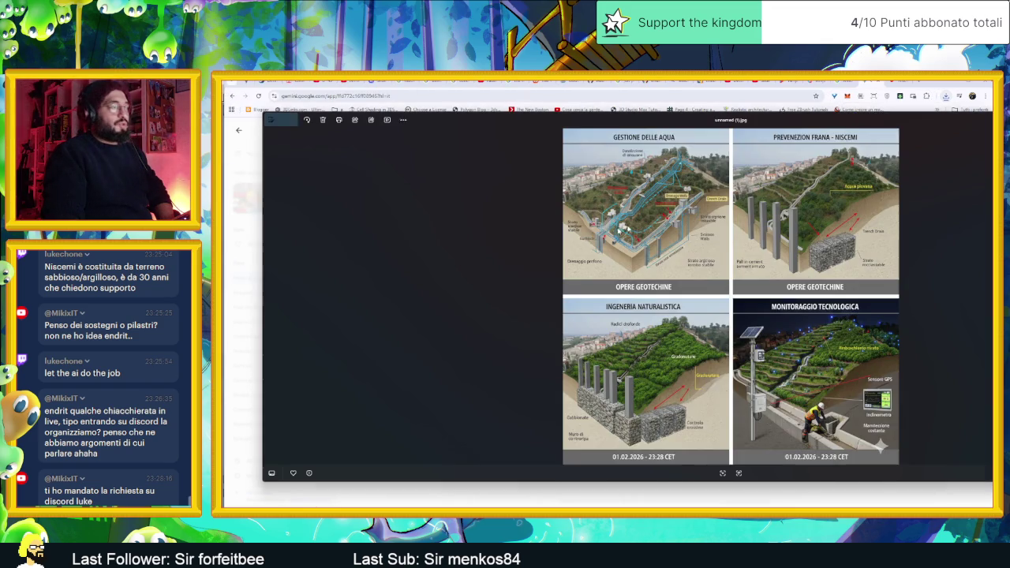
Scroll through the four-panel illustration in Photos, exit edit mode, and close the viewer
scroll(656, 218, up, 2)
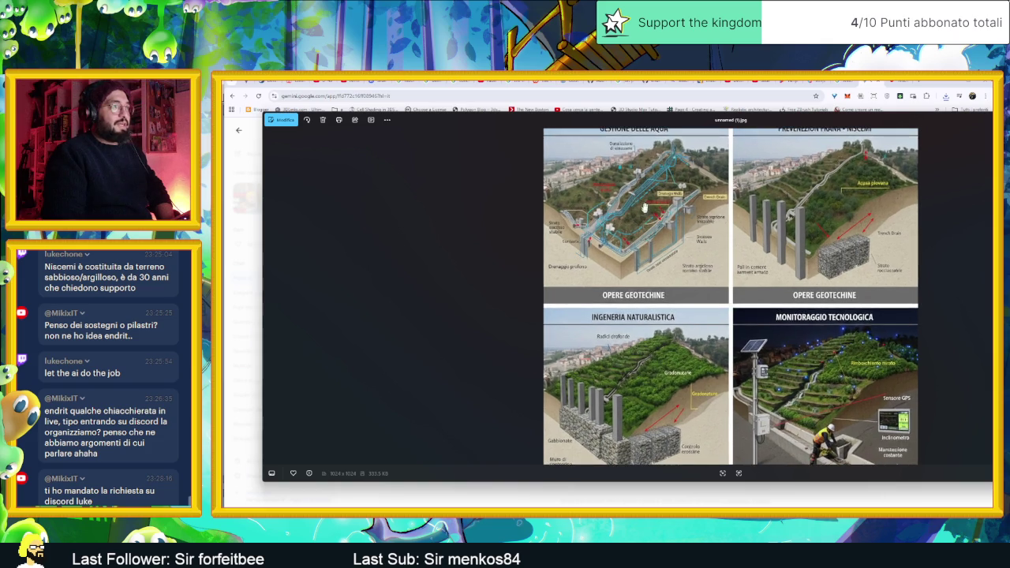
scroll(532, 176, up, 3)
scroll(532, 176, up, 3)
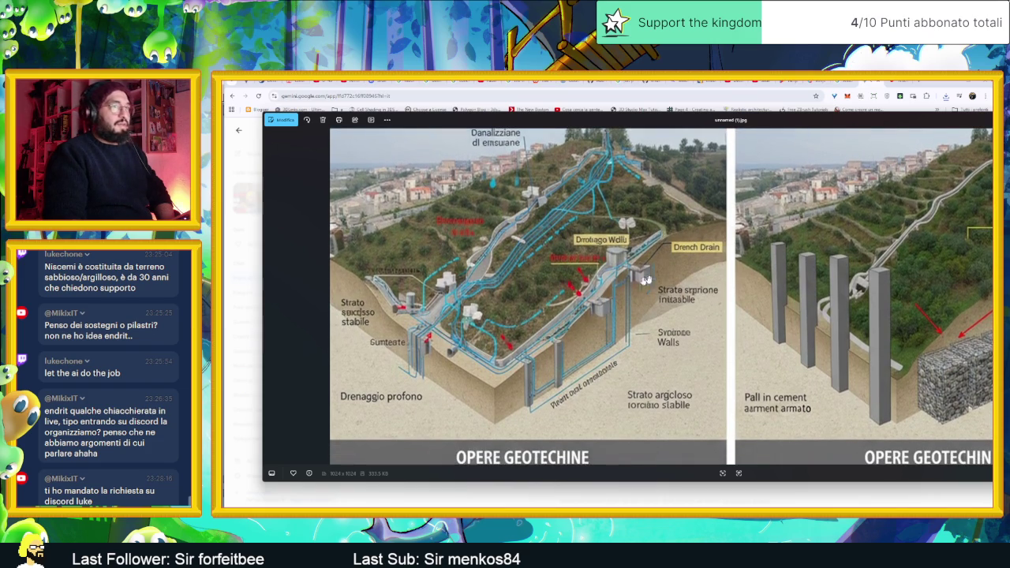
scroll(840, 313, down, 3)
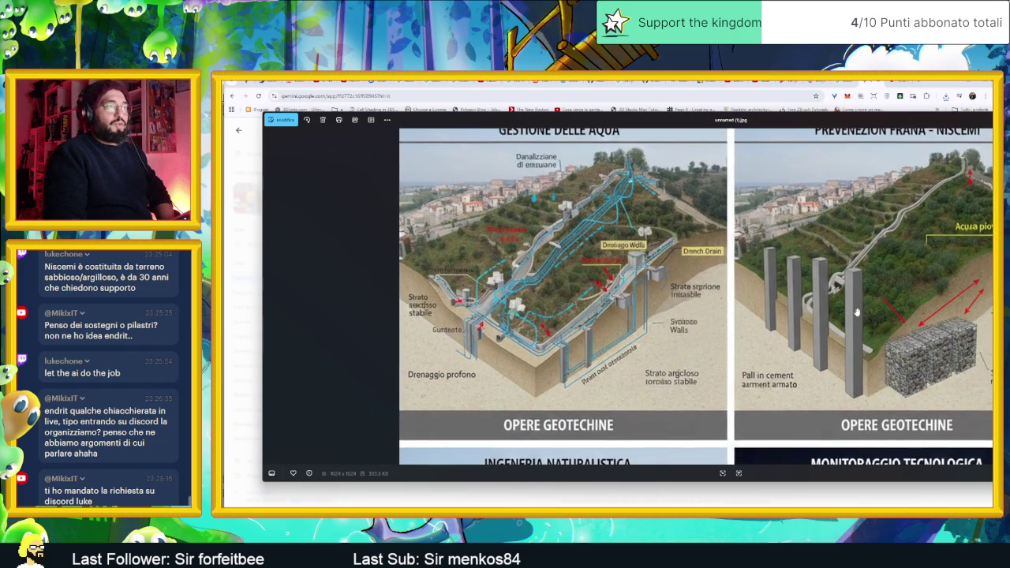
scroll(840, 313, down, 2)
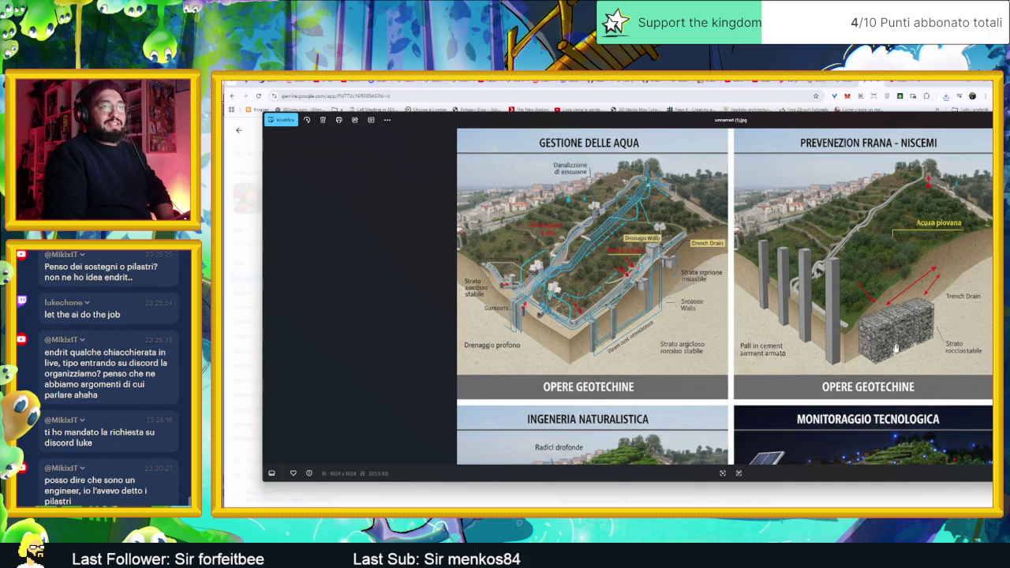
scroll(696, 231, down, 5)
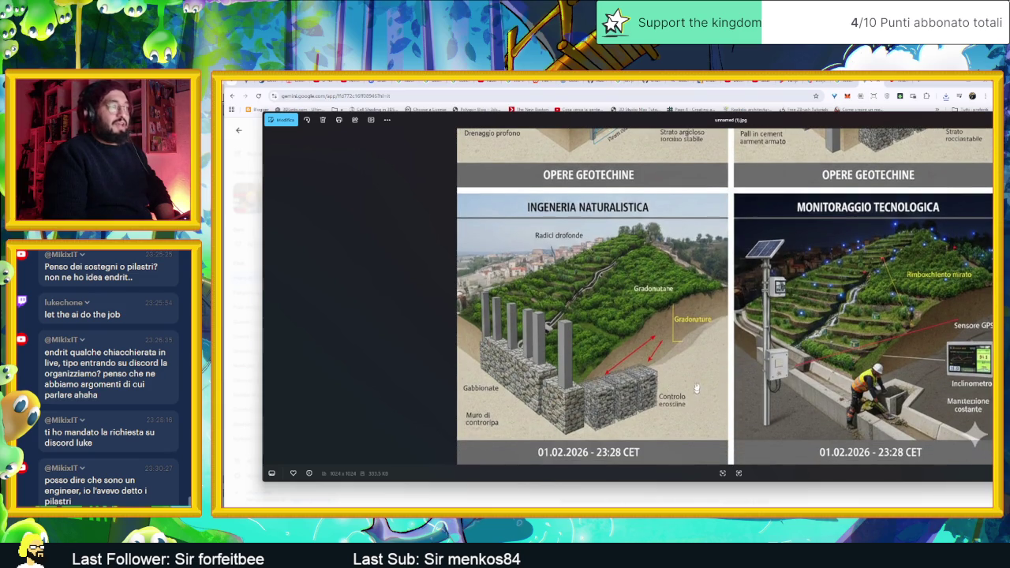
scroll(647, 390, up, 2)
scroll(647, 391, up, 4)
scroll(623, 237, up, 2)
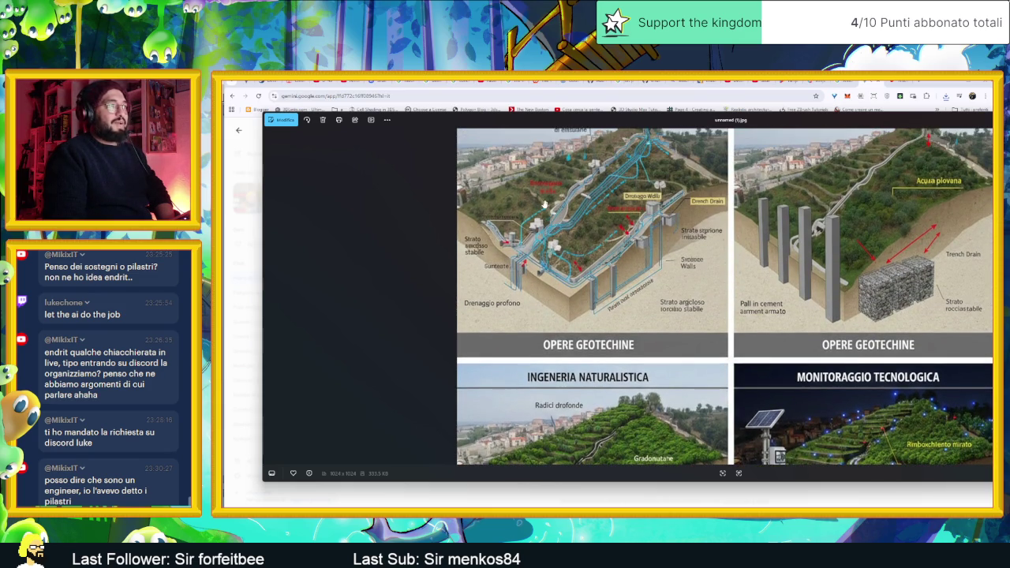
scroll(860, 289, down, 1)
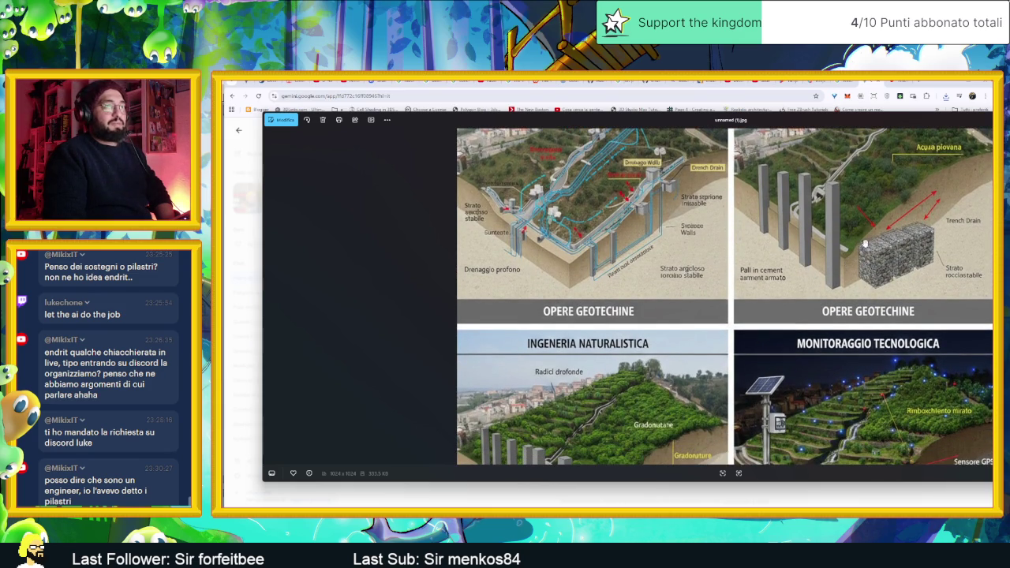
scroll(865, 244, down, 2)
scroll(730, 418, down, 2)
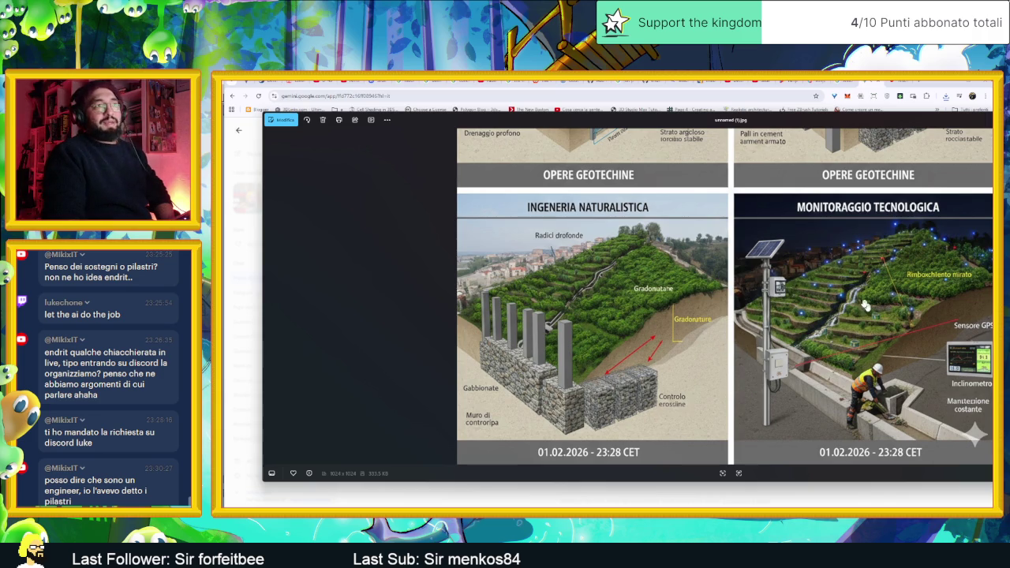
click(908, 122)
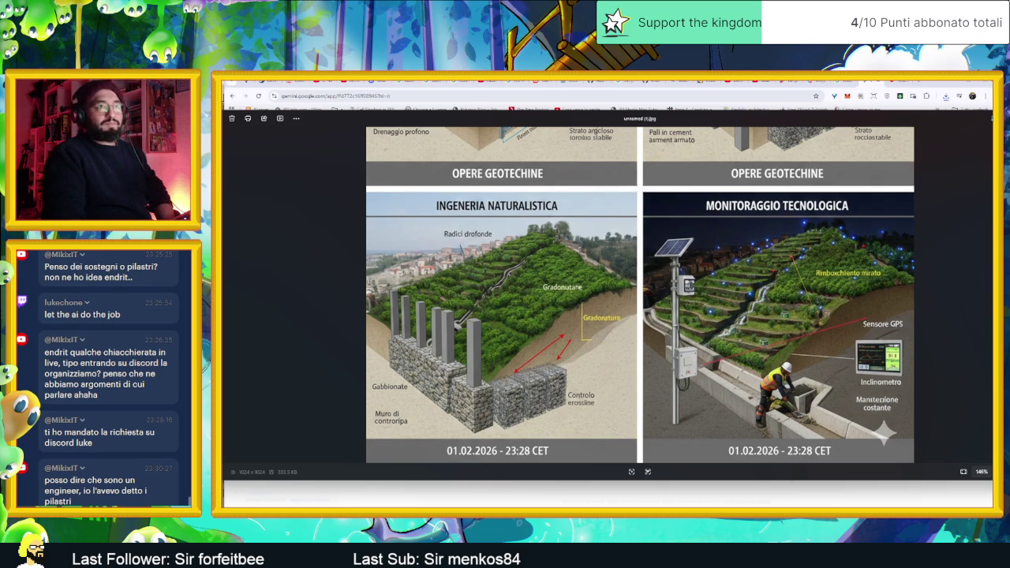
key(Escape)
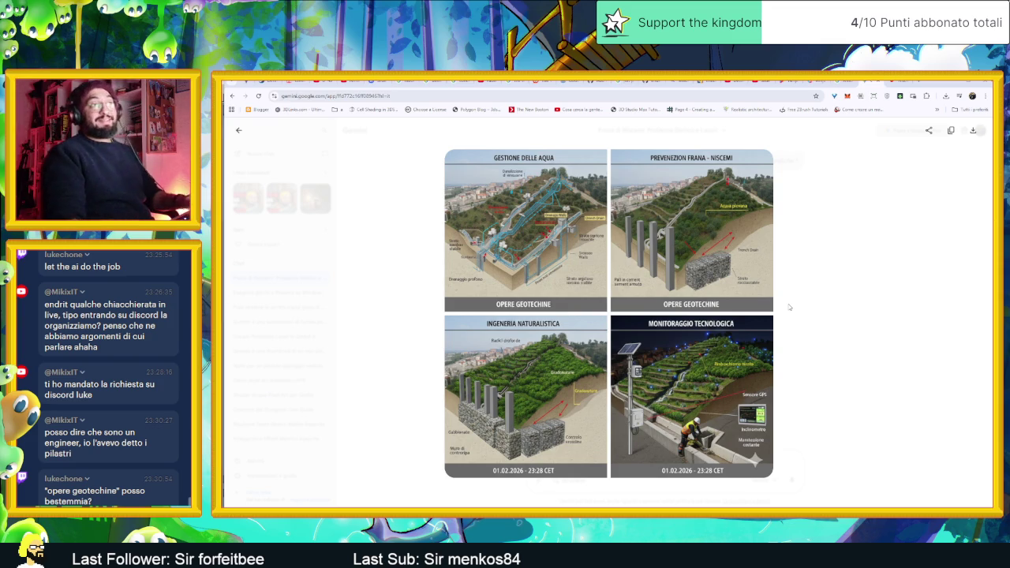
Close the full-size Gemini illustration and minimize Chrome to reveal Aseprite
click(789, 307)
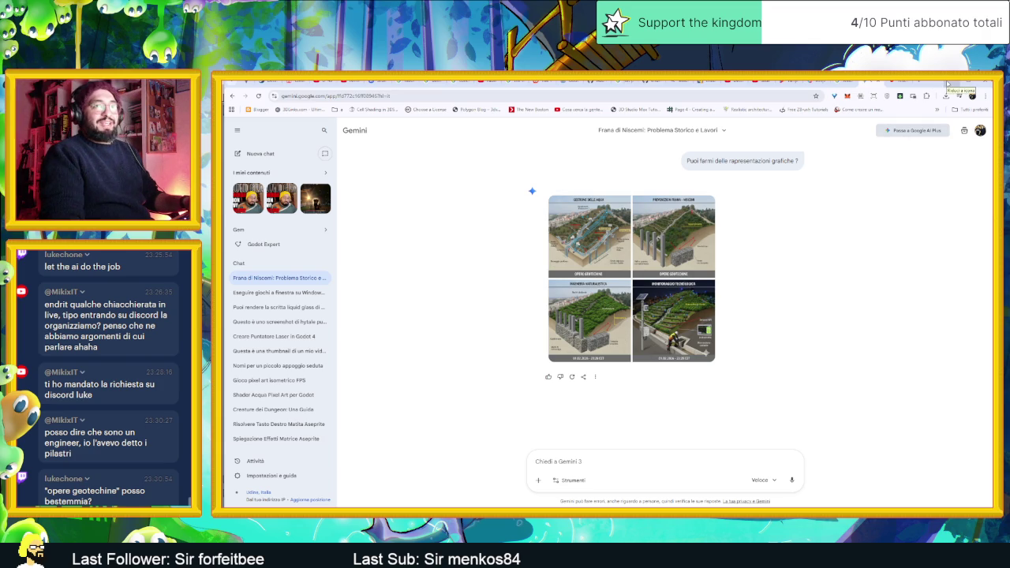
click(687, 252)
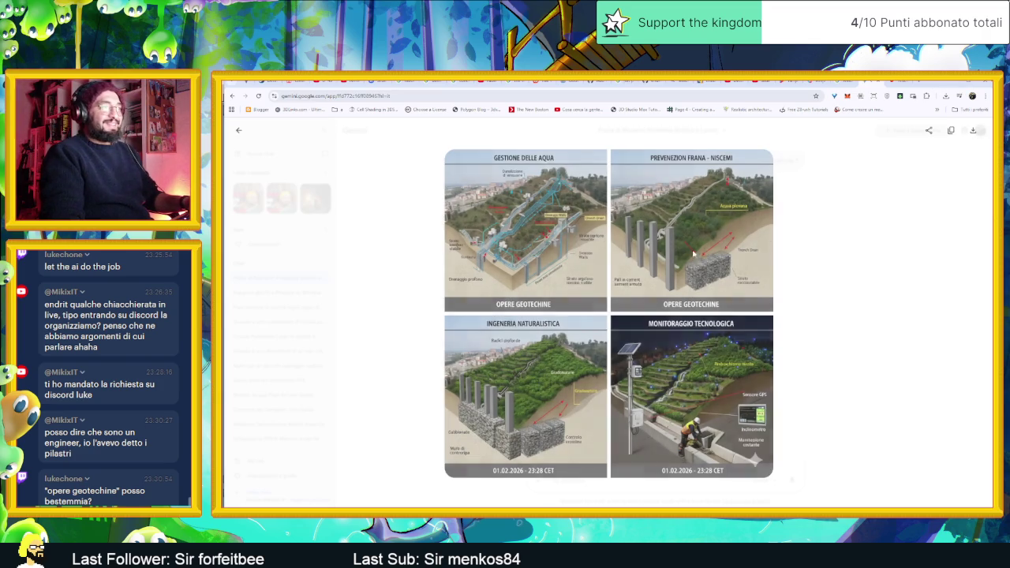
click(845, 212)
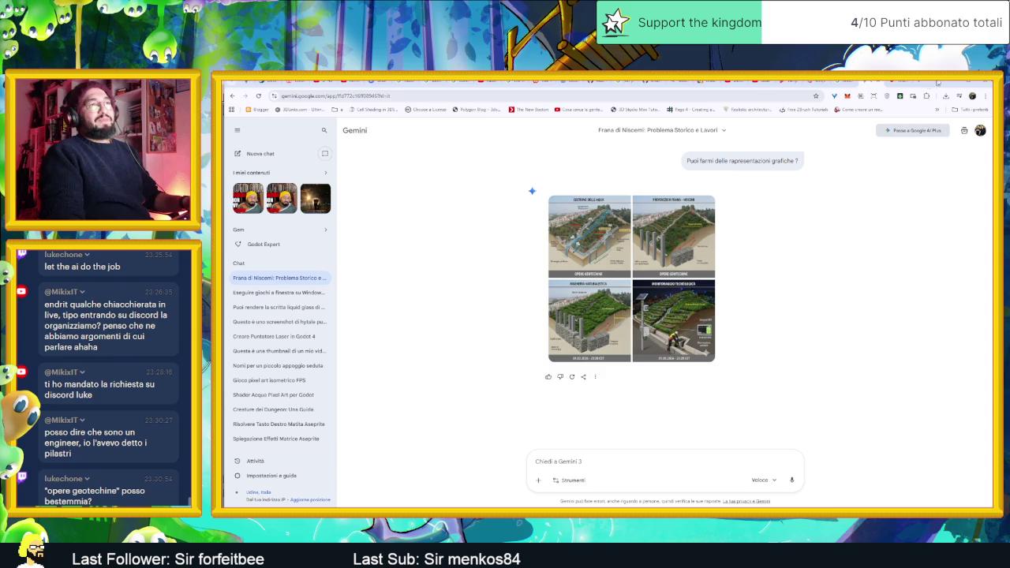
click(931, 84)
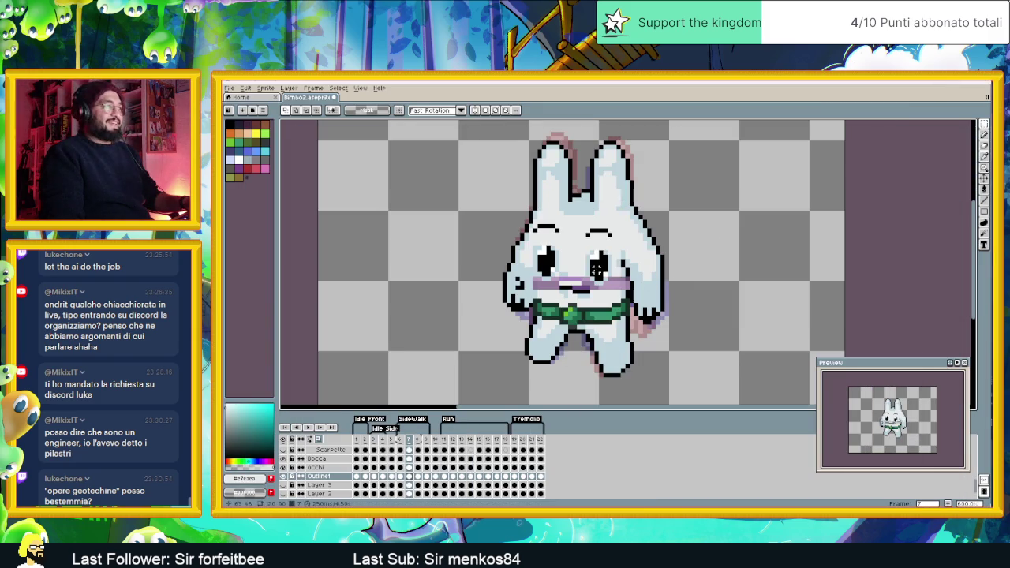
Step through walk frames 6 and 7, zoomed out to see the whole bunny
scroll(569, 318, up, 1)
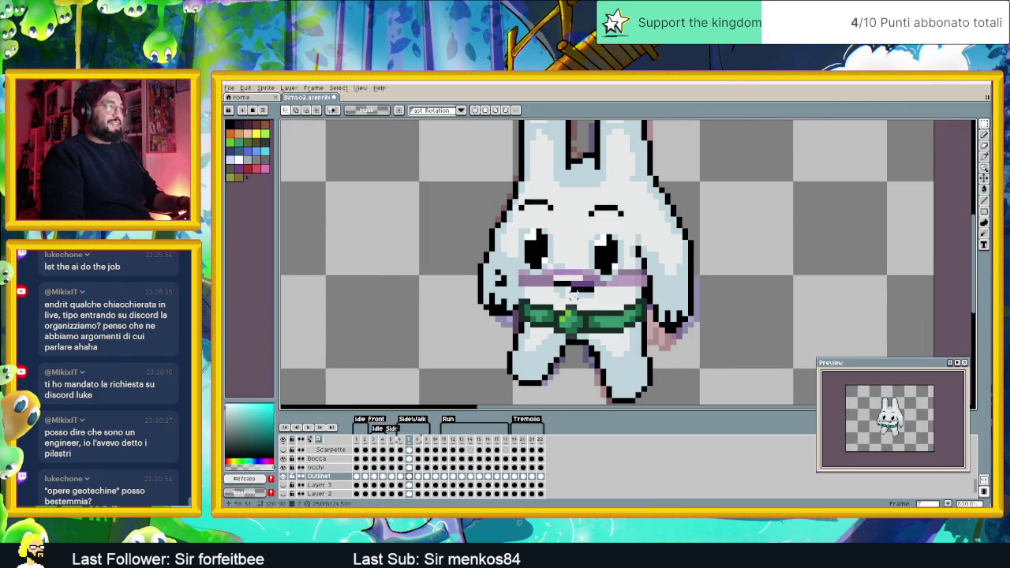
scroll(568, 320, up, 1)
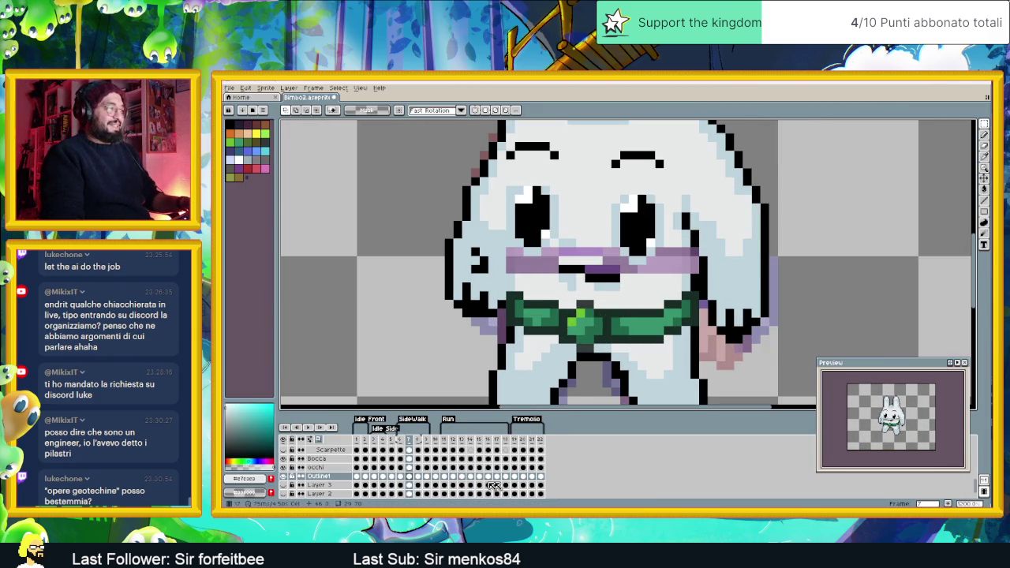
click(401, 476)
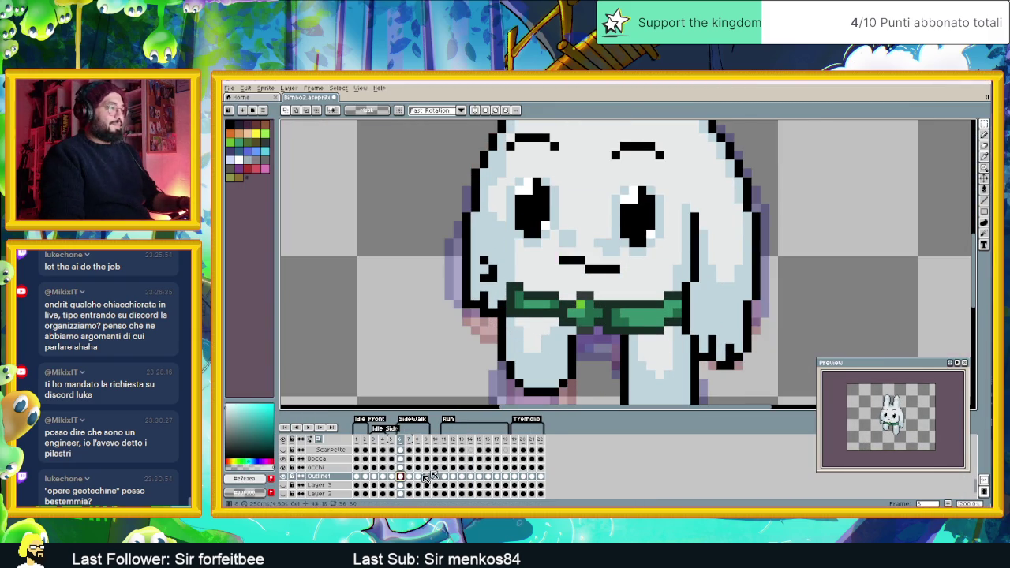
key(minus)
key(minus)
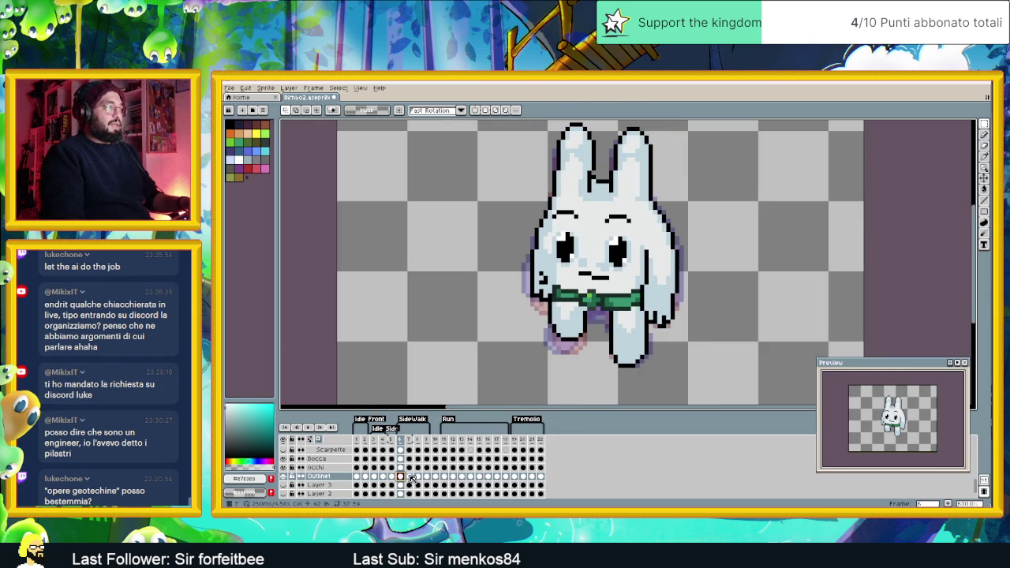
click(409, 476)
scroll(592, 259, up, 1)
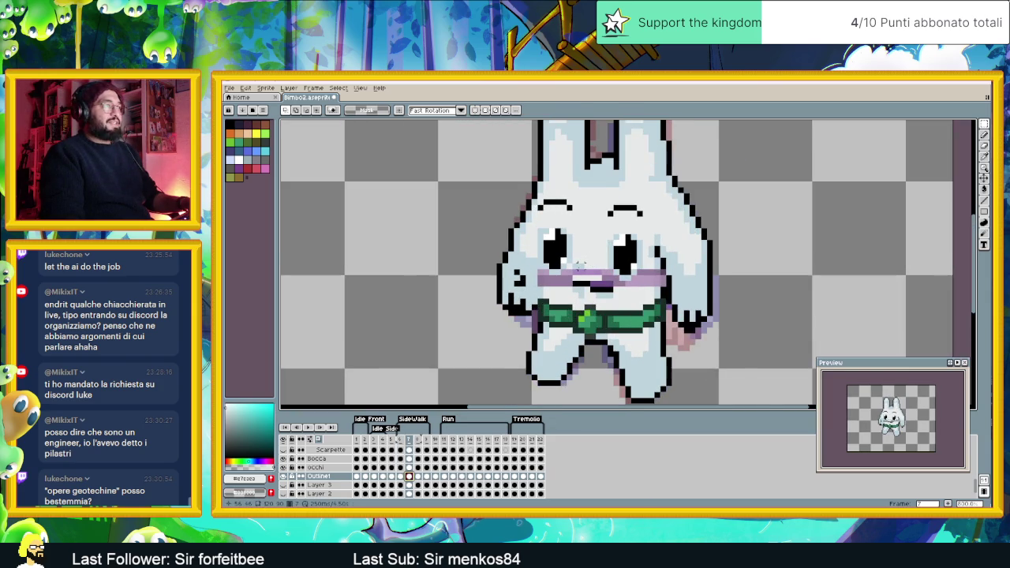
scroll(580, 267, up, 1)
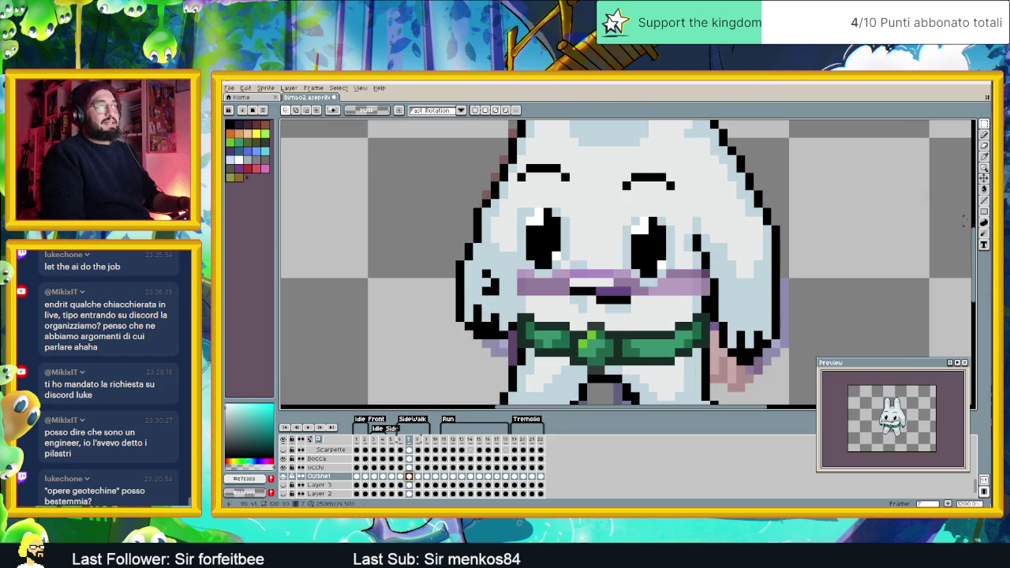
On frame 7, repaint the purple cheek band with the pale fur colour
key(shift+l)
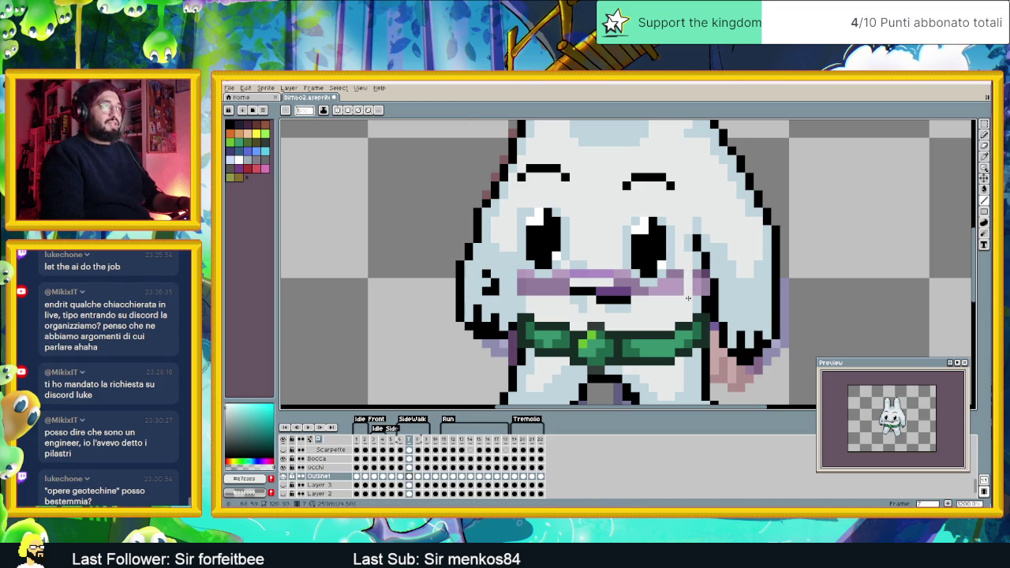
alt+click(697, 273)
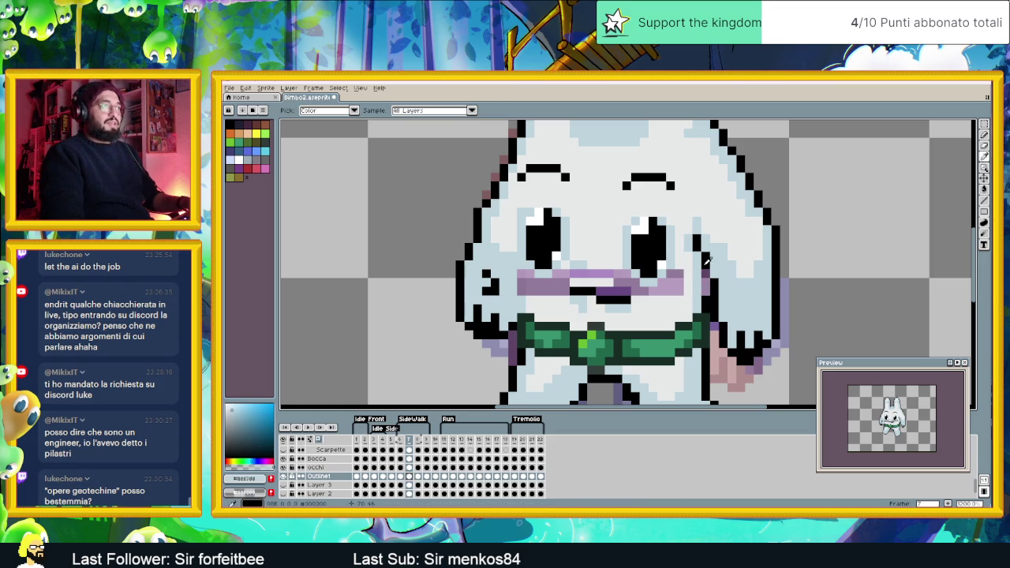
alt+click(702, 284)
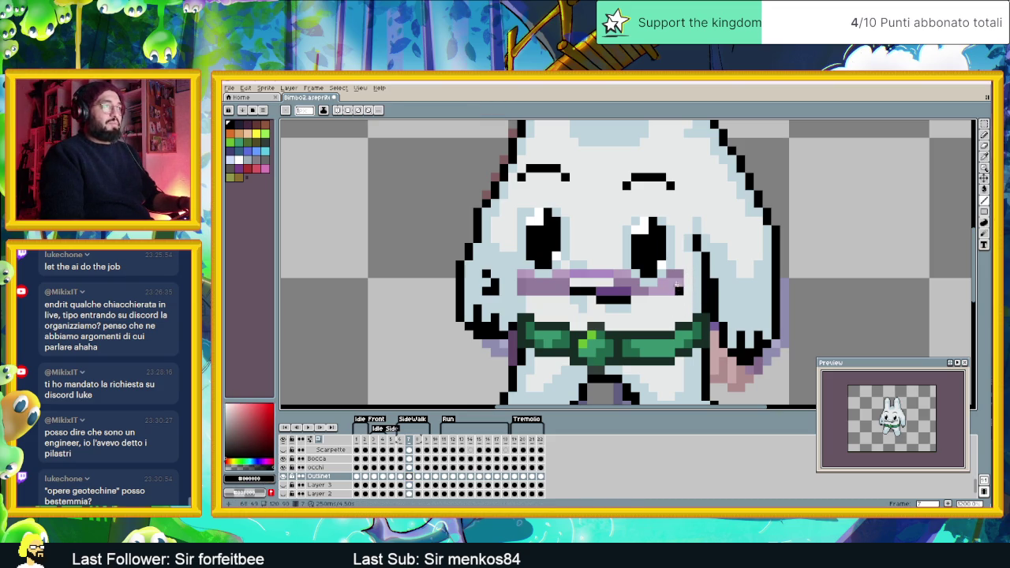
alt+click(570, 269)
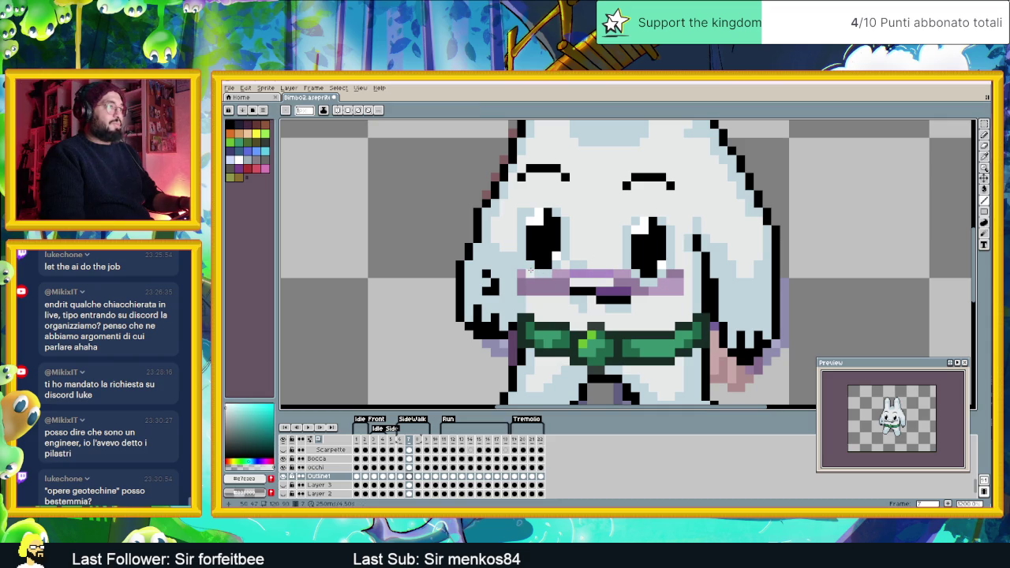
mouse_move(531, 276)
mouse_down()
mouse_move(531, 295)
mouse_move(518, 282)
mouse_up()
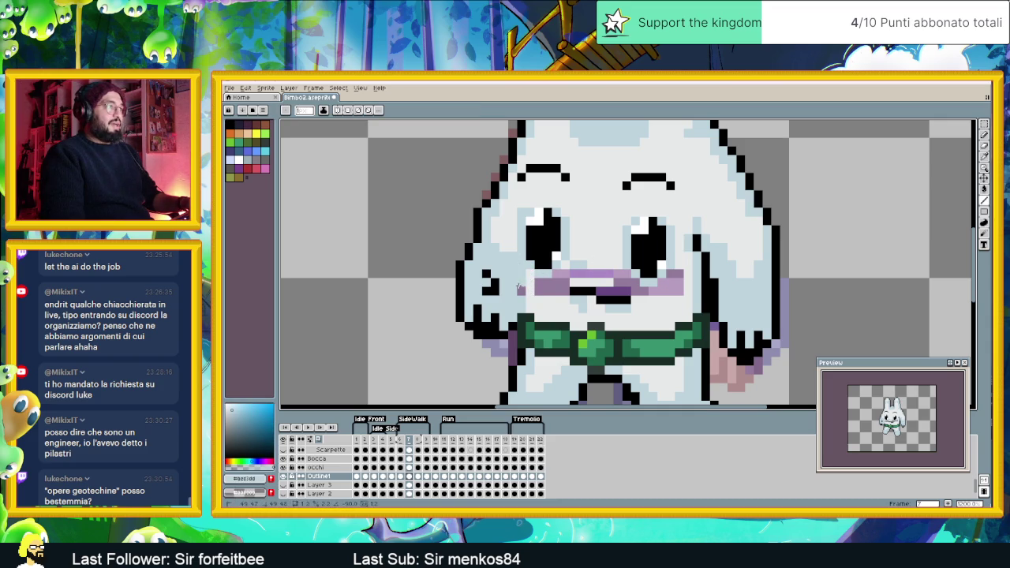
key(alt)
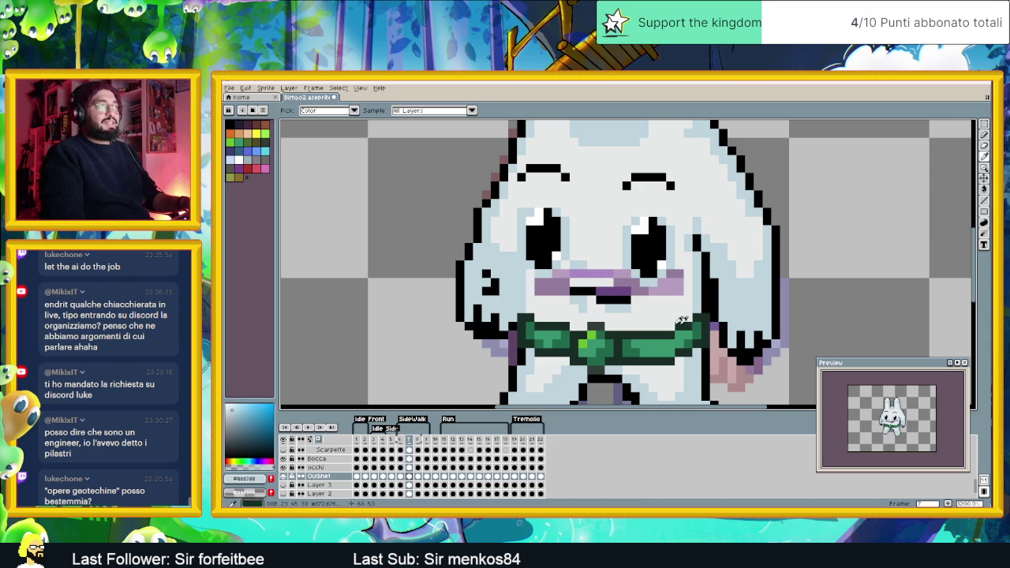
alt+click(691, 318)
click(984, 190)
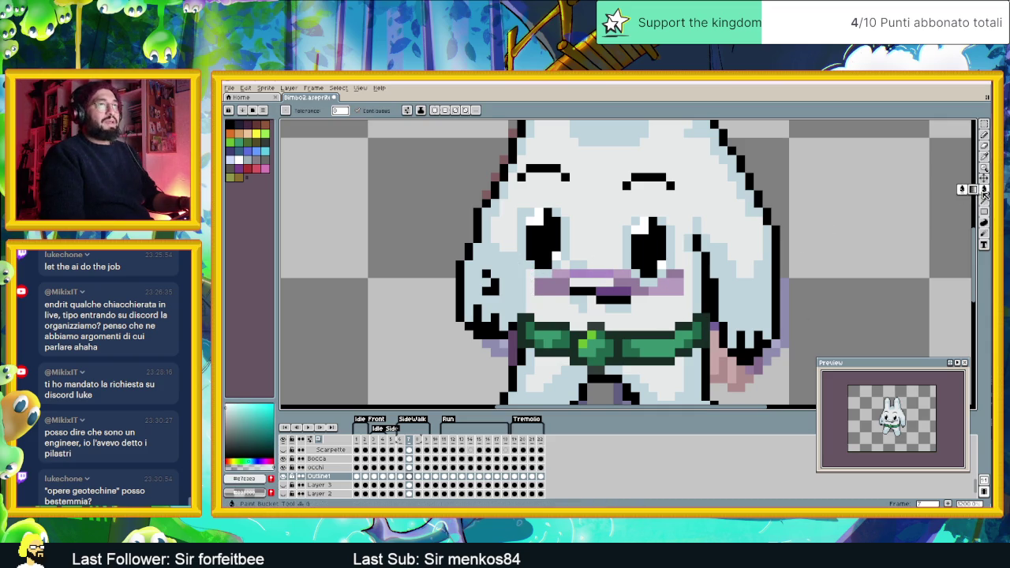
click(672, 280)
scroll(674, 287, down, 1)
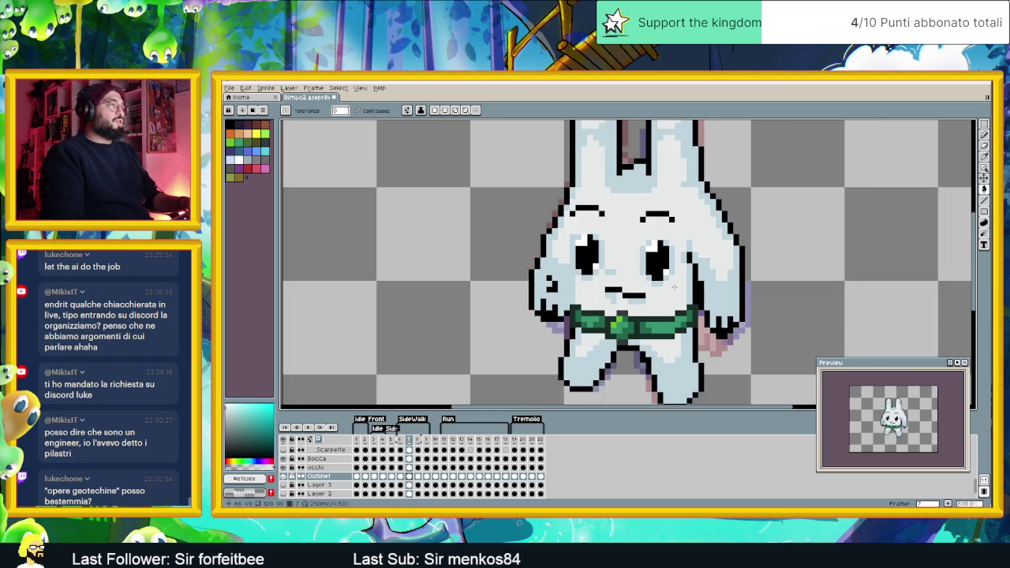
scroll(674, 287, down, 1)
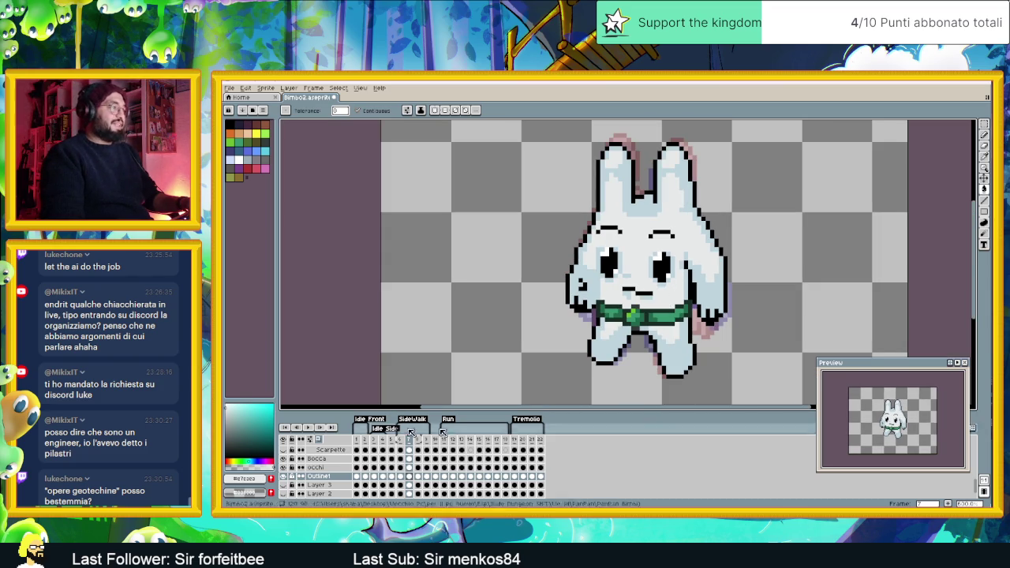
Flip back and forth between walk frames 6, 7 and 8 to compare the poses
click(400, 478)
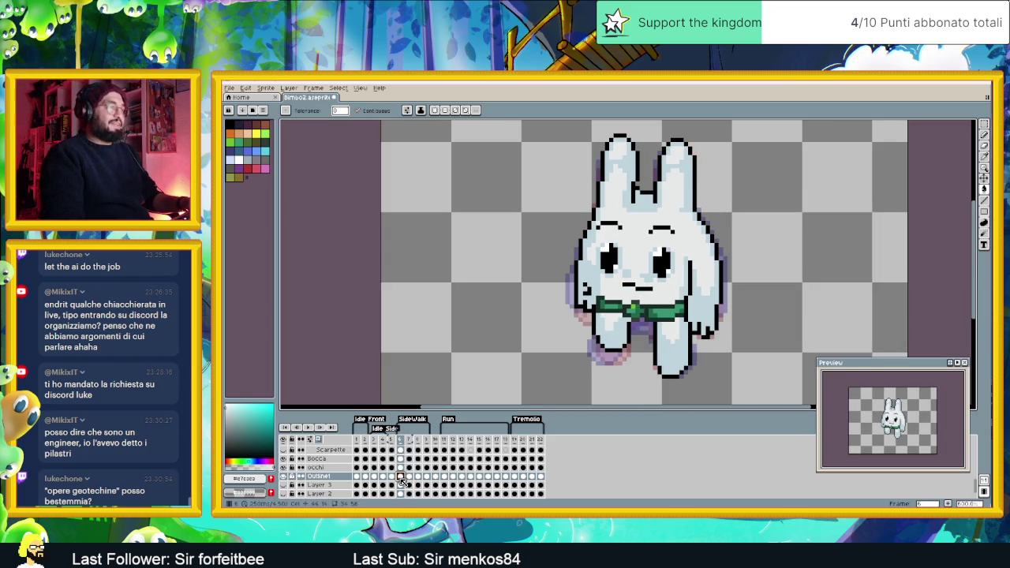
click(409, 478)
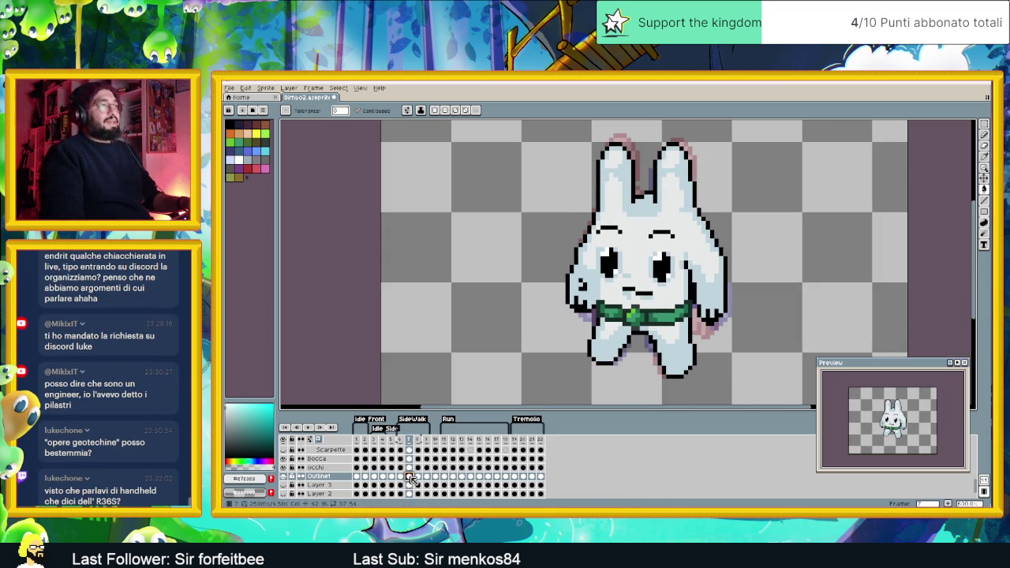
click(401, 478)
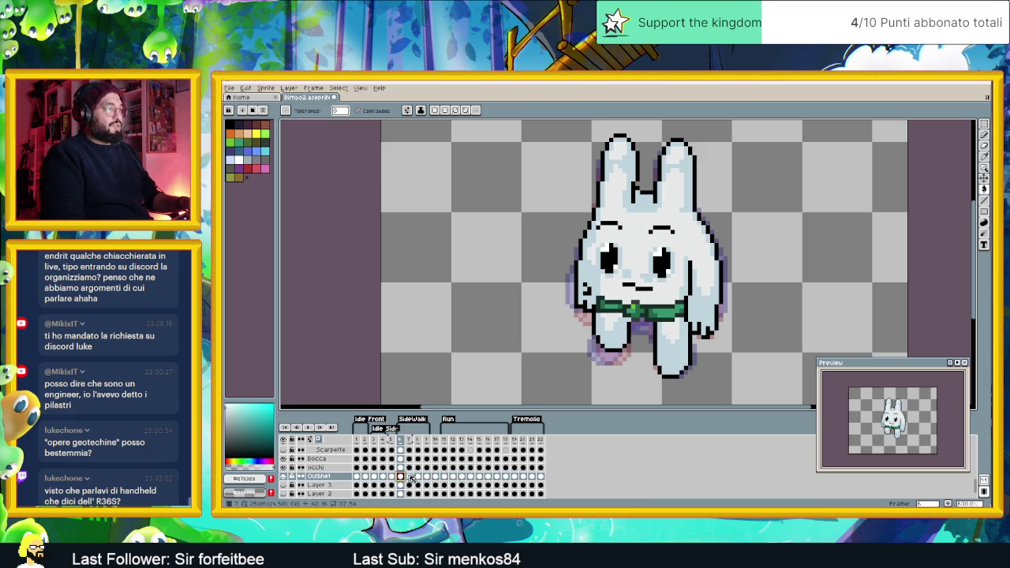
click(408, 478)
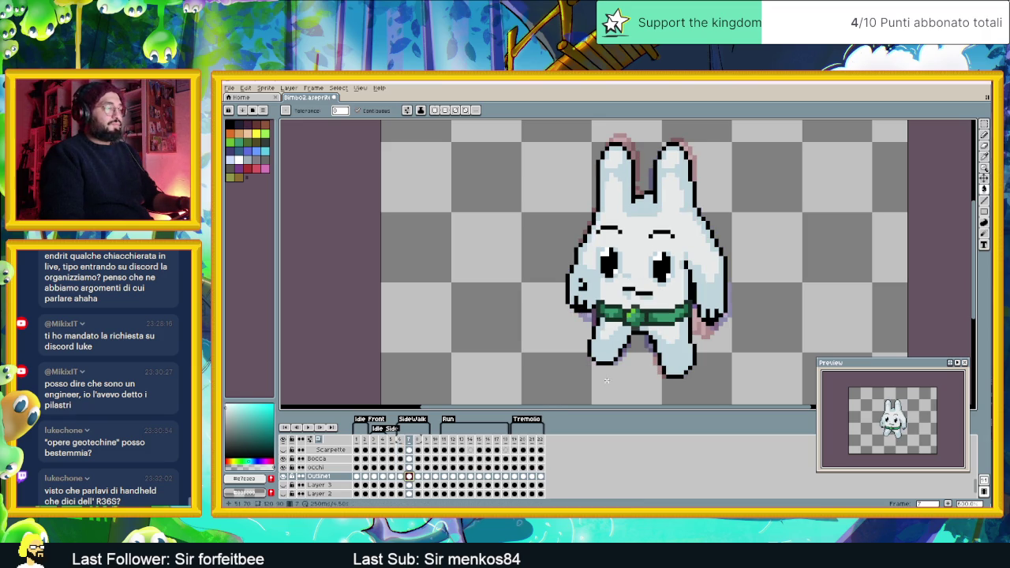
click(400, 477)
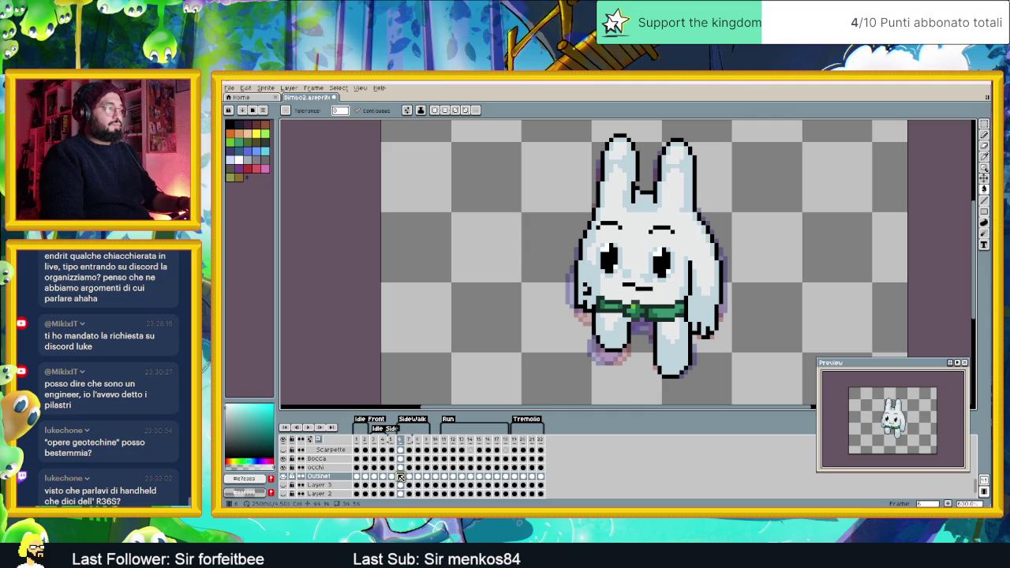
click(409, 477)
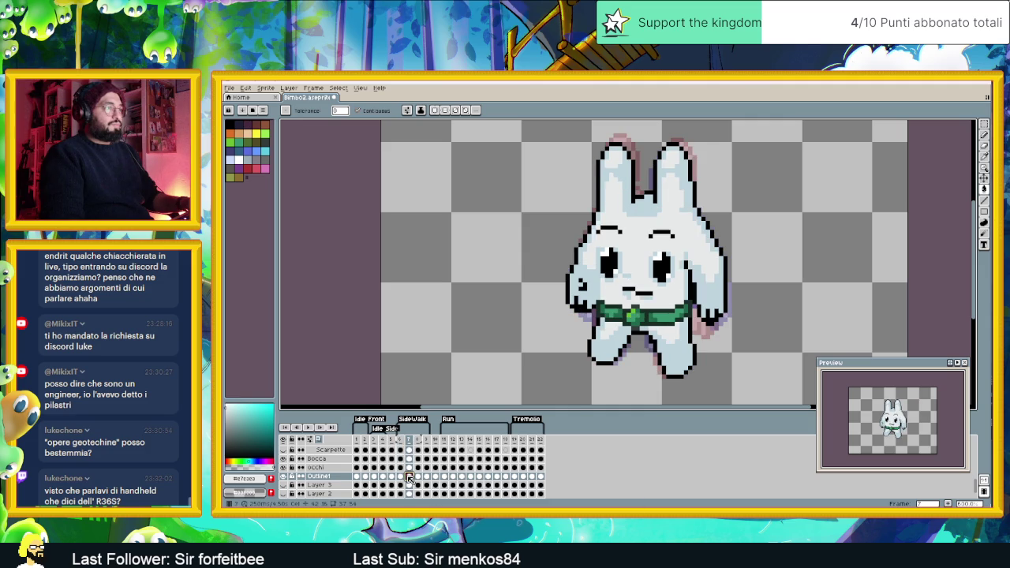
click(419, 478)
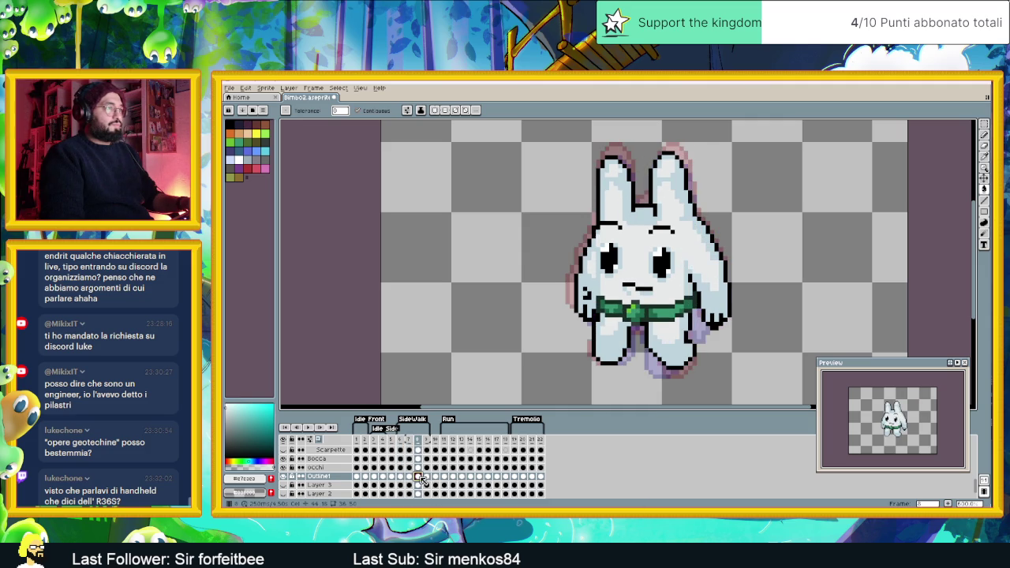
drag(755, 257, 737, 268)
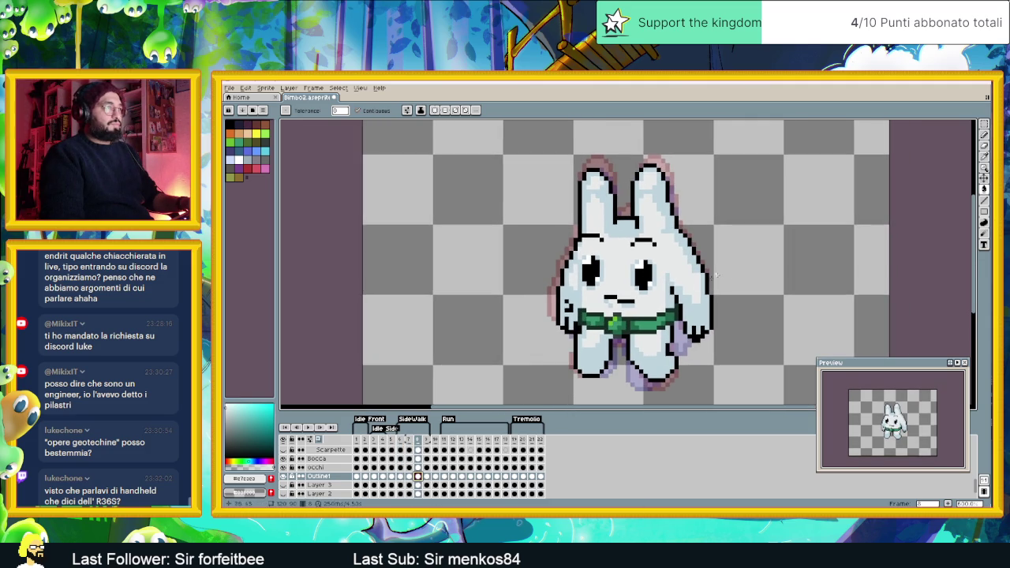
click(410, 477)
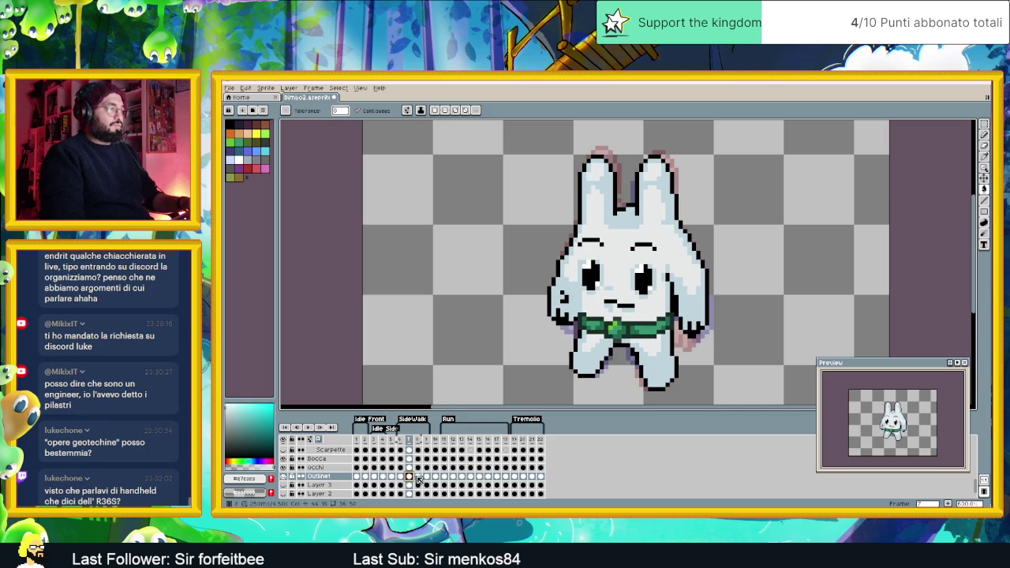
click(401, 478)
click(409, 478)
click(418, 478)
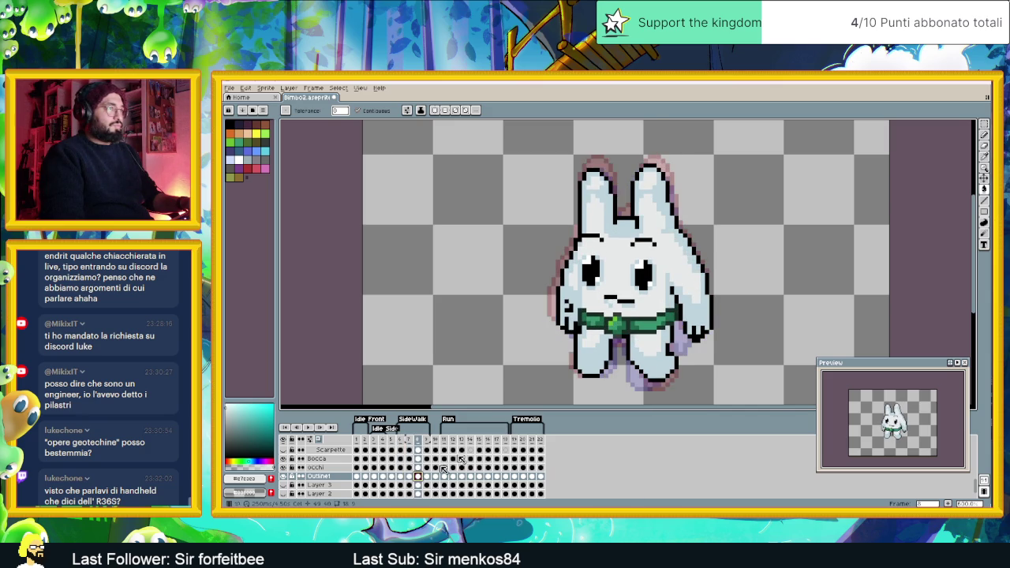
Marquee-select the bunny's head and ears on frame 8
click(984, 125)
click(973, 124)
mouse_move(545, 156)
mouse_down()
mouse_move(715, 322)
mouse_move(723, 313)
mouse_up()
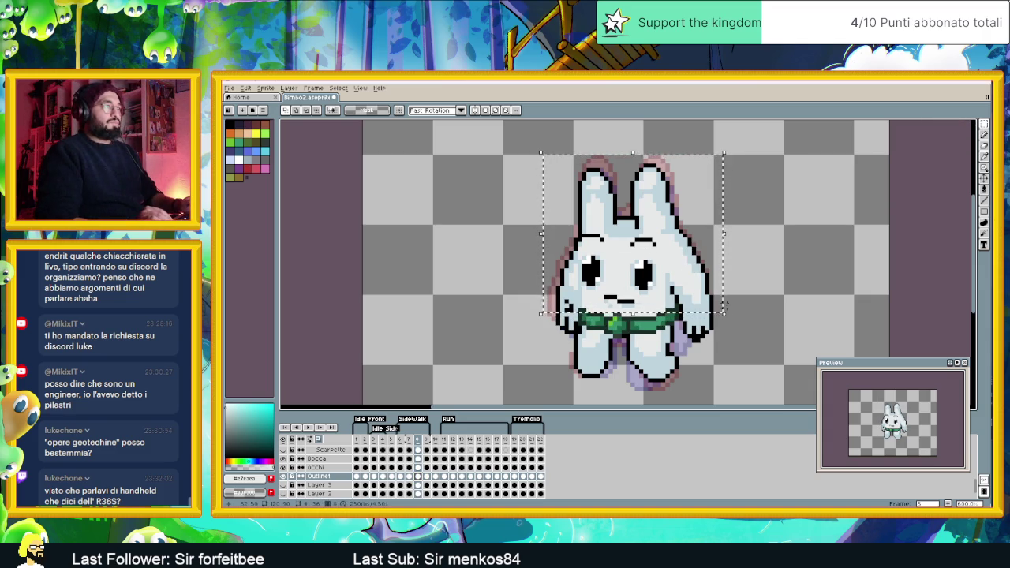
Nudge the head up, then select the belt band and nudge it up too
key(Up)
key(Up)
key(Up)
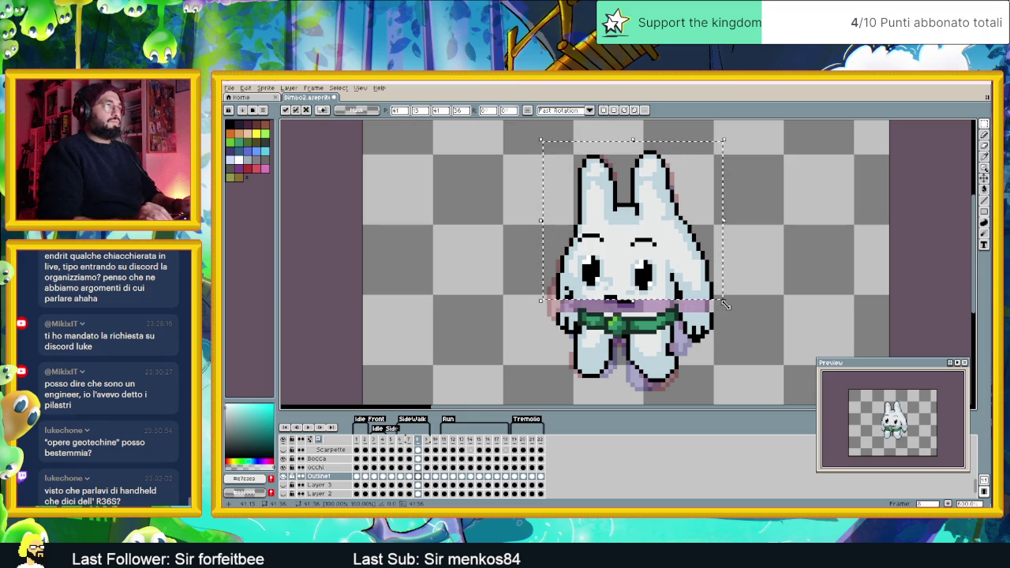
key(ctrl+d)
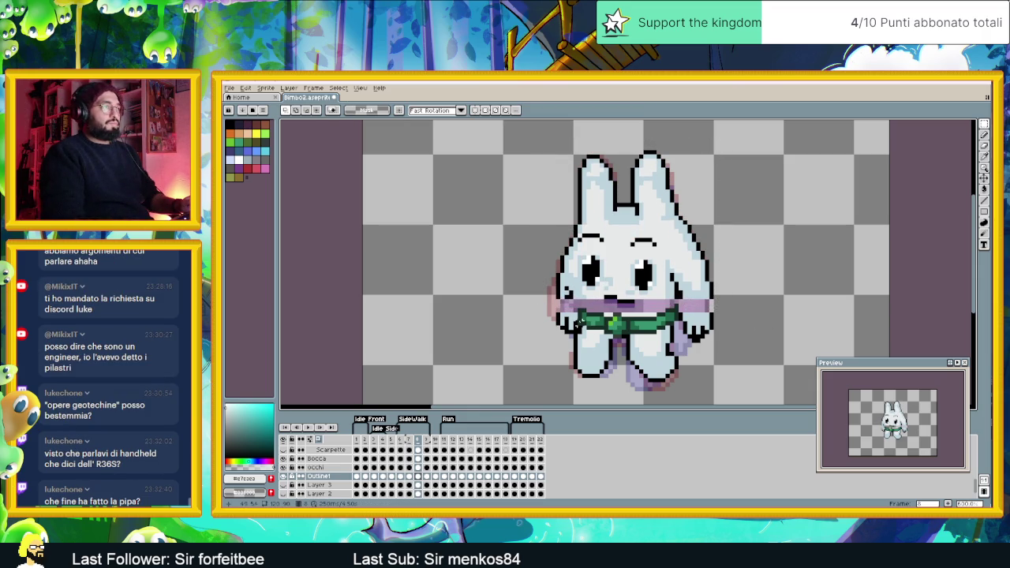
drag(552, 307, 750, 343)
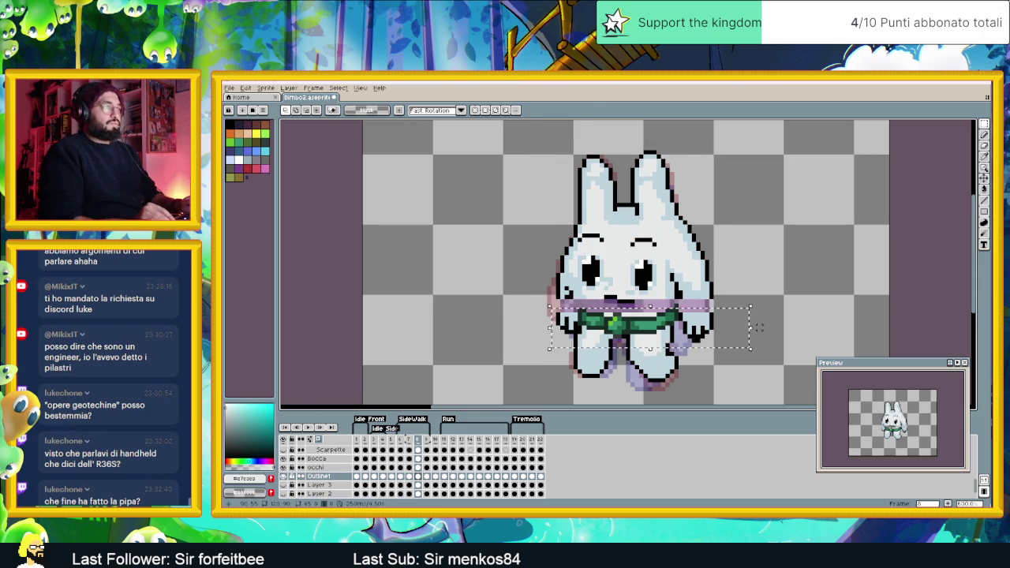
key(Up)
key(ctrl+d)
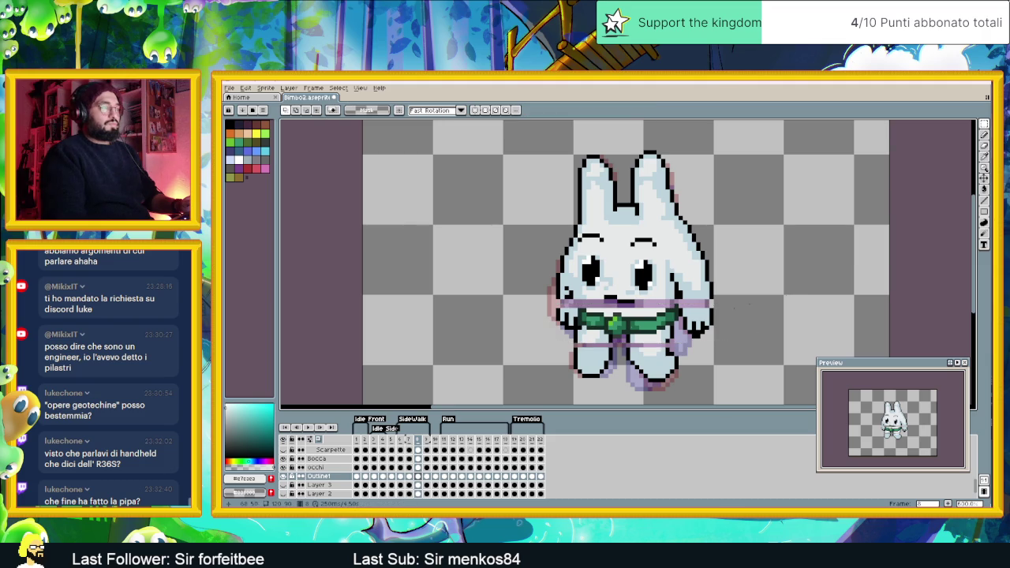
scroll(601, 337, up, 1)
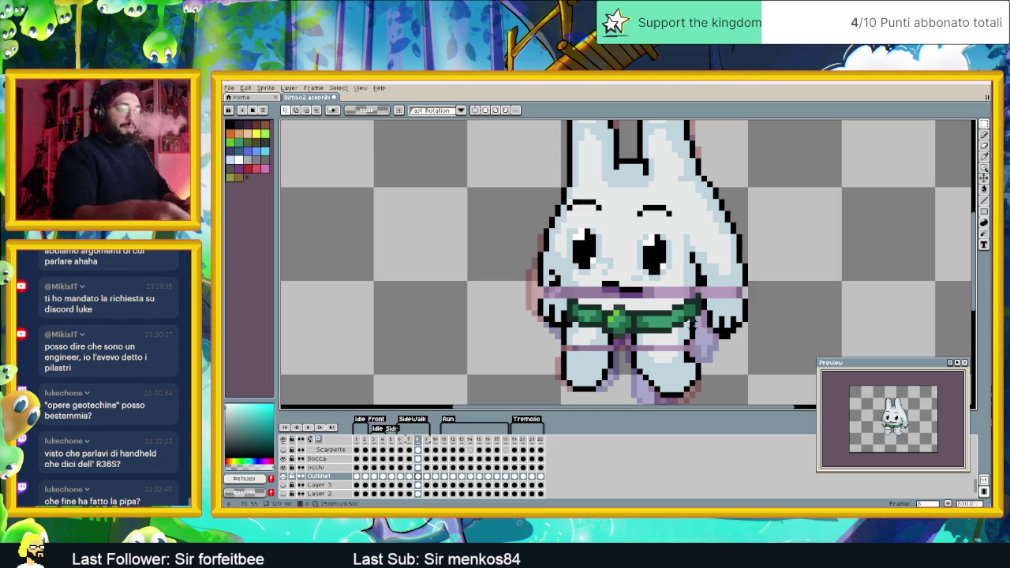
Sample a near-white body colour and paint over the purple stripe on the right leg
key(i)
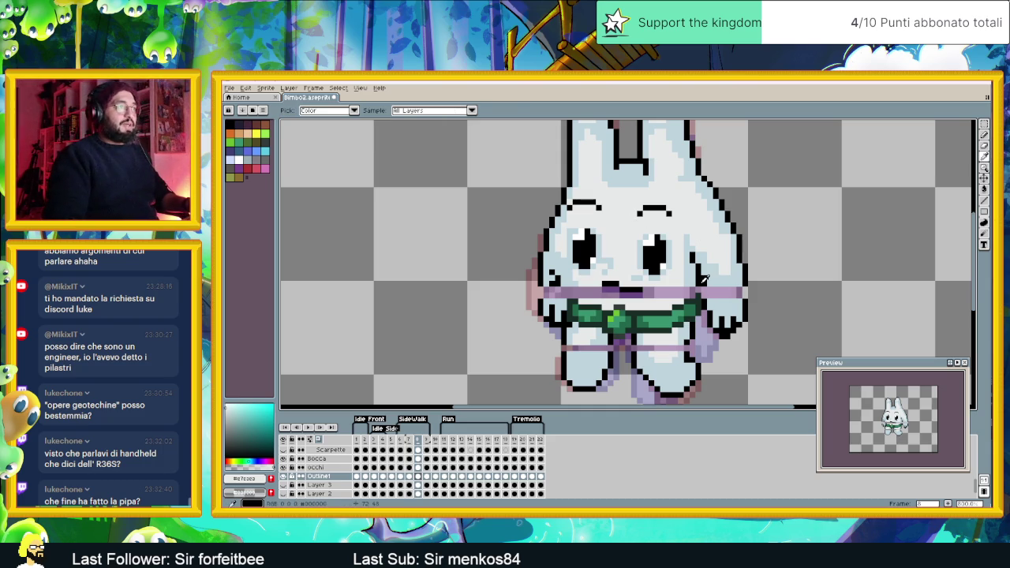
click(704, 278)
click(984, 200)
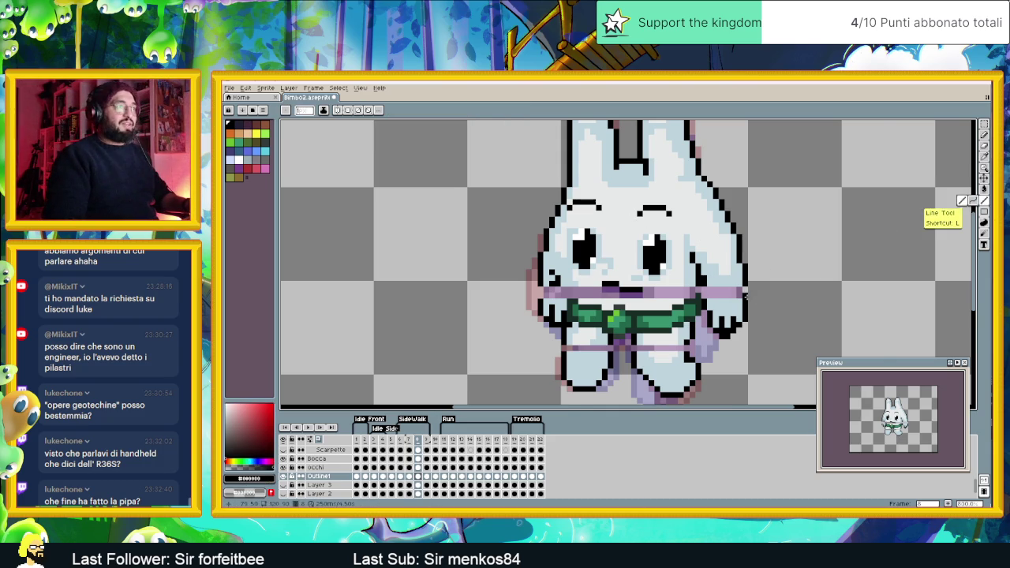
scroll(744, 293, up, 1)
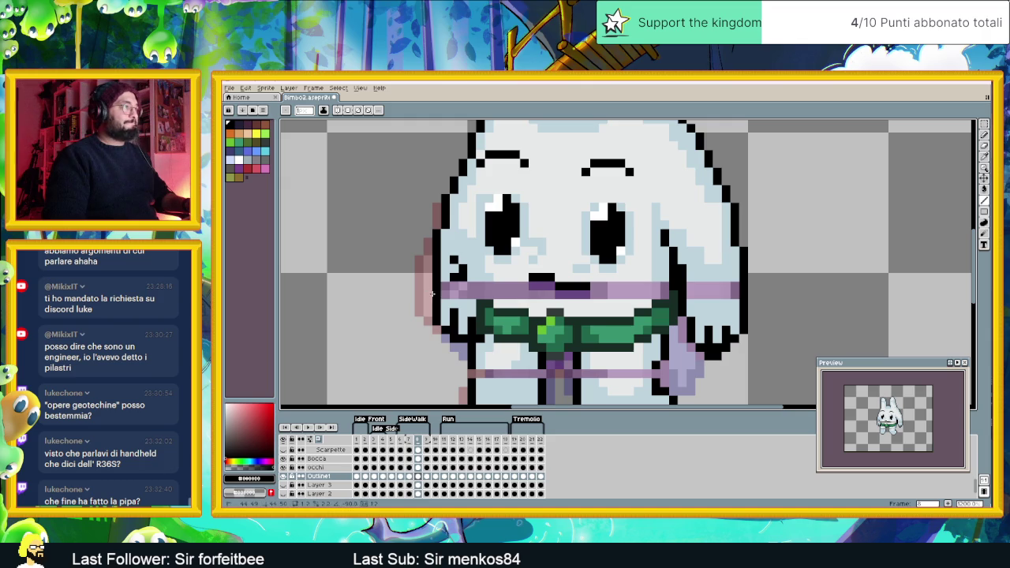
drag(516, 365, 494, 298)
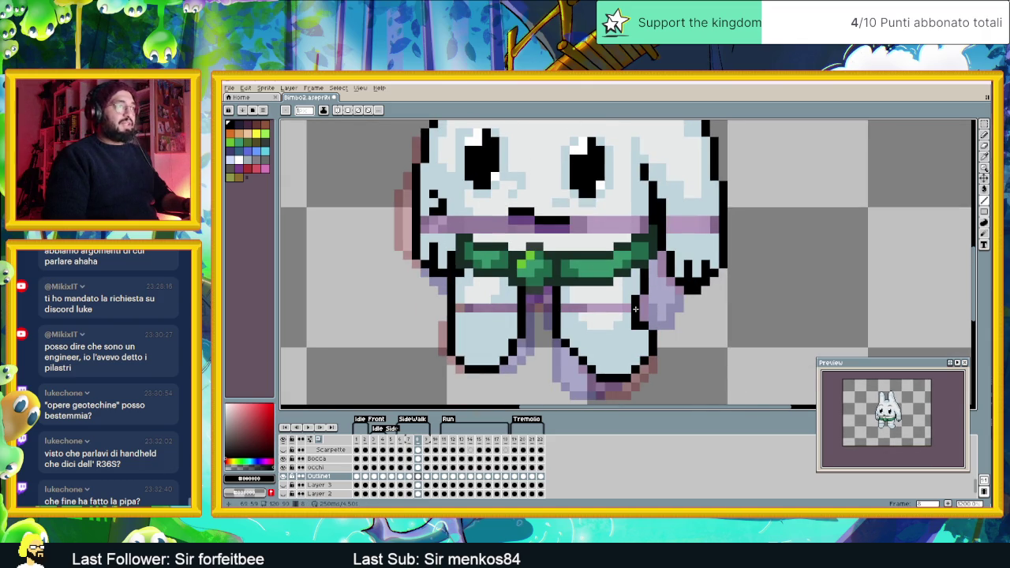
alt+click(611, 319)
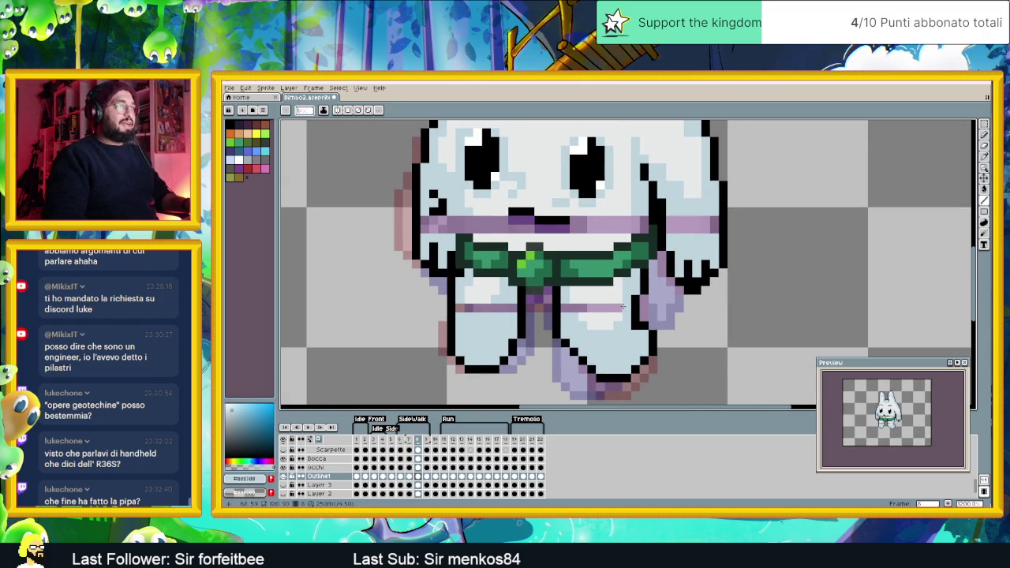
alt+click(568, 309)
drag(571, 308, 611, 308)
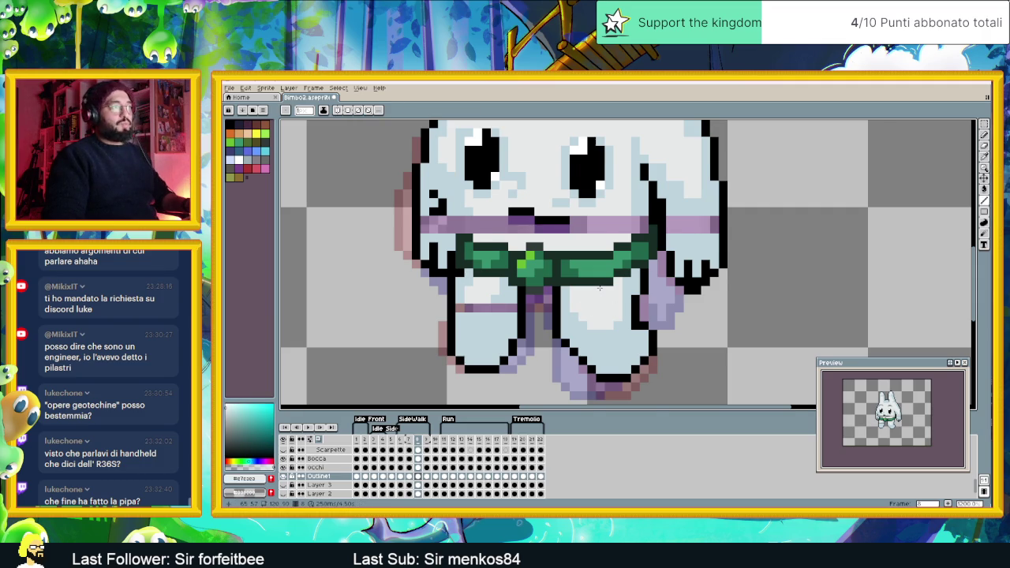
Repaint the purple pixels at the stripe's right end in light colour with line and fill
scroll(599, 288, up, 2)
drag(730, 253, 730, 265)
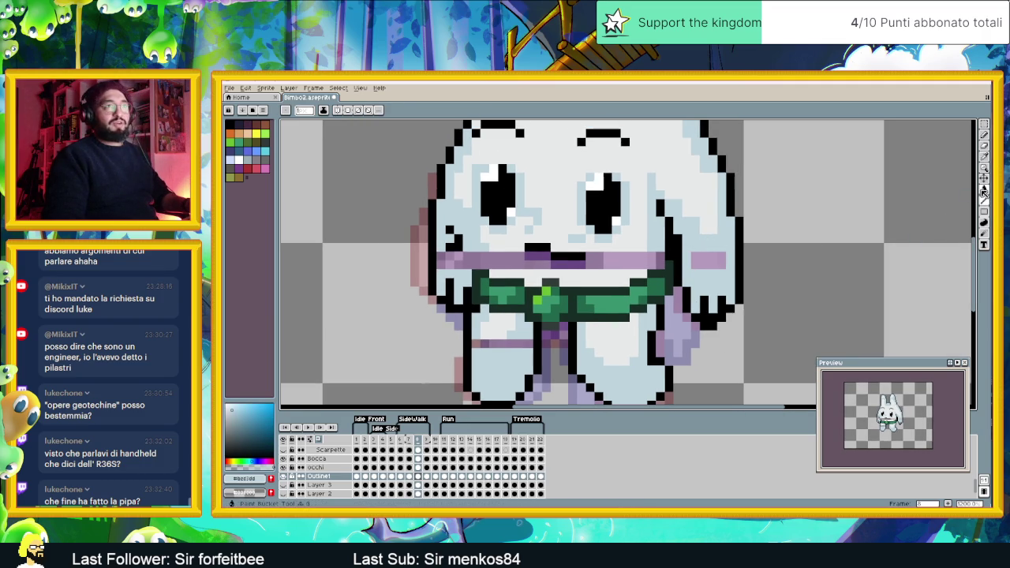
click(983, 192)
click(711, 259)
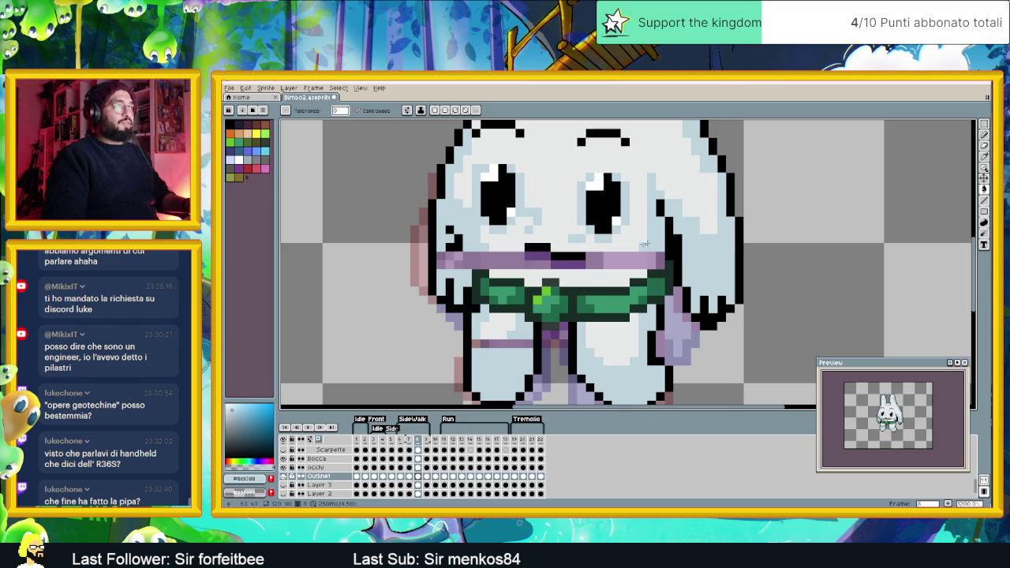
click(983, 200)
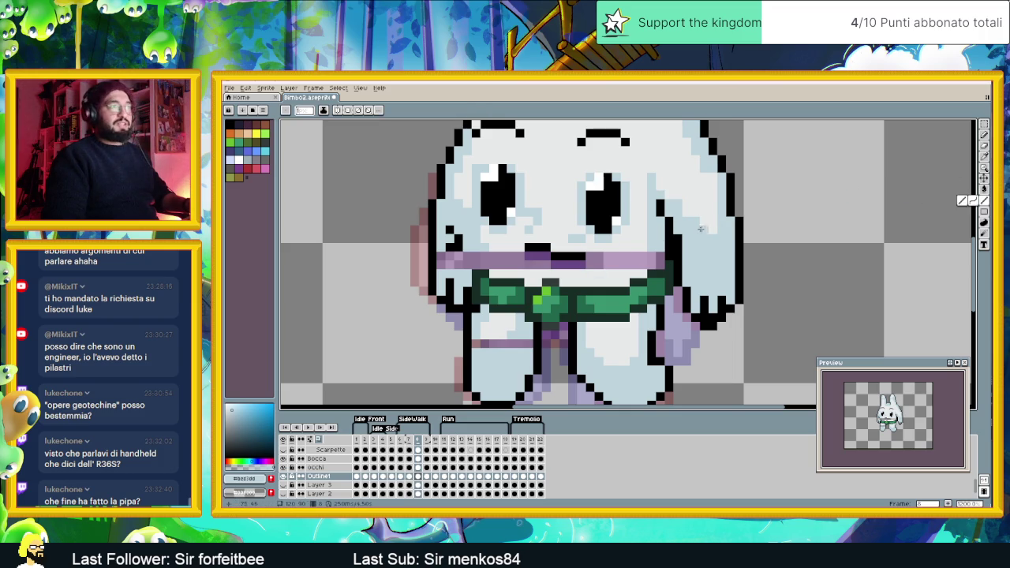
drag(651, 255, 659, 264)
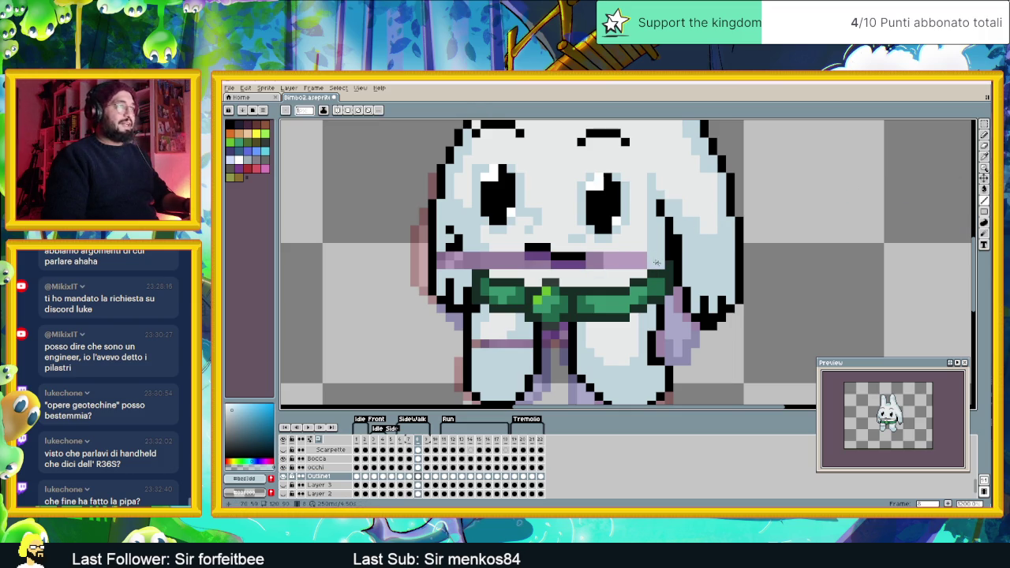
Fill the purple stripe beside and left of the mouth with the lighter face colour
click(483, 264)
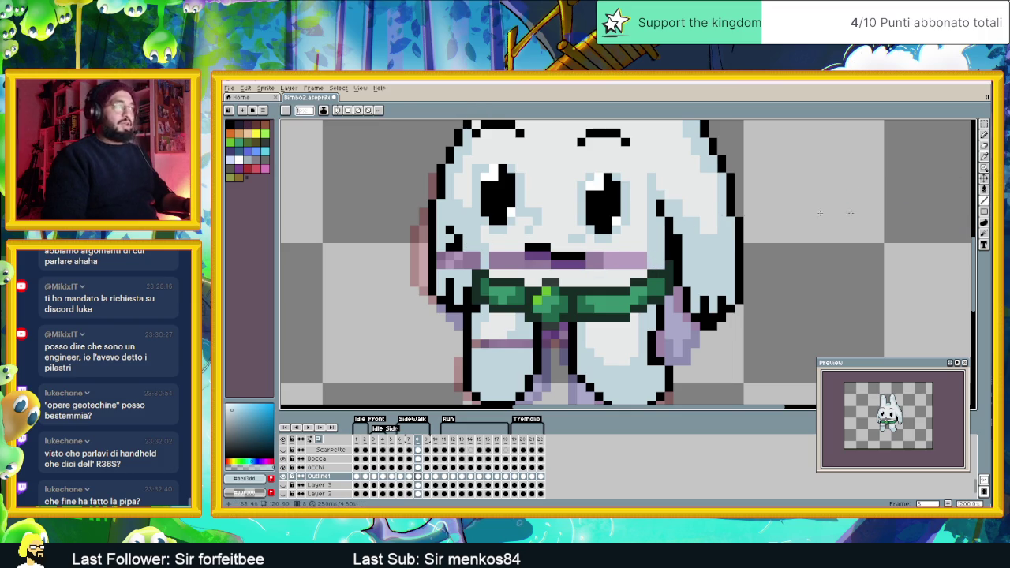
click(983, 189)
click(473, 256)
alt+click(503, 253)
click(515, 258)
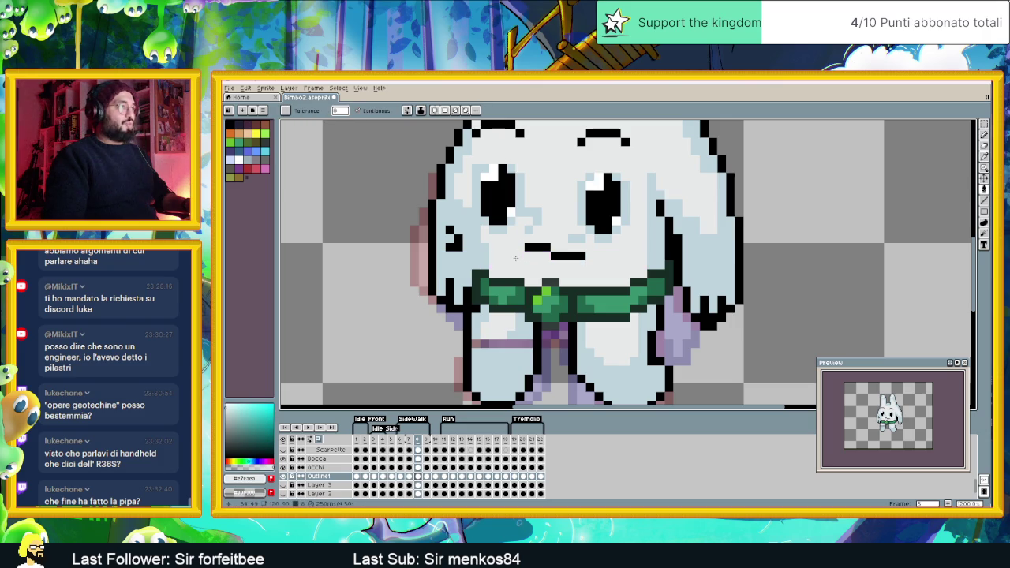
Cover the remaining leg stripe ends in the light blue shading colour
alt+click(481, 328)
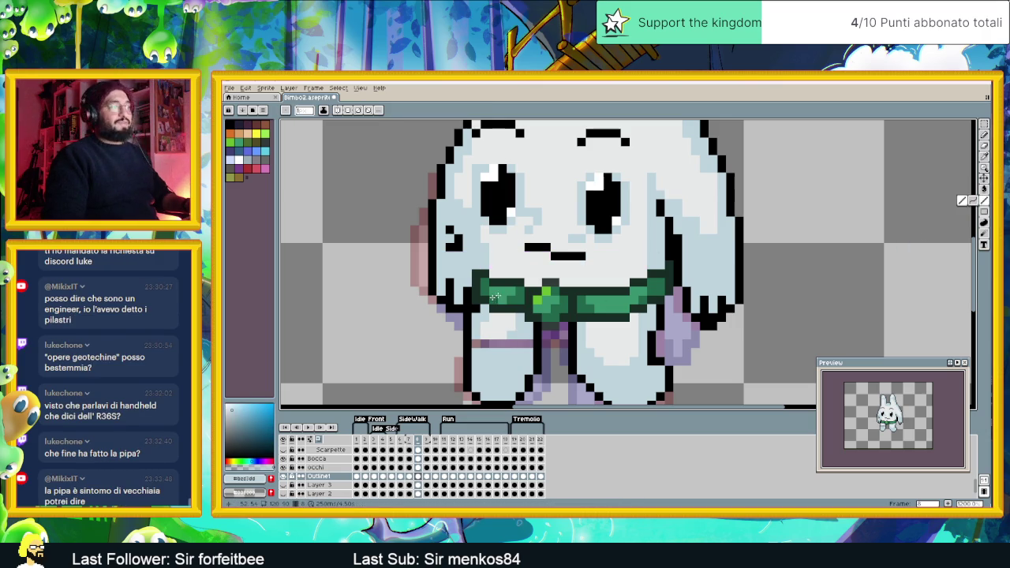
click(477, 342)
drag(517, 343, 507, 340)
alt+click(485, 332)
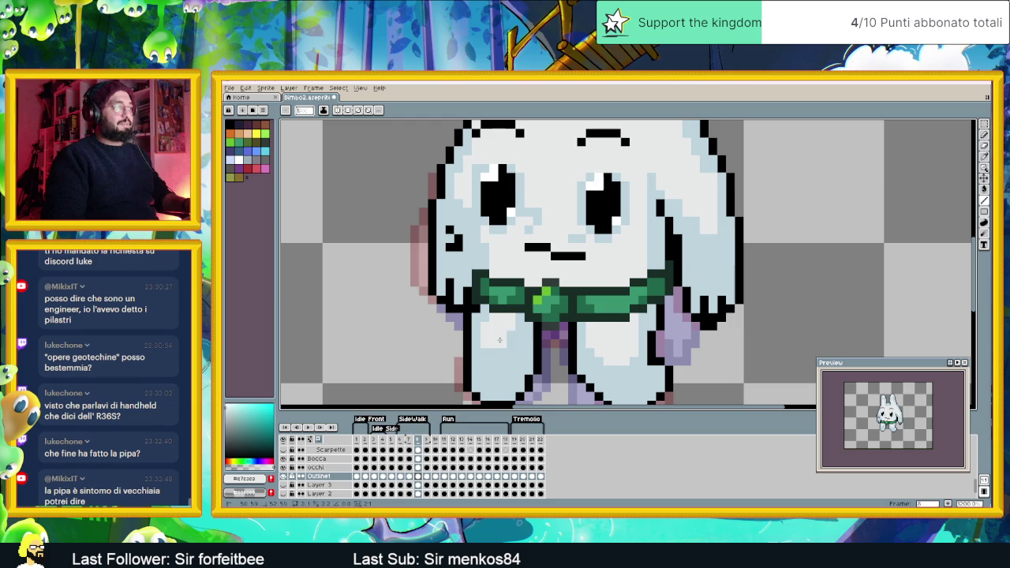
scroll(538, 342, down, 1)
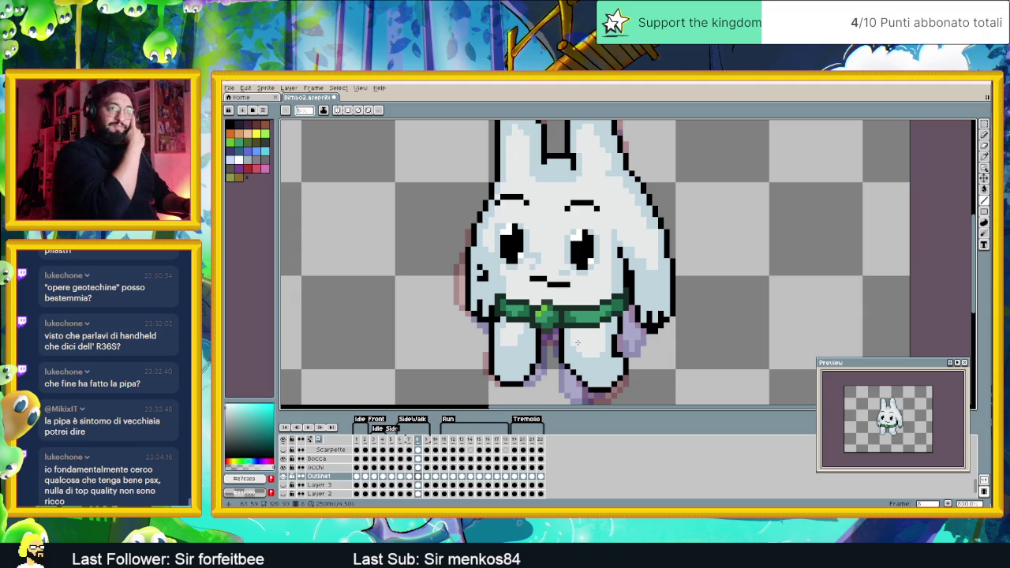
Show frame 9 on the Outline layer and zoom in over the whole bunny
scroll(577, 341, down, 2)
drag(564, 229, 622, 296)
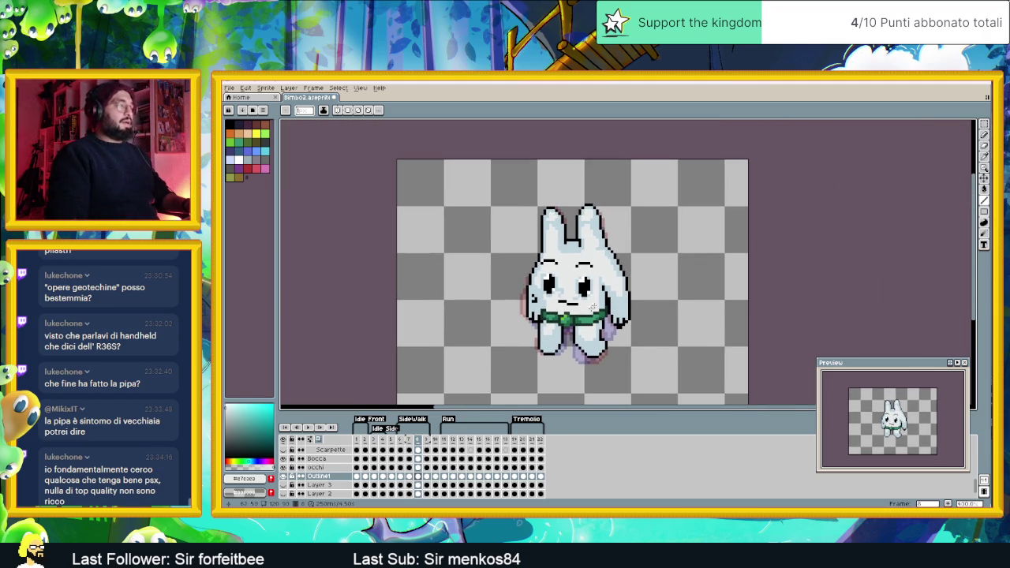
click(428, 476)
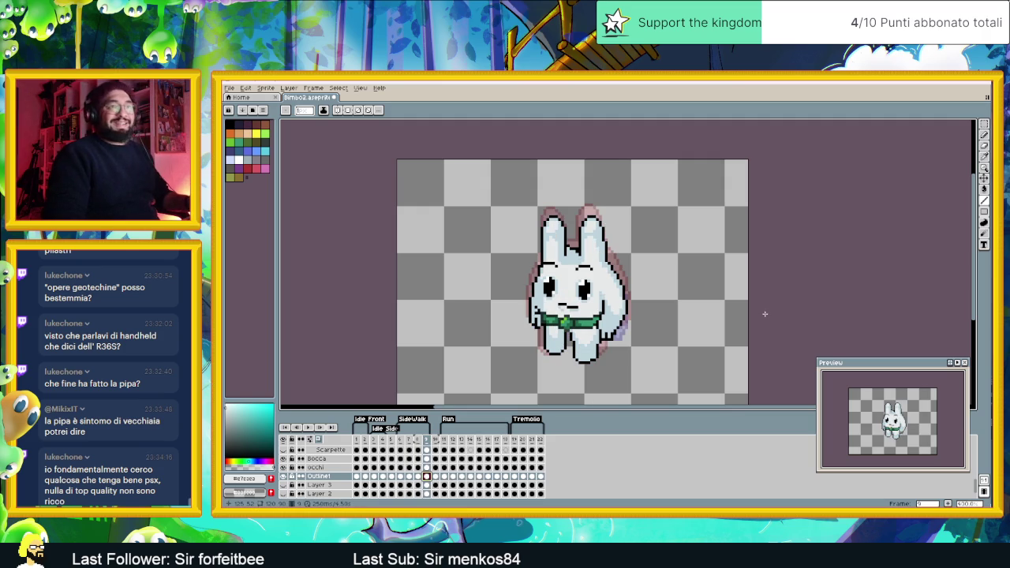
scroll(578, 296, up, 1)
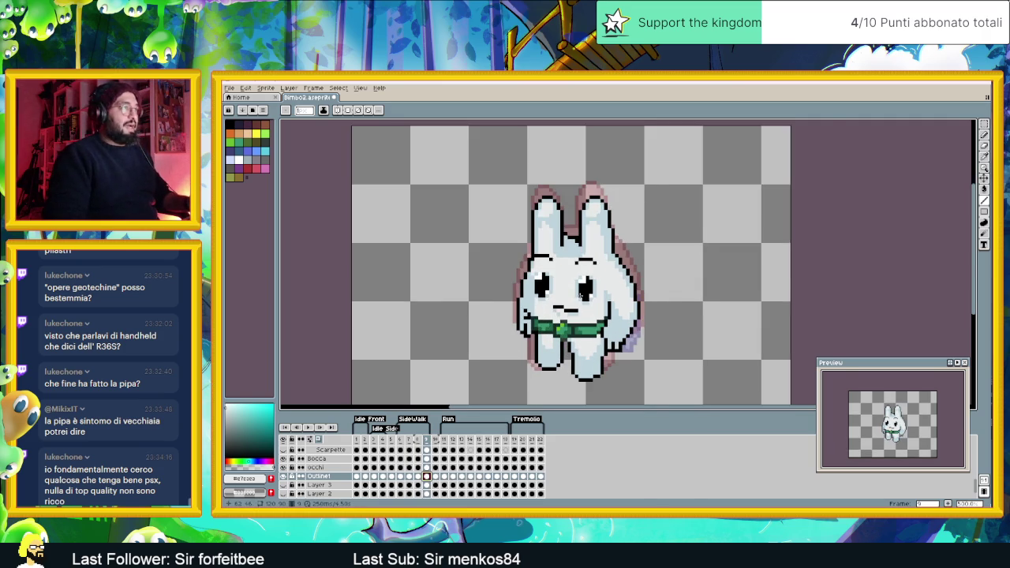
scroll(578, 297, up, 1)
Box-select the bunny's head with the Rectangular Marquee and nudge it up
key(m)
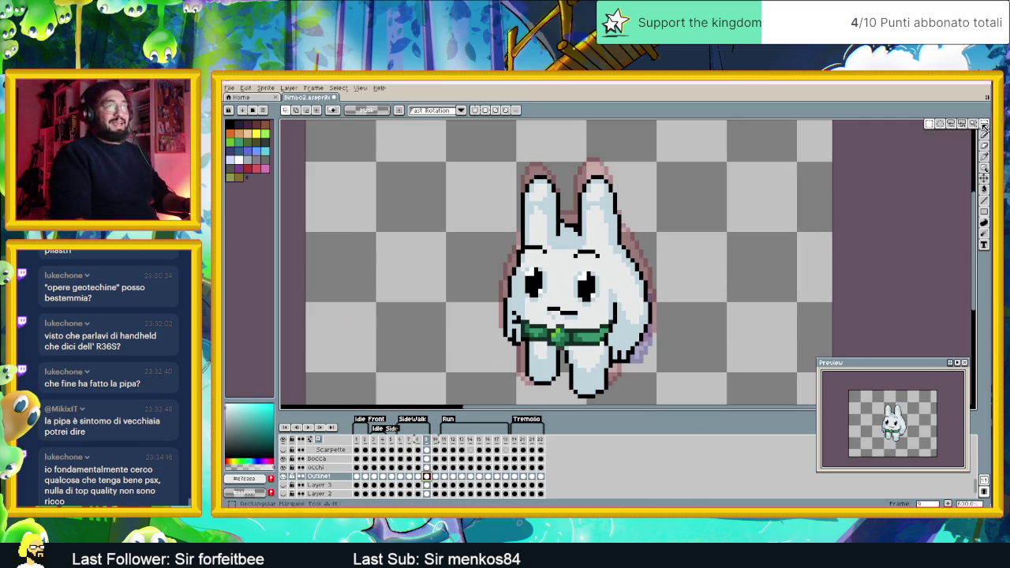
drag(464, 159, 720, 313)
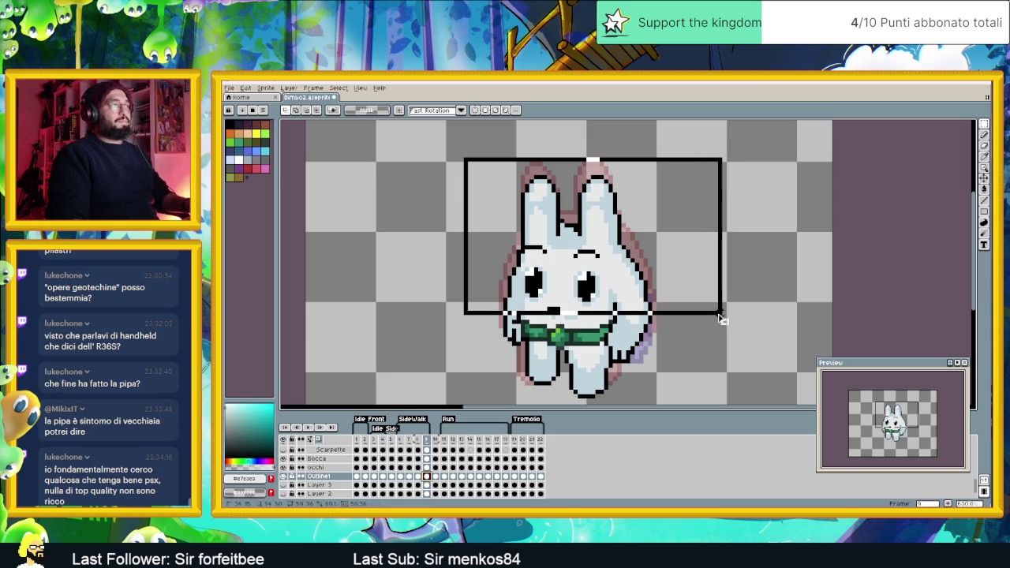
drag(720, 318, 723, 313)
key(Up)
key(Up)
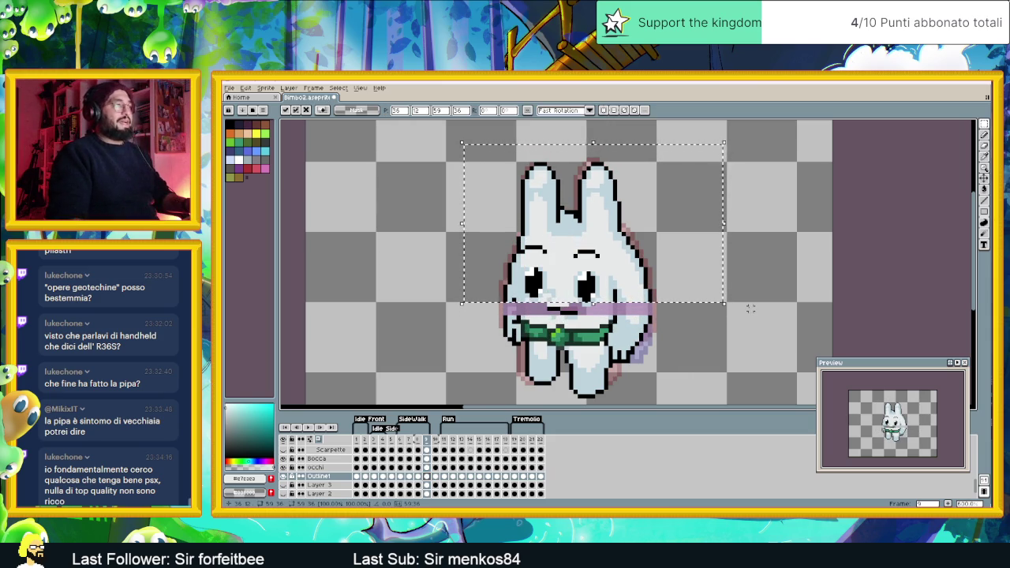
click(743, 321)
Select the scarf area below the head, then release the selection
drag(491, 308, 689, 356)
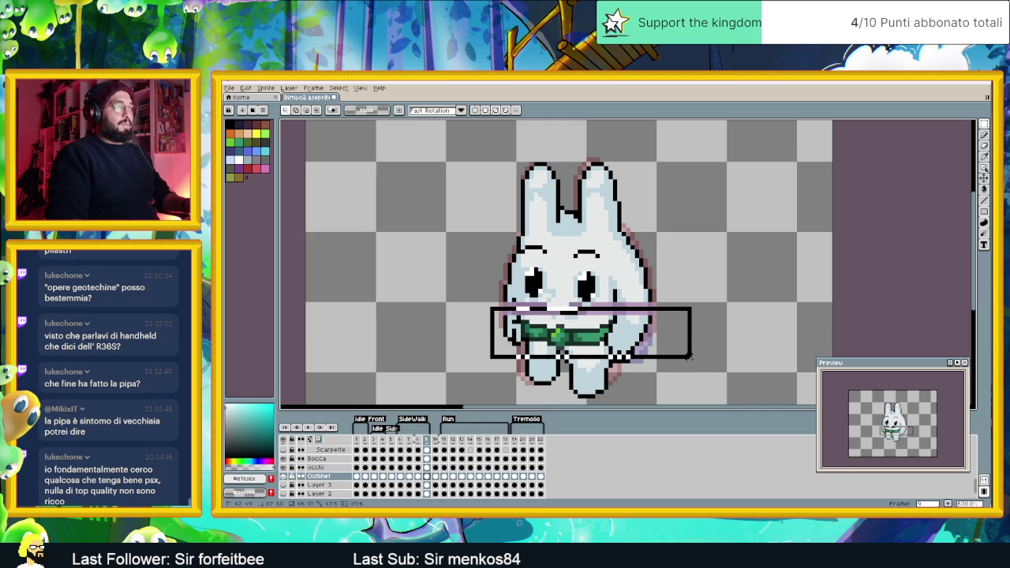
drag(689, 357, 693, 364)
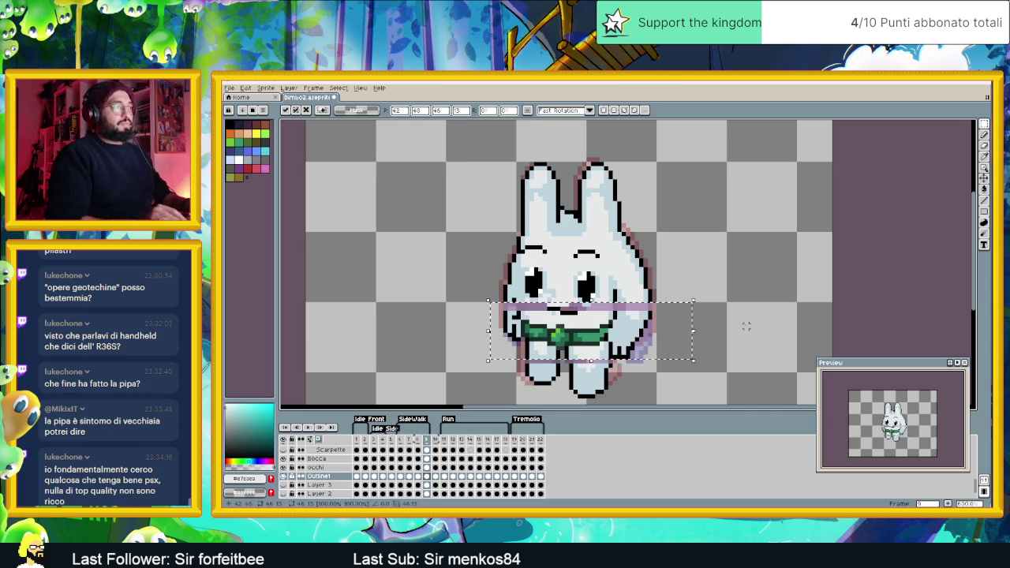
click(750, 290)
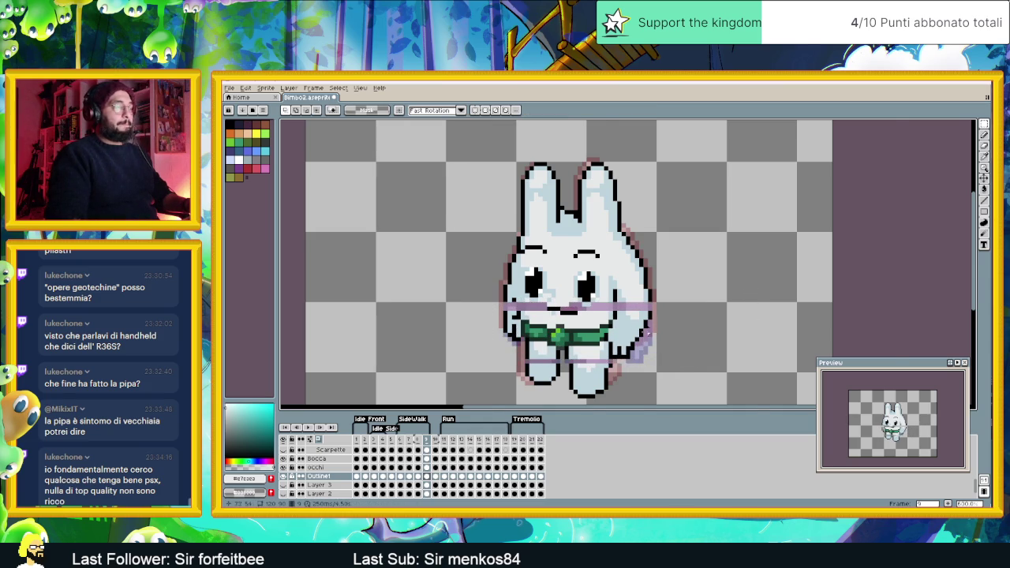
scroll(653, 332, up, 1)
Sample the light blue body colour and paint over the pink pixels beside the cheek
key(i)
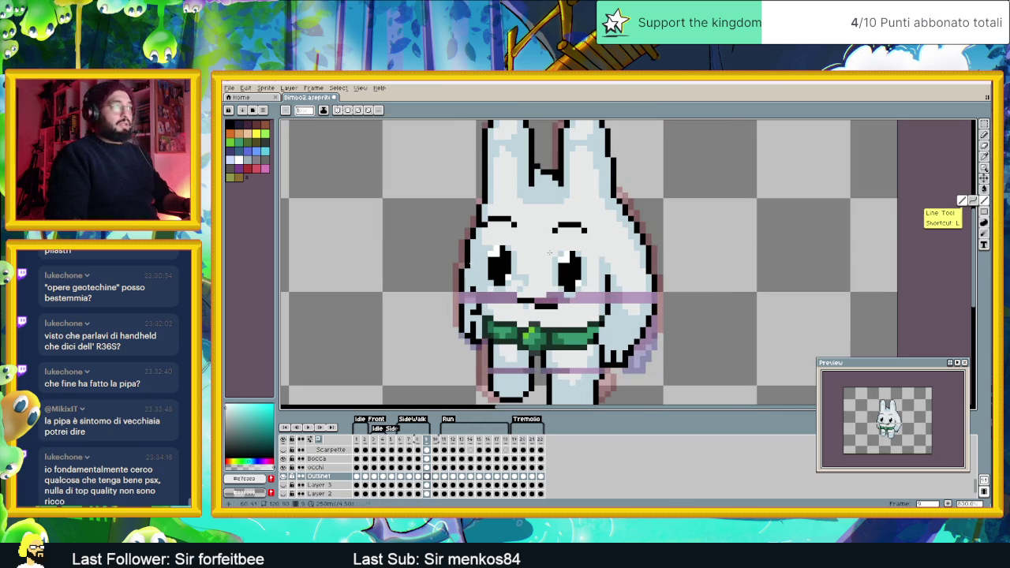
scroll(455, 276, up, 1)
click(456, 276)
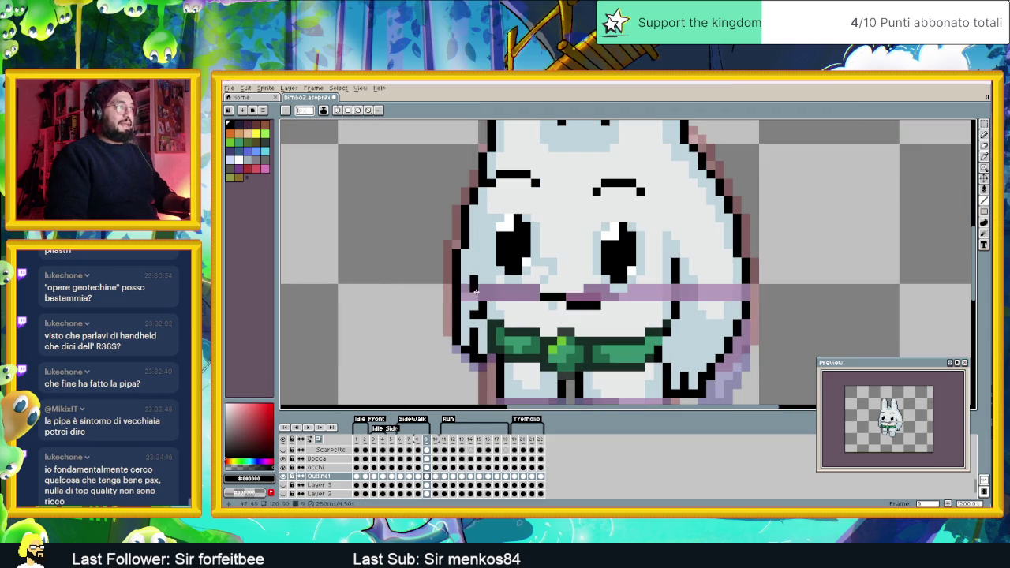
alt+click(473, 278)
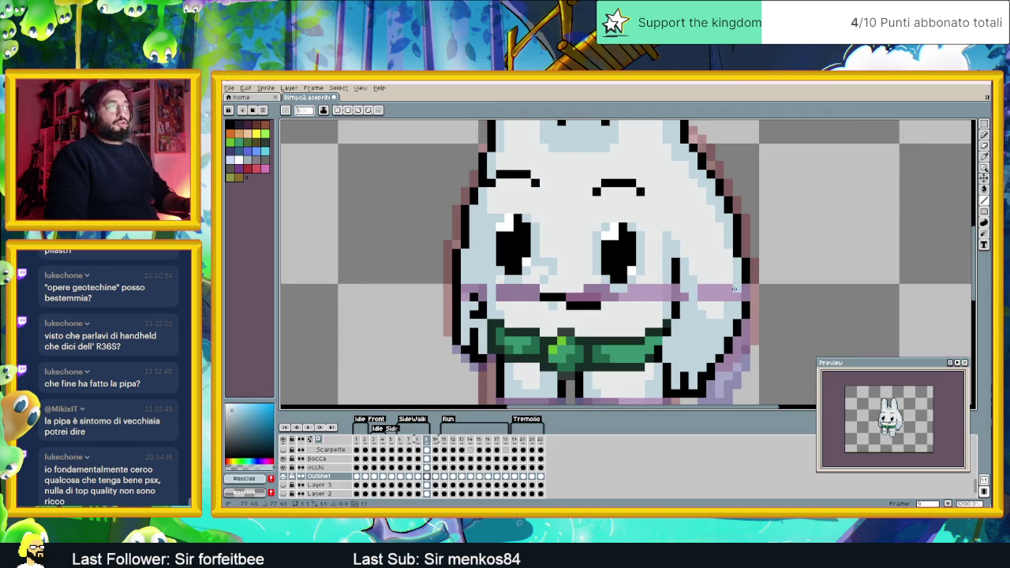
alt+click(742, 294)
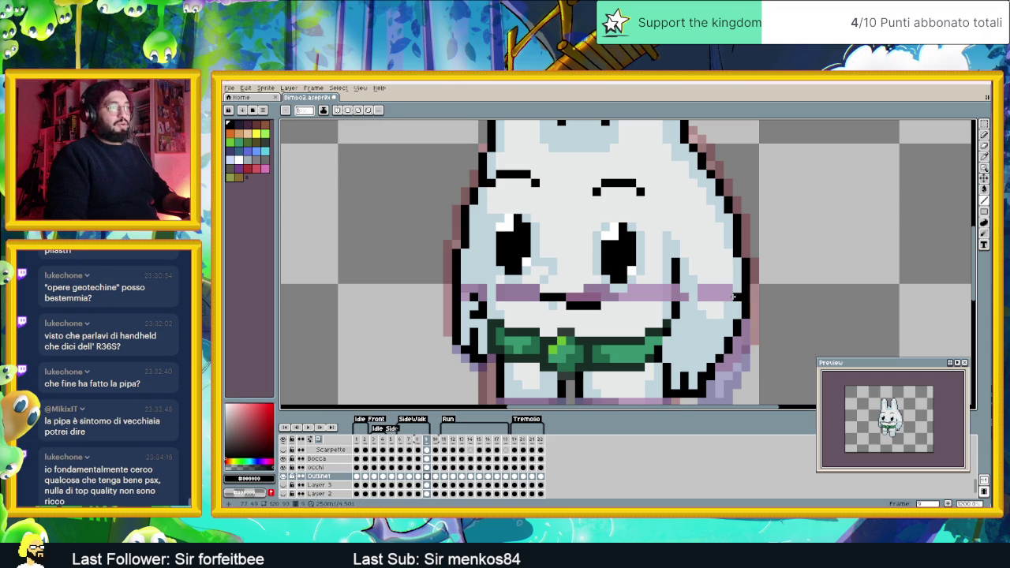
alt+click(688, 268)
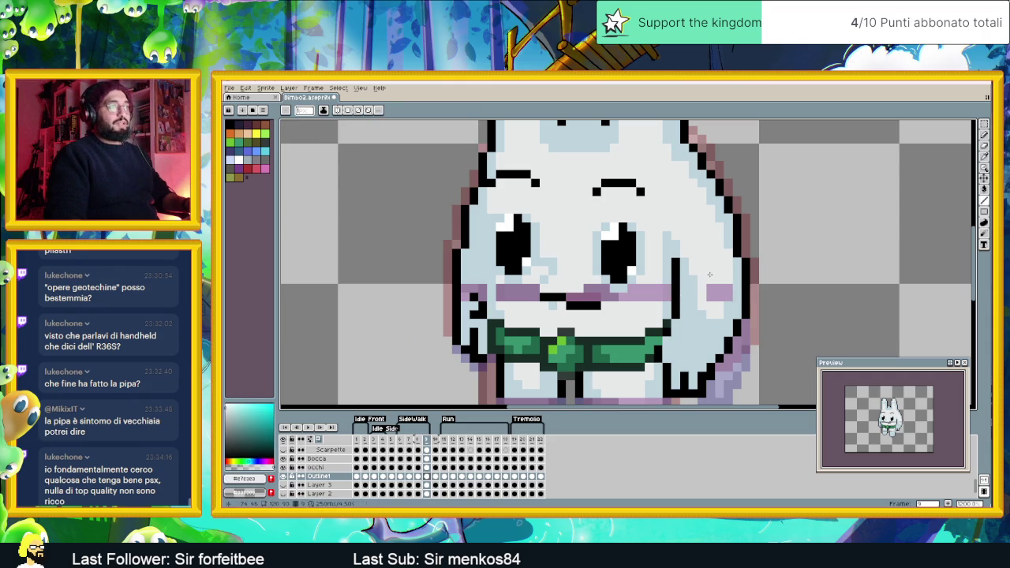
drag(719, 319, 719, 302)
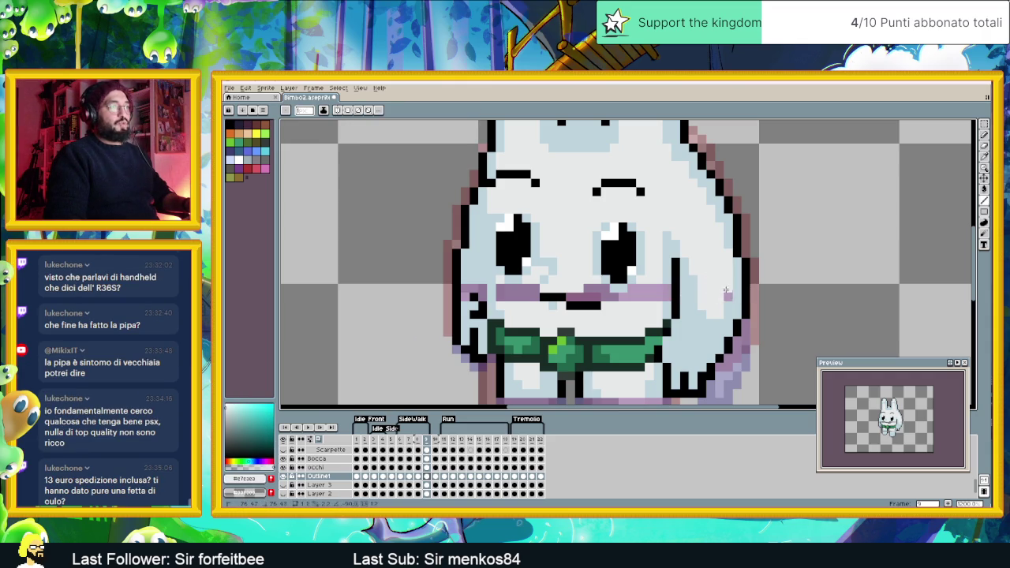
alt+click(663, 271)
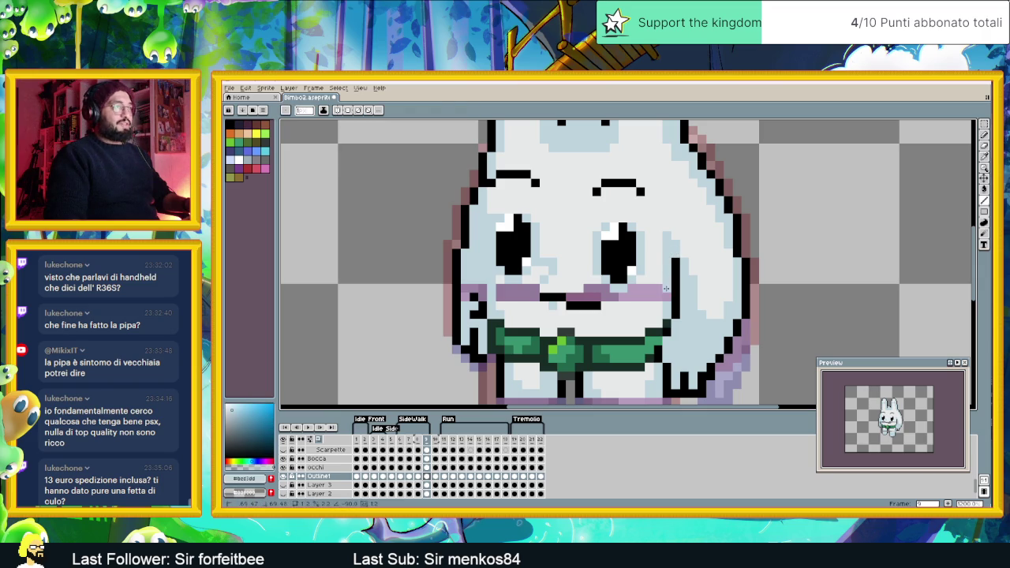
Repaint the purple lines across the left and right legs in light body colours
scroll(548, 303, down, 1)
scroll(545, 298, down, 1)
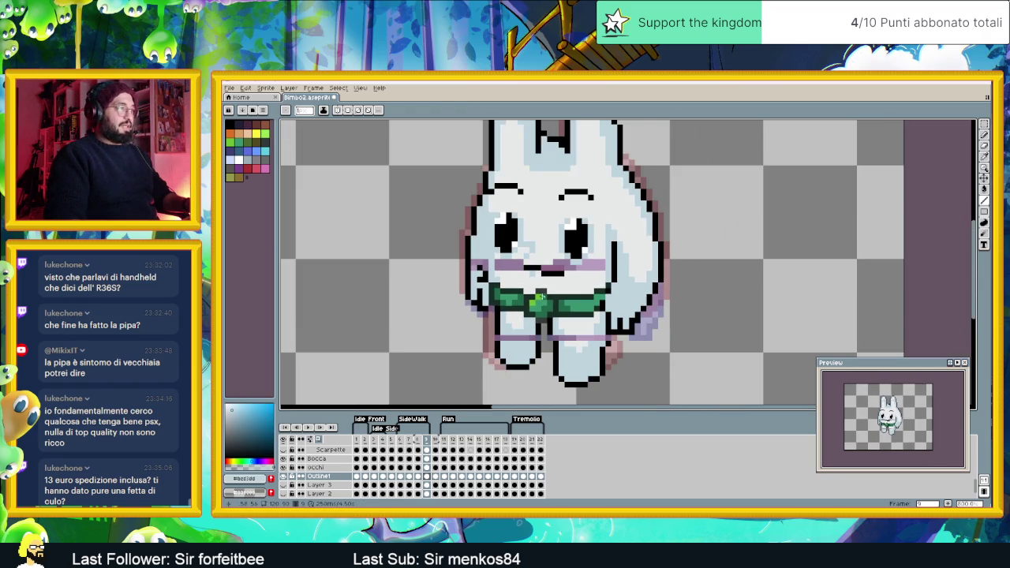
scroll(508, 337, up, 2)
alt+click(486, 336)
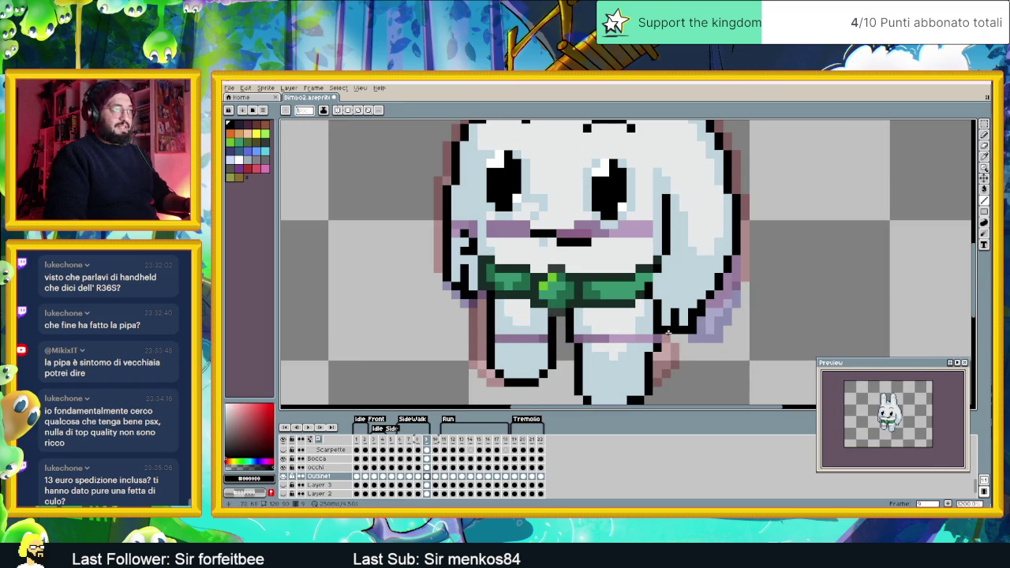
alt+click(591, 328)
click(580, 339)
click(640, 339)
drag(540, 338, 509, 339)
alt+click(615, 319)
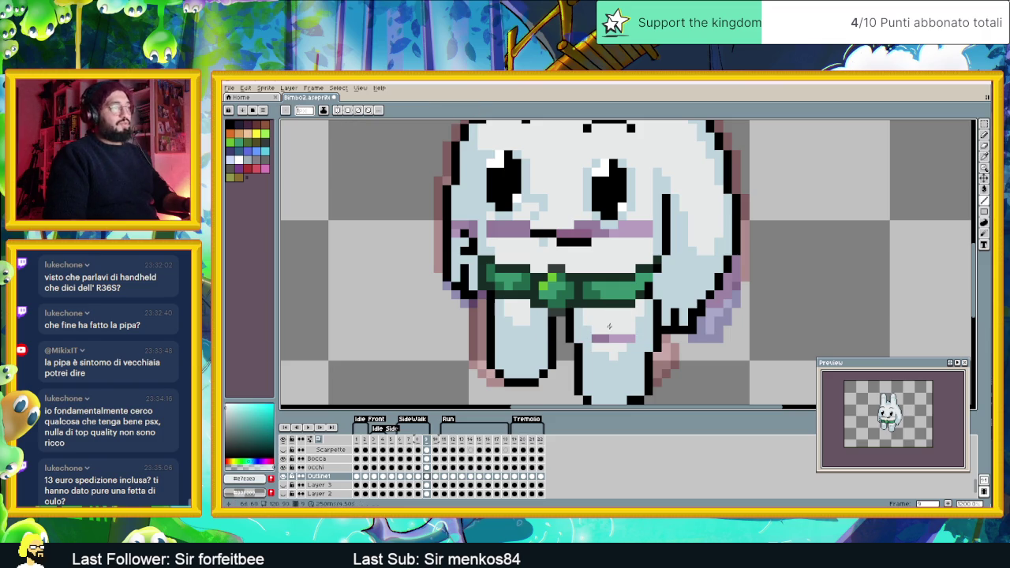
drag(597, 338, 622, 338)
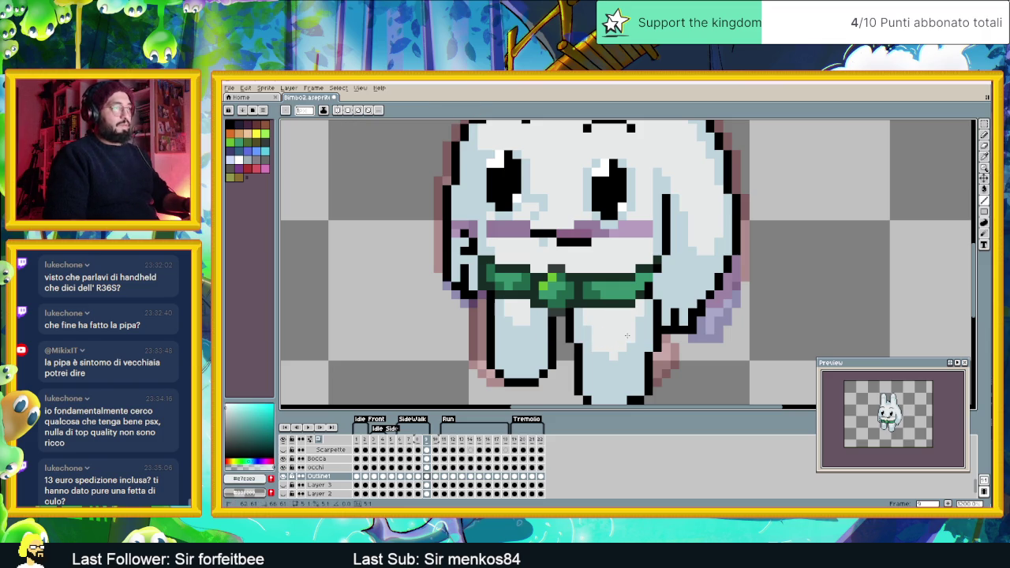
Fill the purple band around the mouth and remaining purple pixels light blue
key(g)
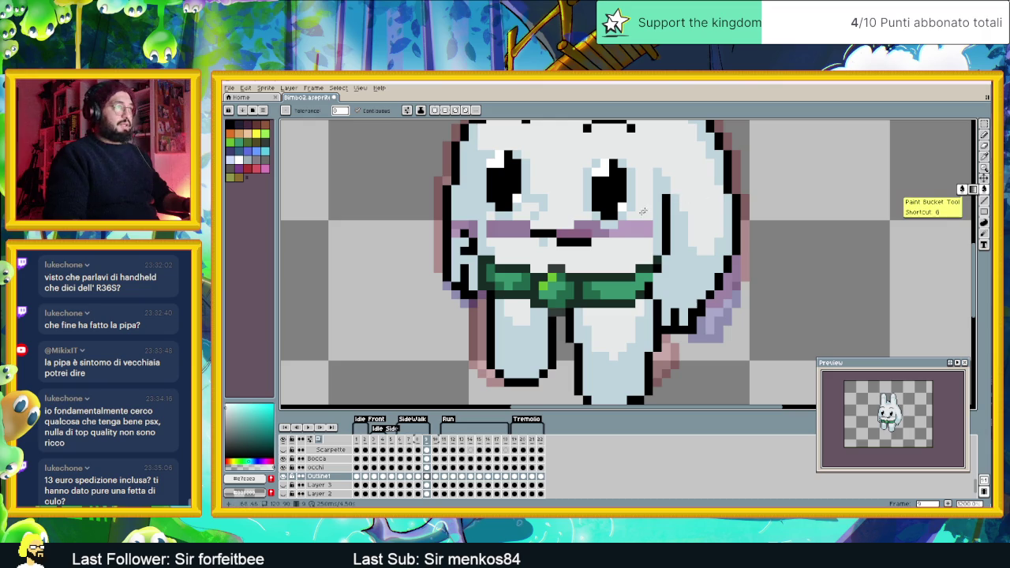
click(641, 224)
scroll(640, 224, down, 2)
scroll(510, 220, up, 3)
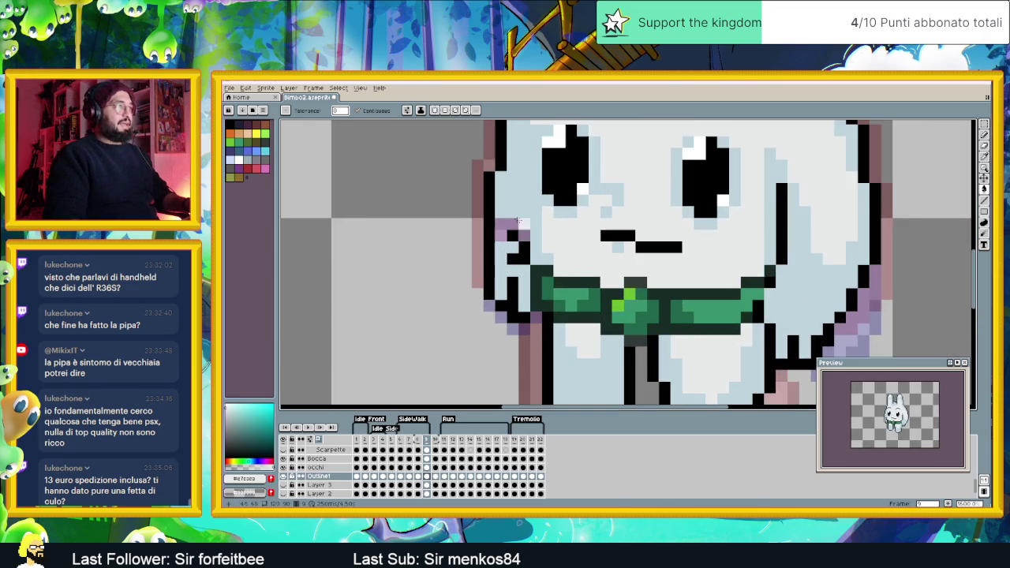
click(510, 219)
scroll(628, 248, down, 4)
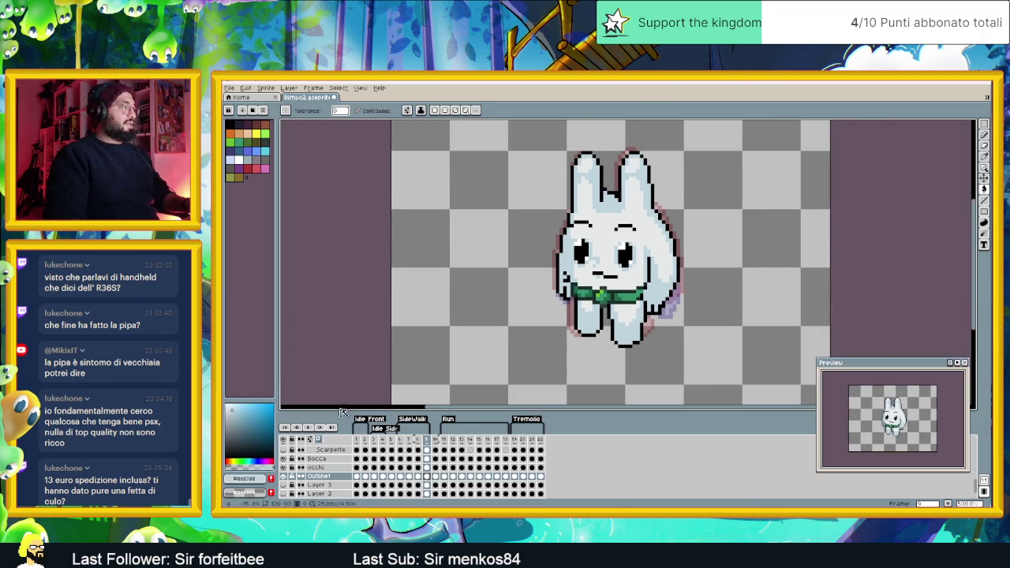
Turn off onion skinning and play, then stop, the walk animation
click(309, 439)
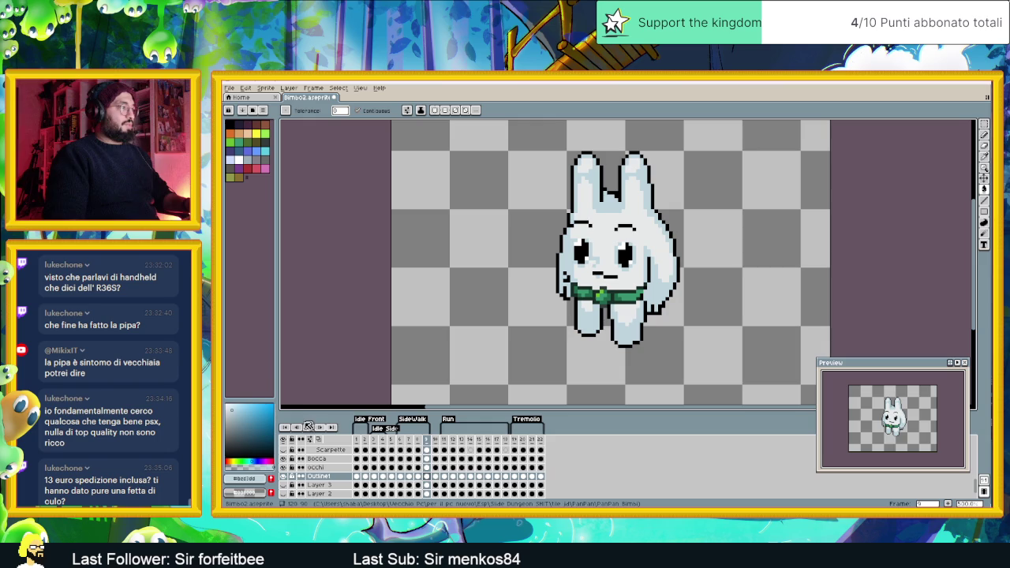
click(309, 427)
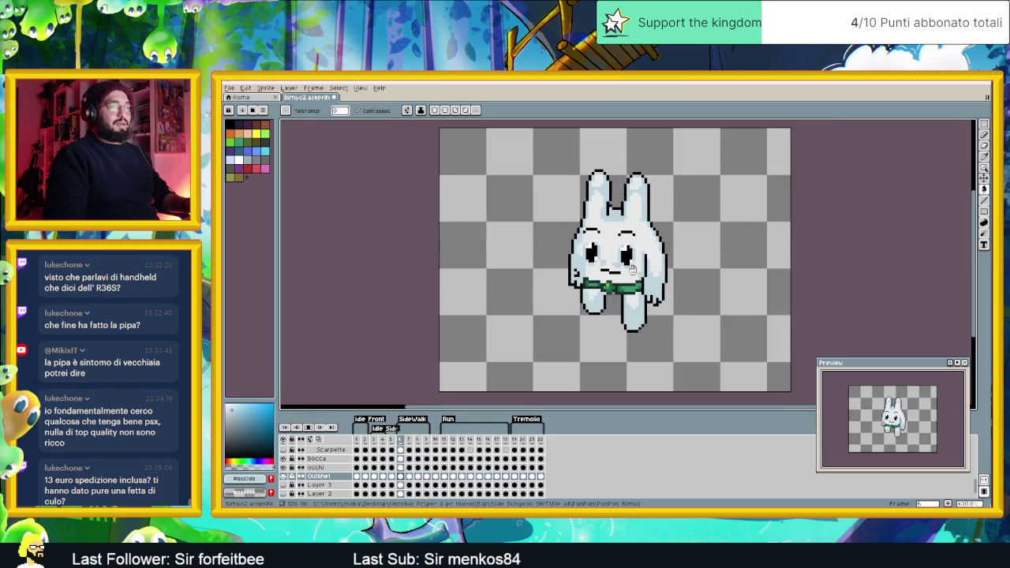
click(321, 428)
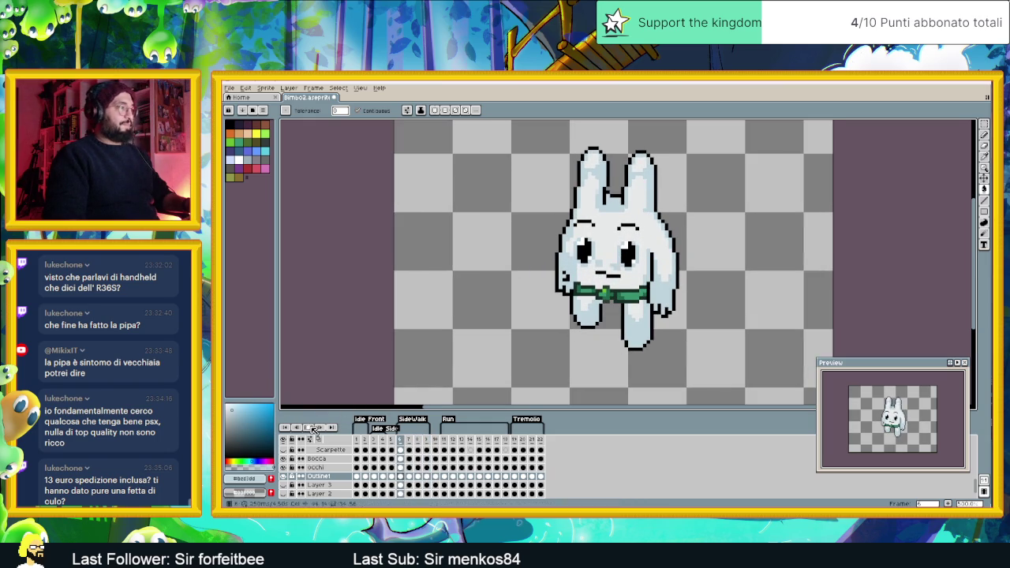
click(400, 477)
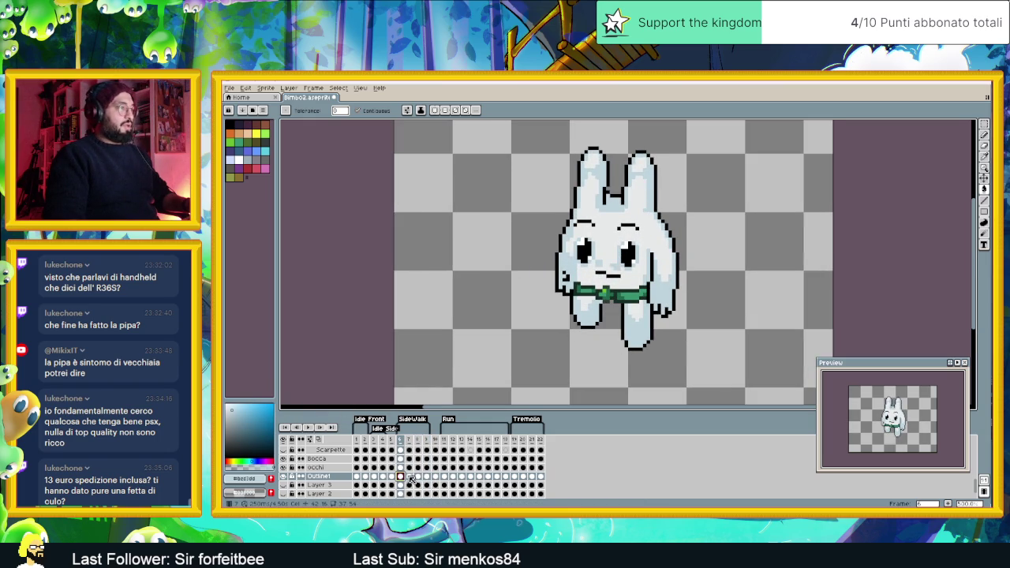
Step through frames 1–3, return to frame 6 and scroll up to the feature layers
click(355, 476)
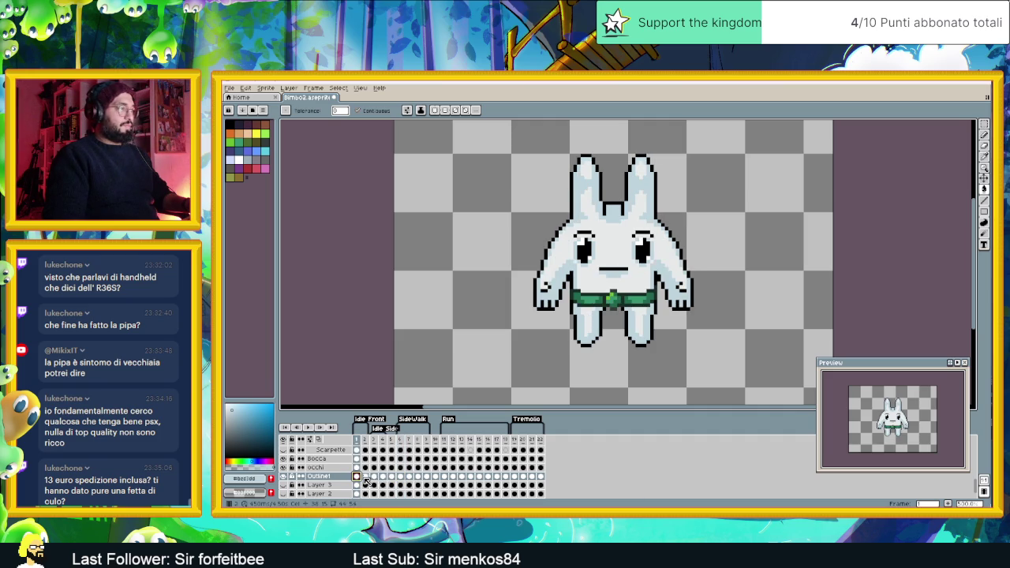
click(365, 478)
click(374, 477)
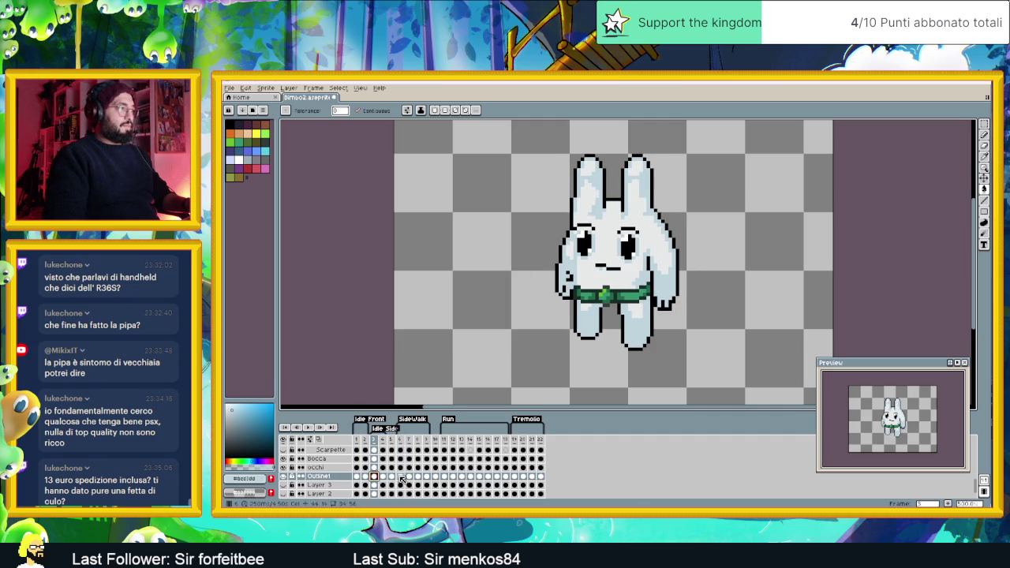
click(400, 477)
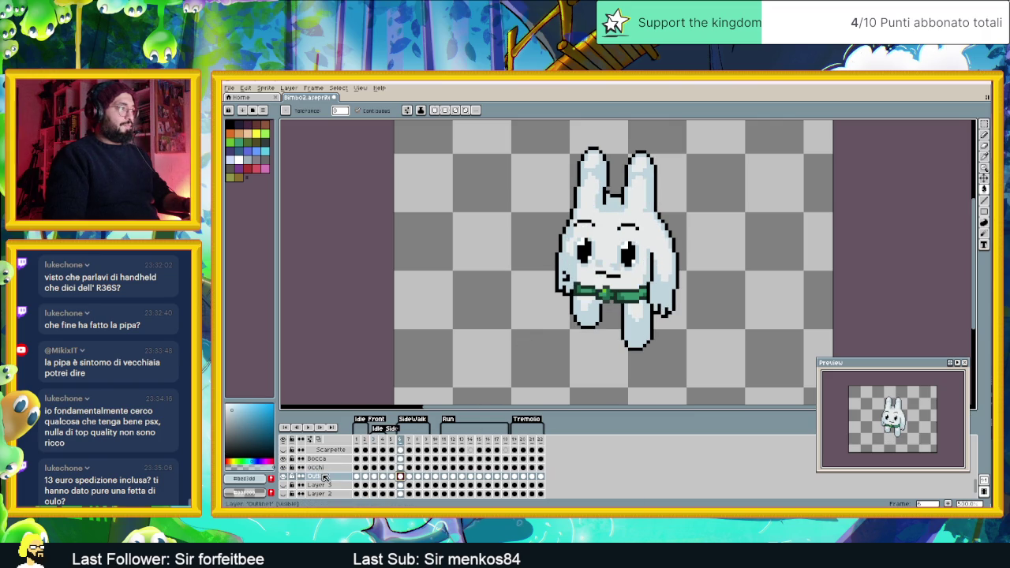
scroll(329, 472, up, 1)
scroll(330, 469, up, 2)
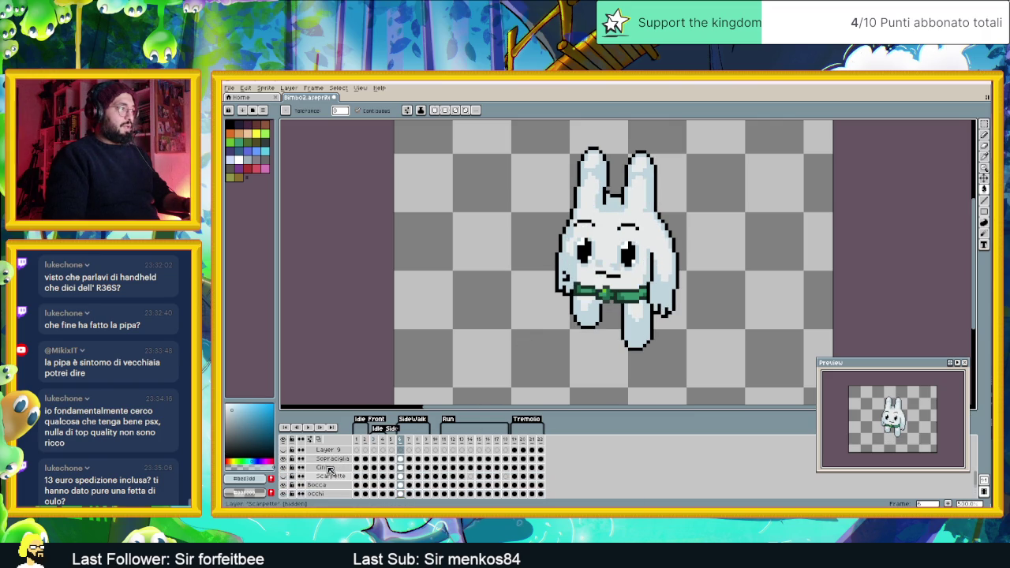
Move the Sopracciglia eyebrows down one pixel on frames 6–8
click(332, 459)
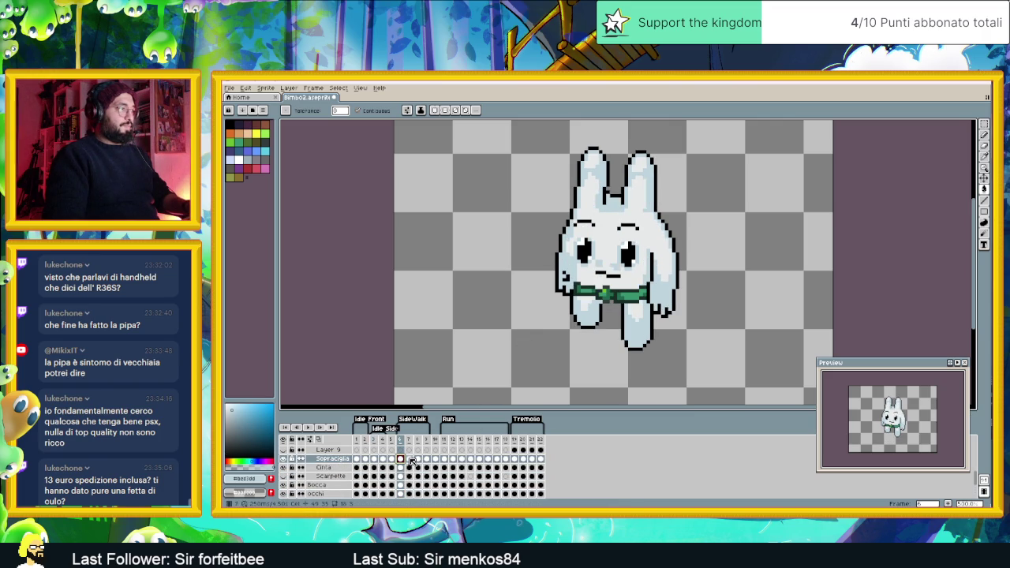
drag(410, 460, 427, 460)
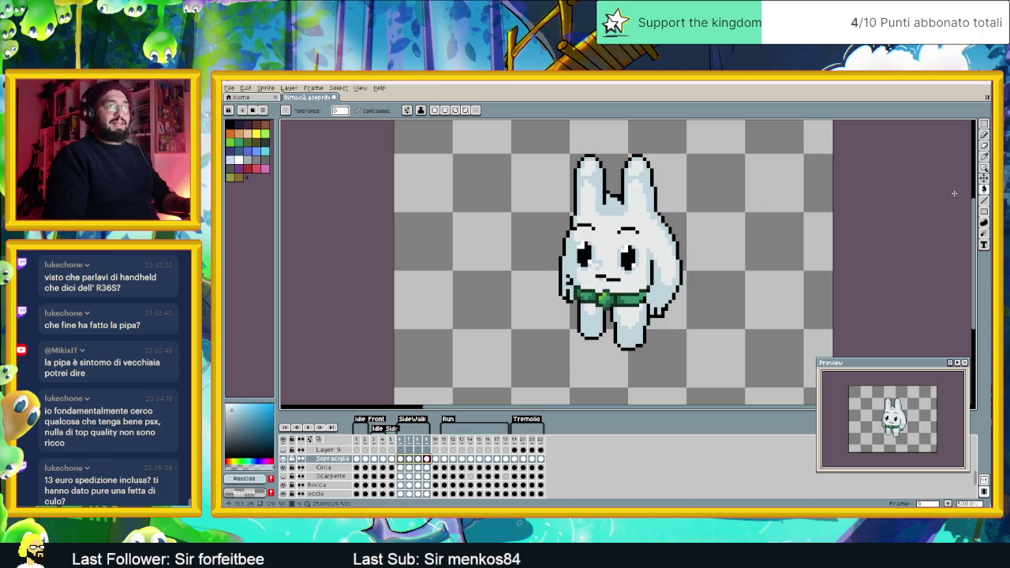
click(984, 179)
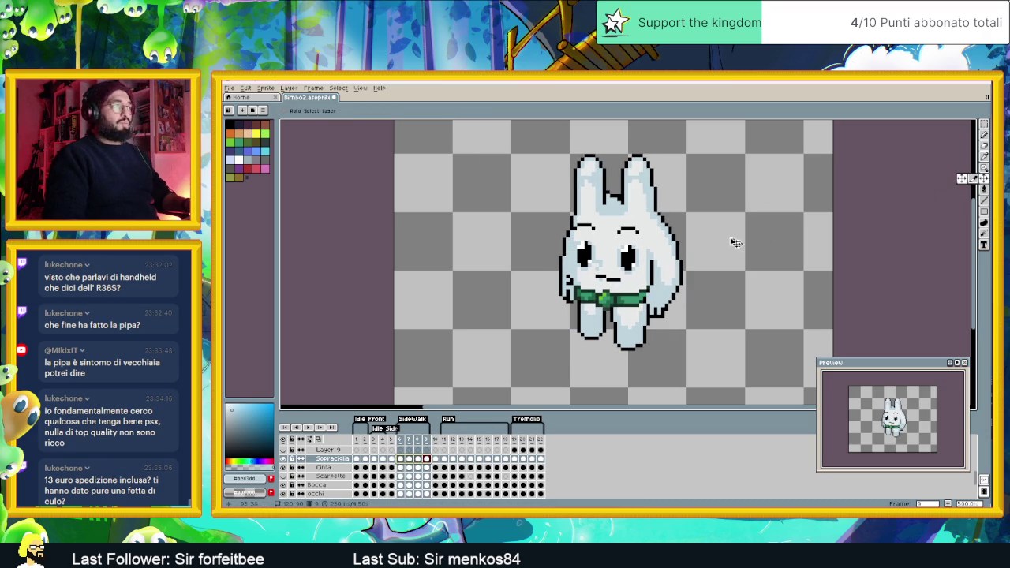
drag(643, 239, 643, 243)
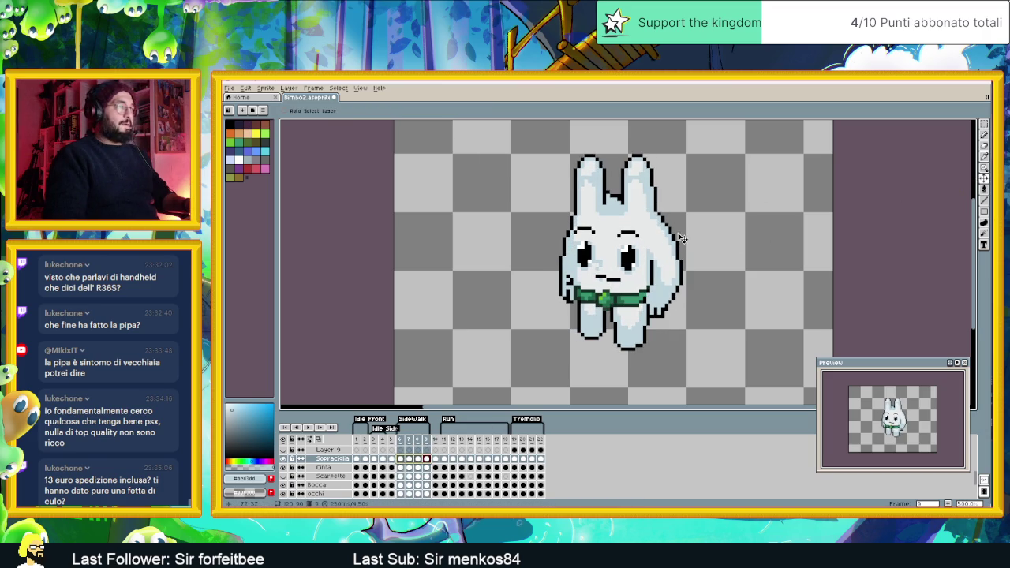
Reposition the Occhi eyes on frames 6–9
scroll(401, 488, down, 1)
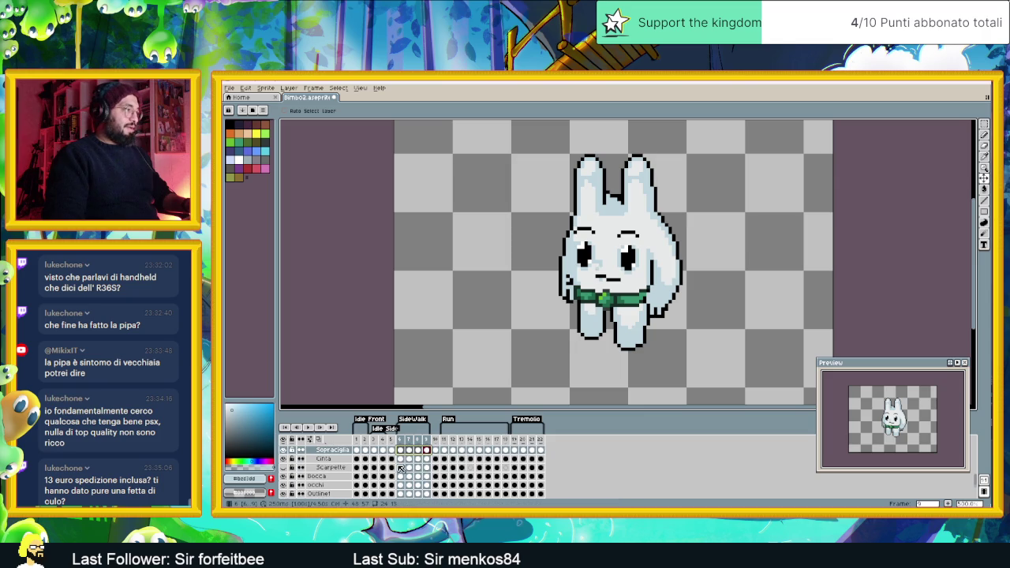
drag(400, 486, 426, 486)
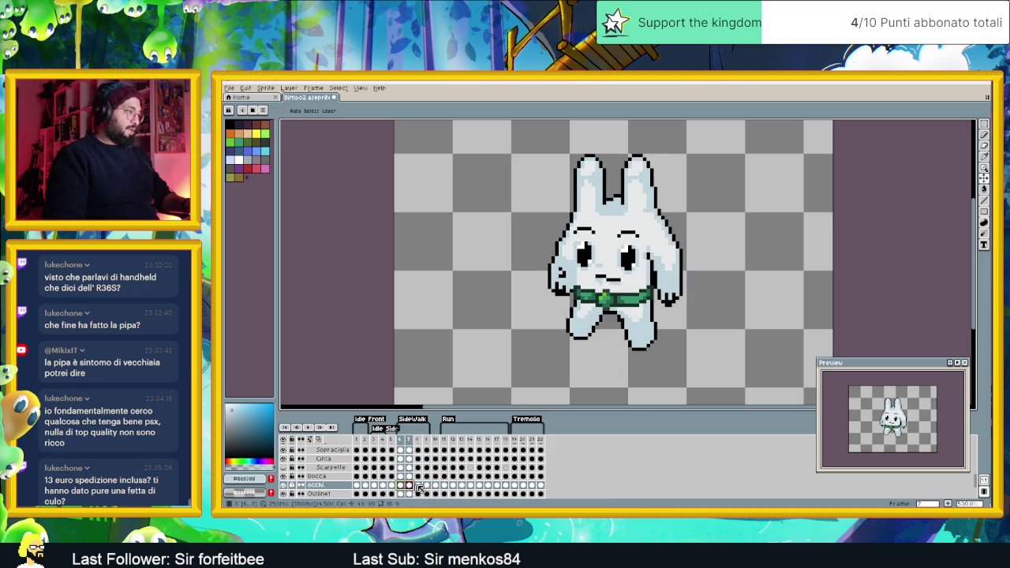
scroll(583, 252, up, 2)
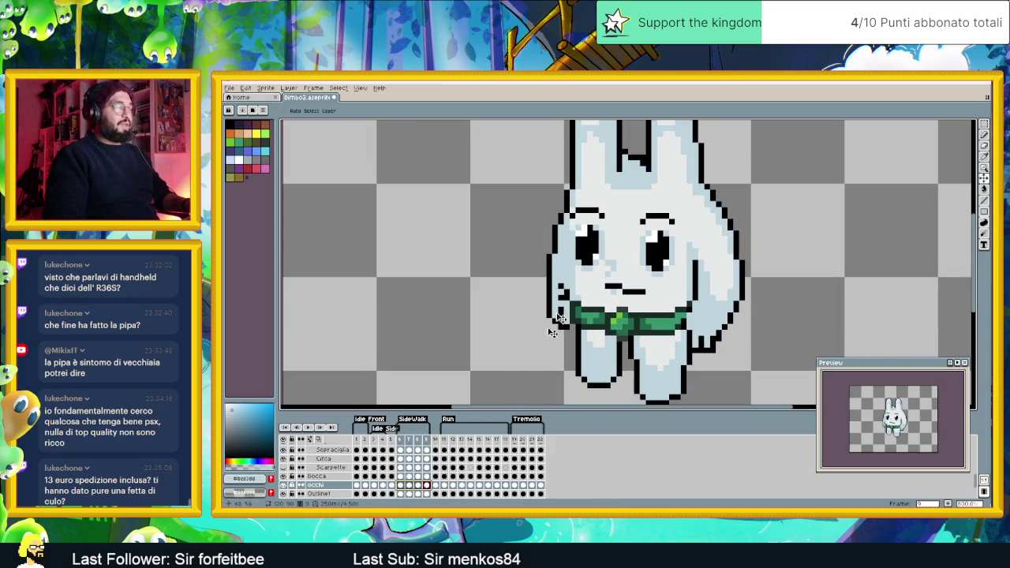
drag(594, 241, 593, 237)
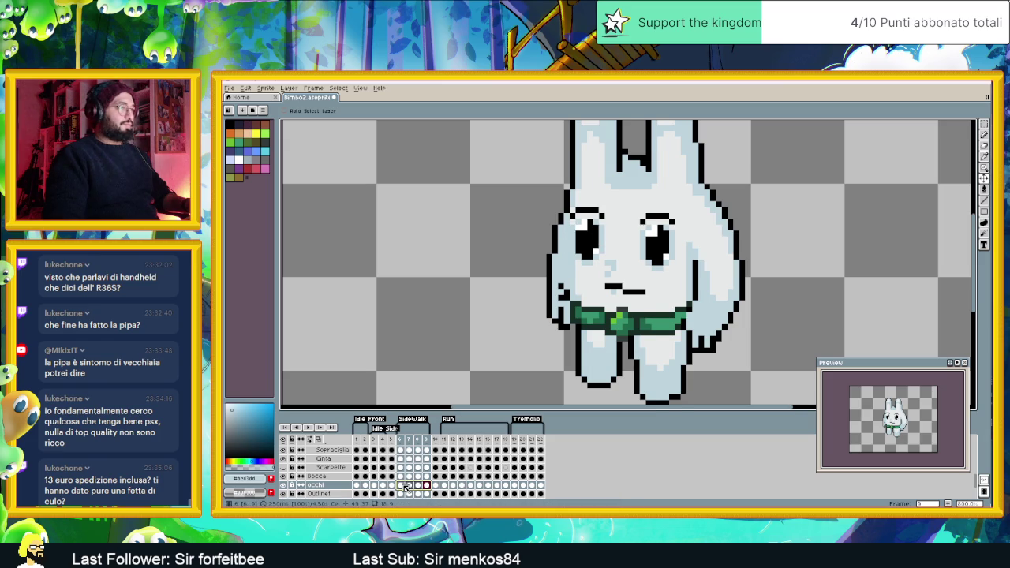
Compare side-walk frame 6 against frames 5, 1 and 3
click(400, 486)
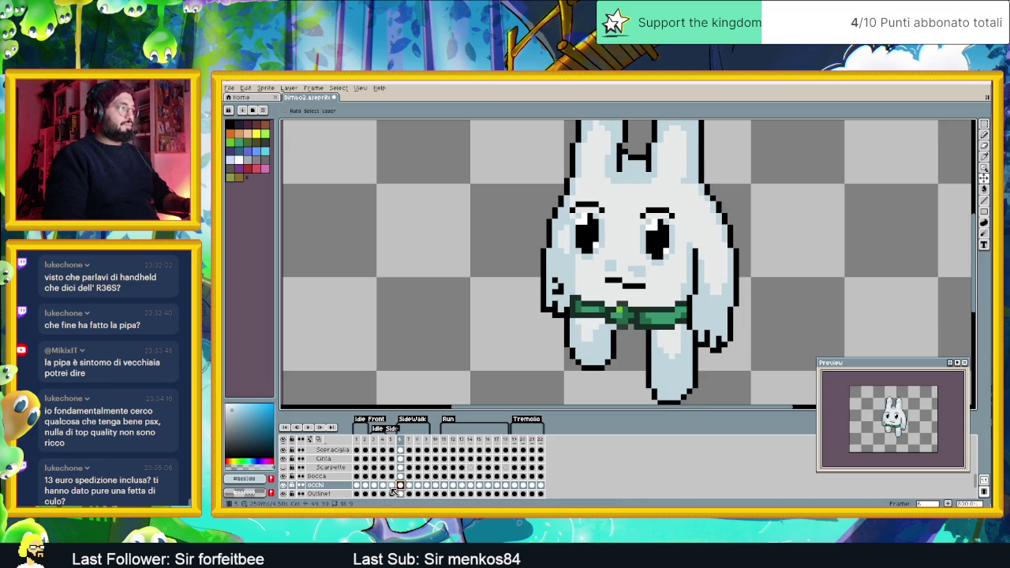
click(391, 486)
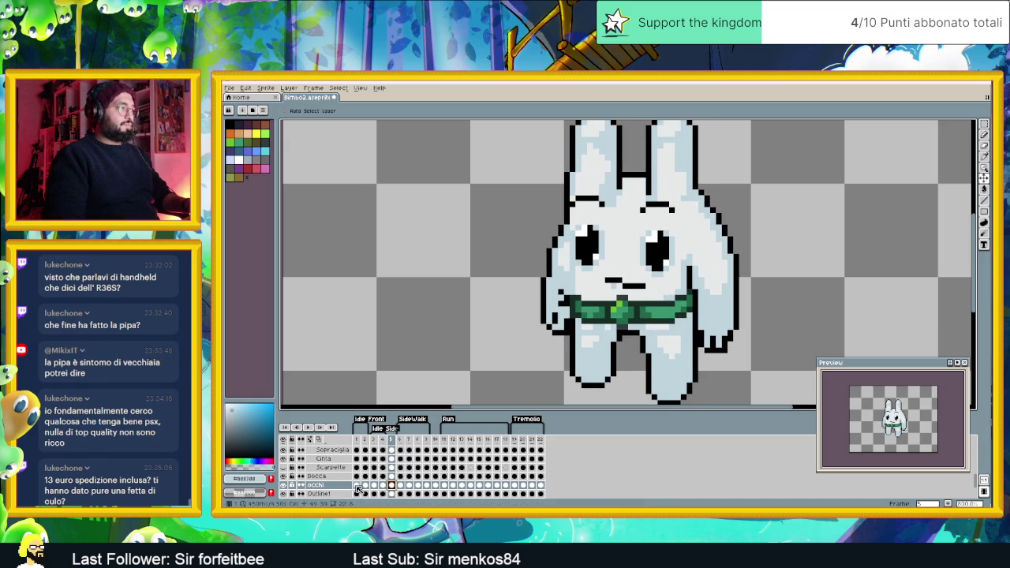
click(357, 485)
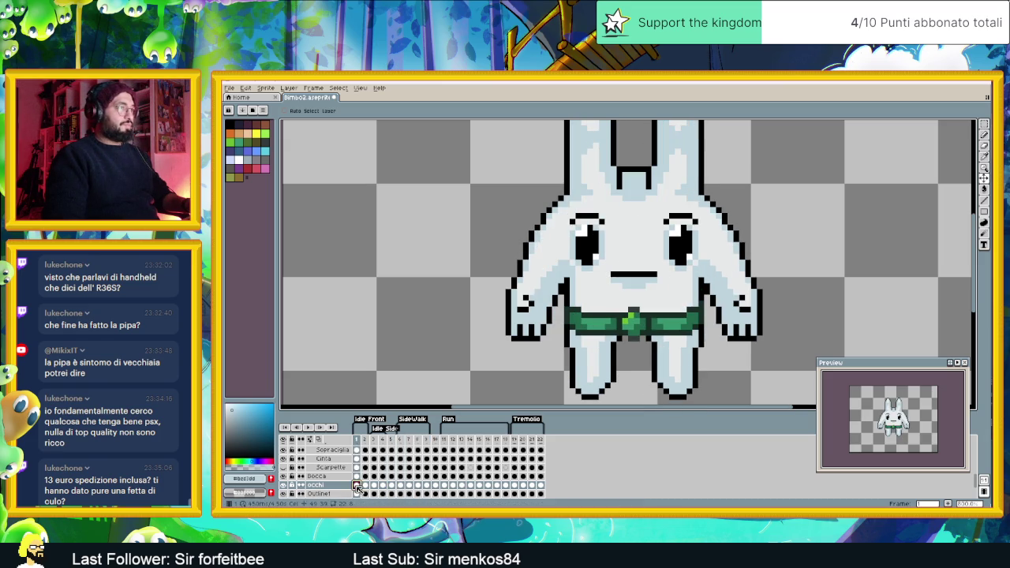
click(401, 485)
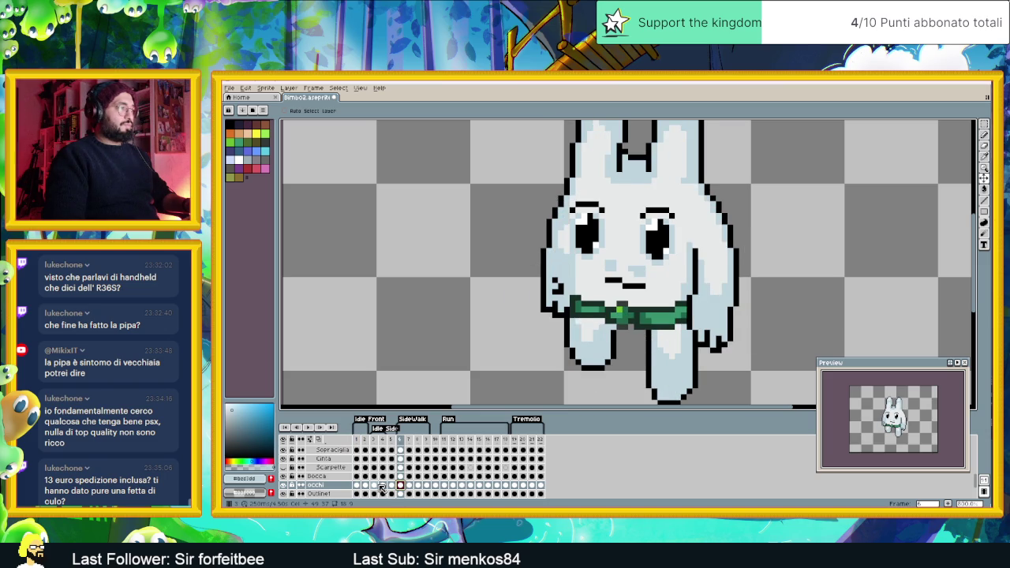
click(376, 485)
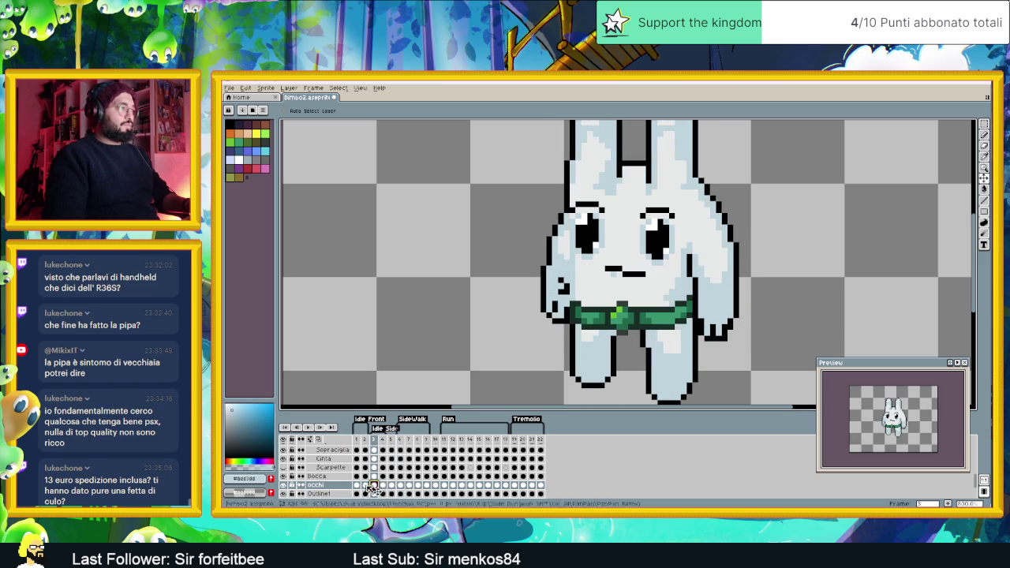
scroll(345, 490, down, 1)
Raise the mouth on the Bocca cels for frames 6–9
click(339, 467)
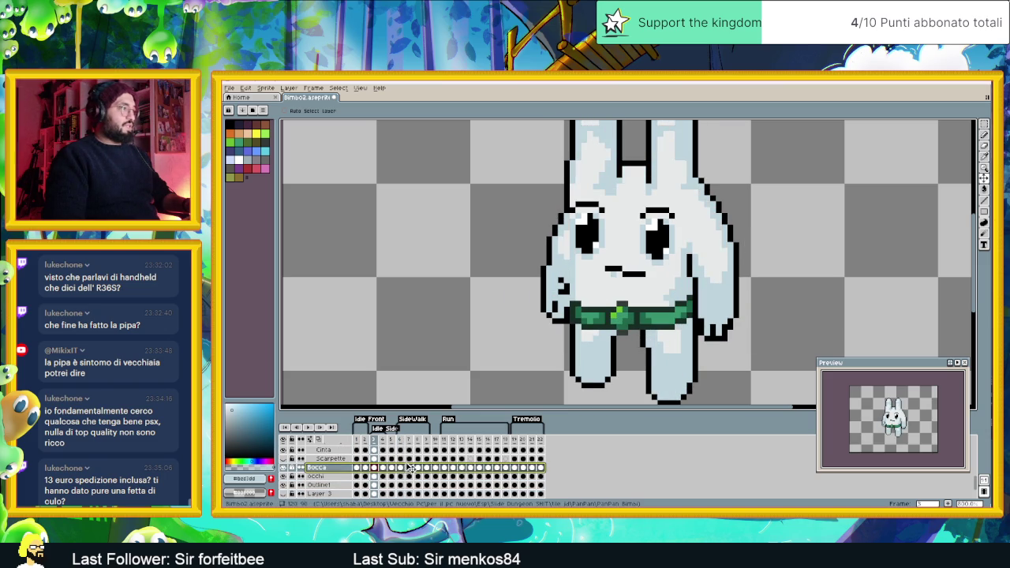
drag(402, 470, 429, 469)
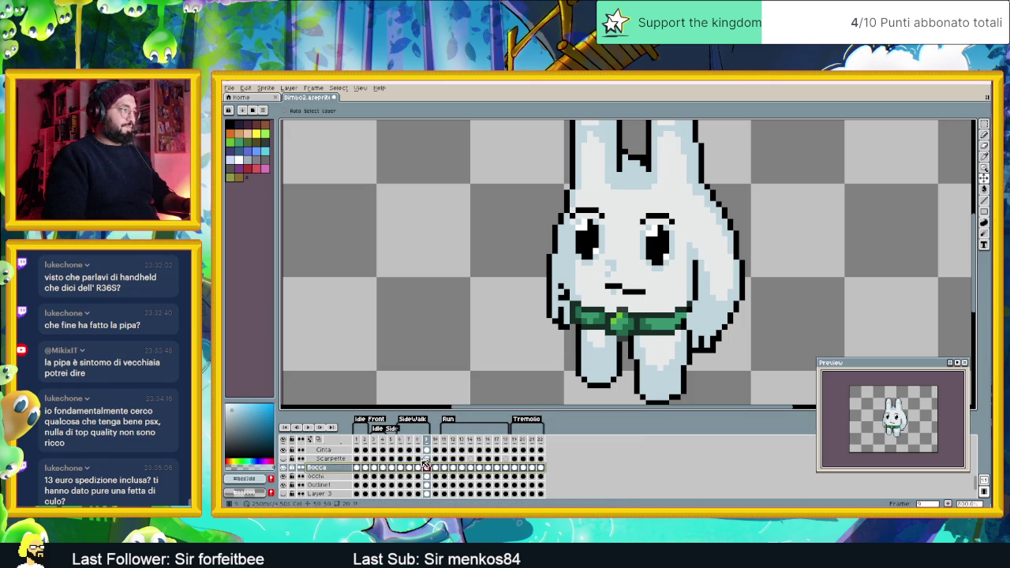
click(409, 469)
click(426, 469)
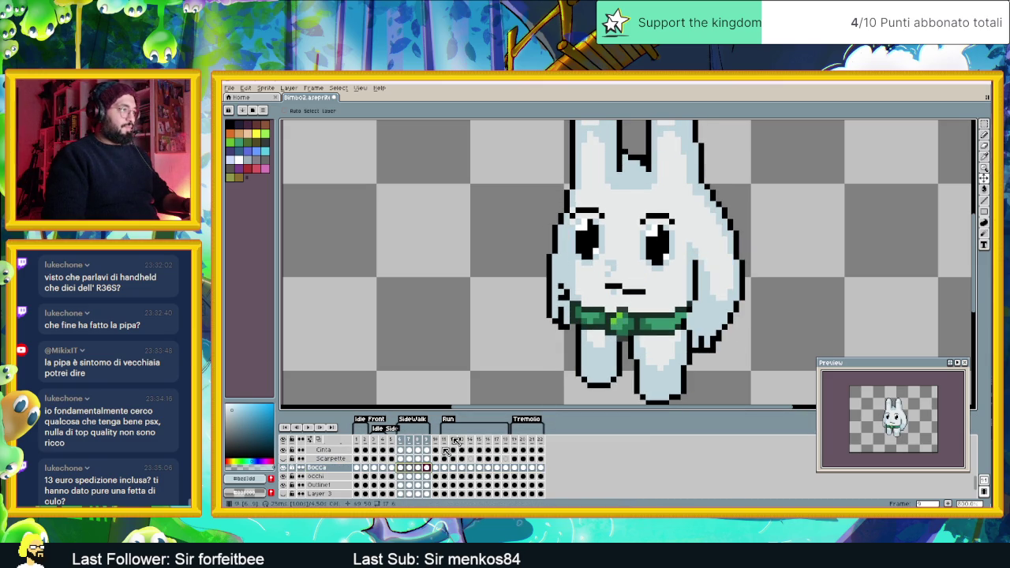
drag(623, 298, 621, 286)
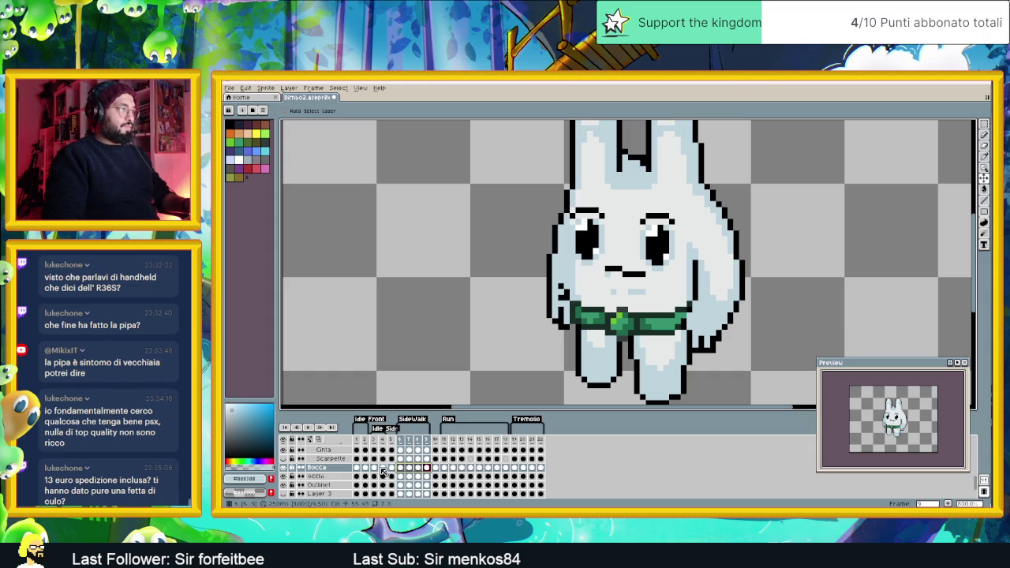
Check the mouth on frames 3 and 6–9, then play the side-walk frames
click(383, 467)
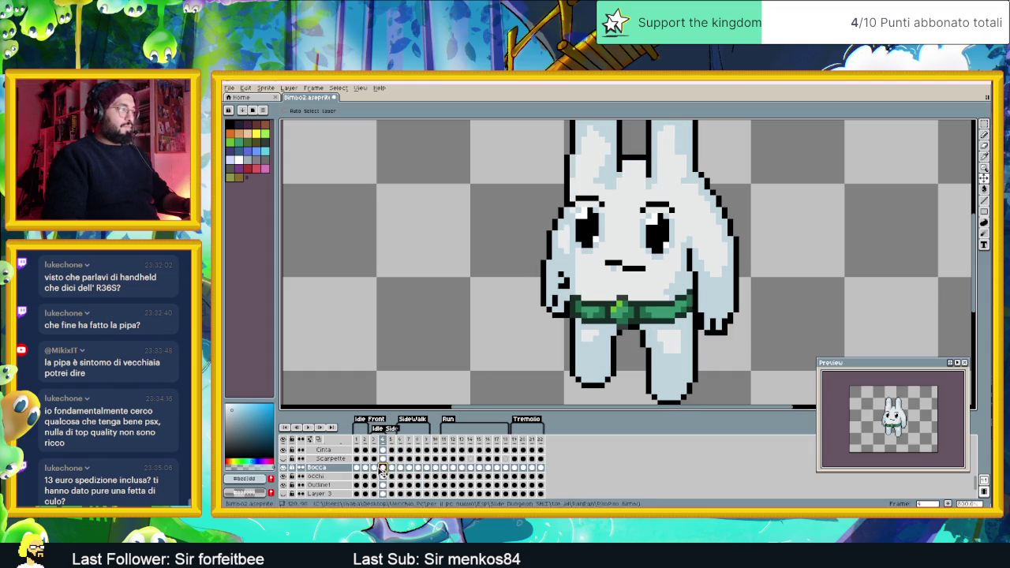
click(374, 467)
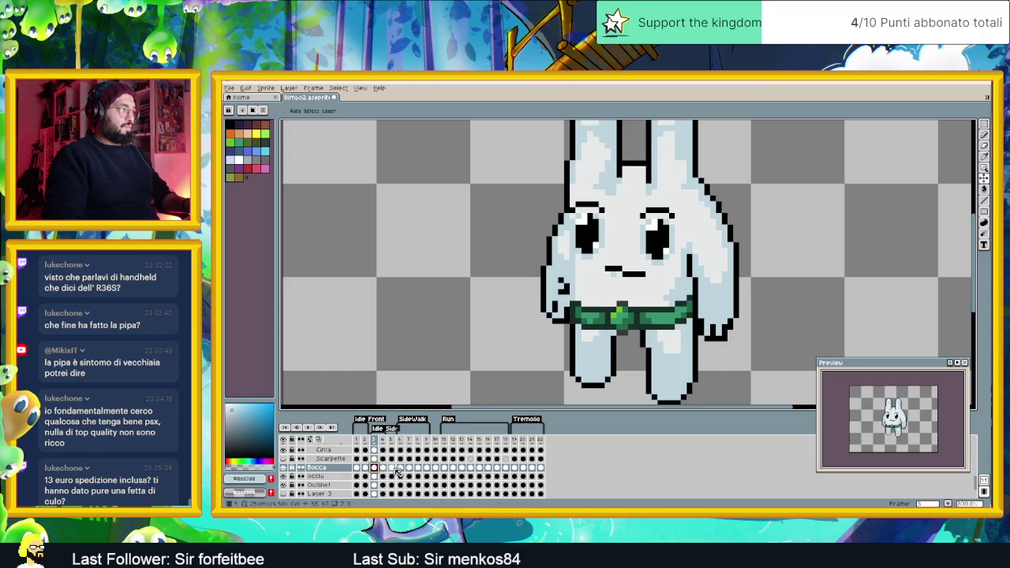
click(400, 468)
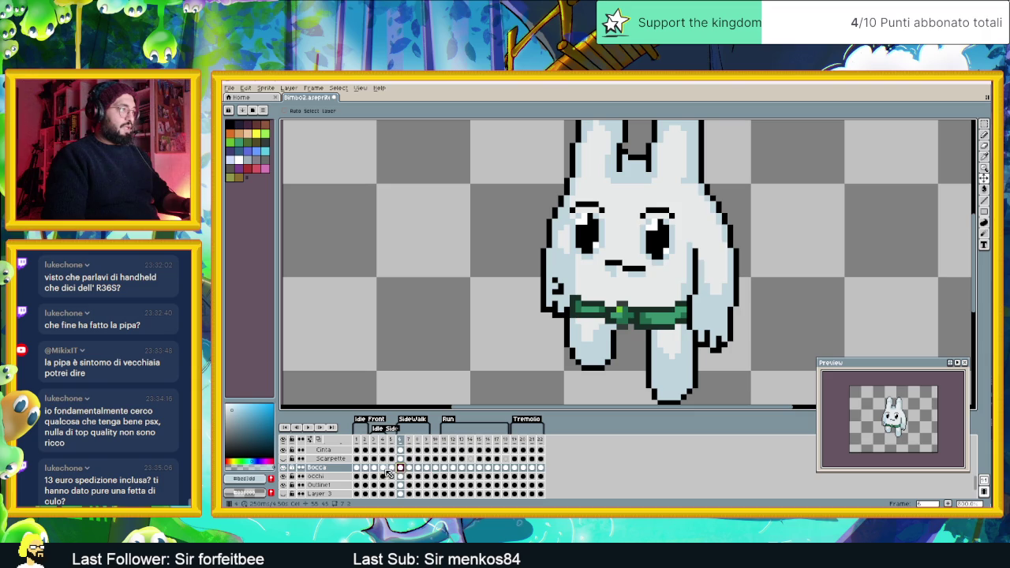
click(411, 468)
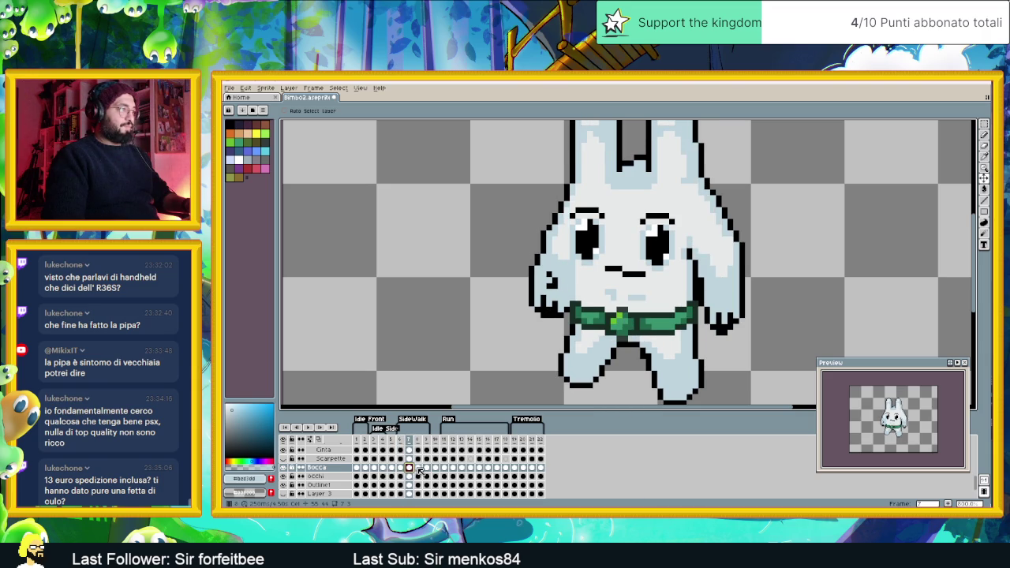
click(418, 468)
click(427, 468)
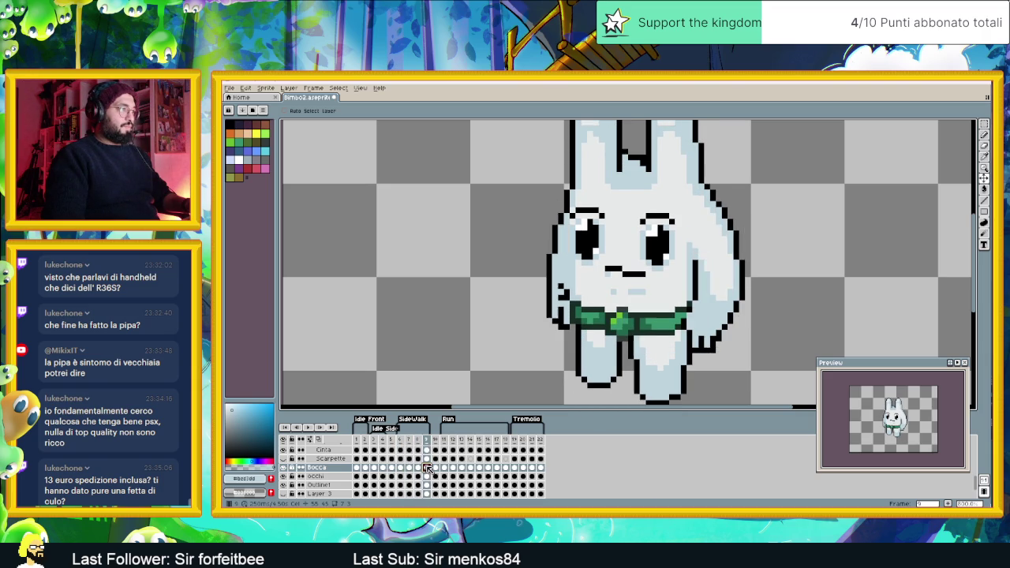
drag(424, 469, 400, 468)
key(Return)
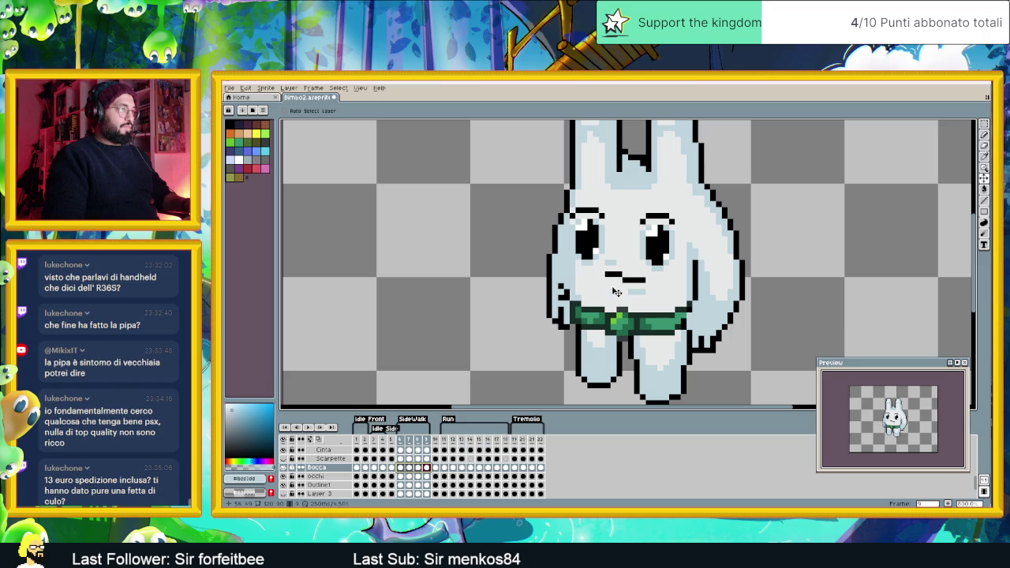
Compare the mouth on idle frames 3–4 with side-walk frame 7
click(376, 468)
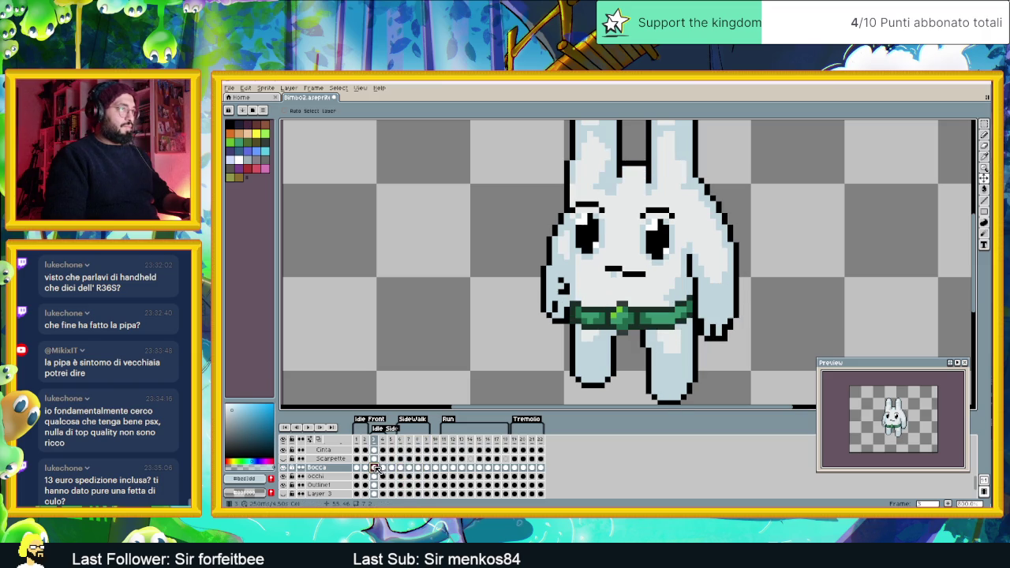
click(383, 469)
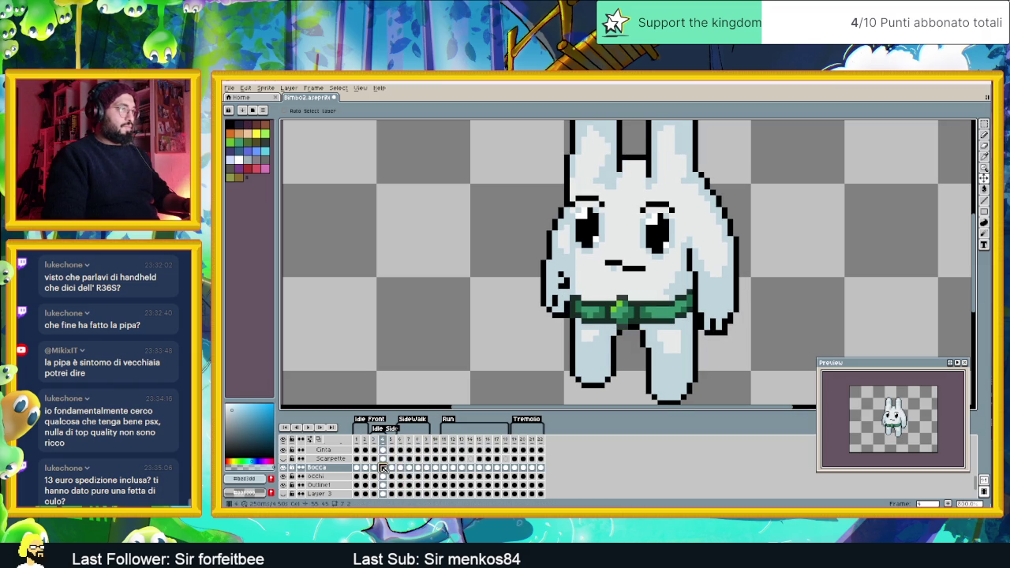
click(400, 469)
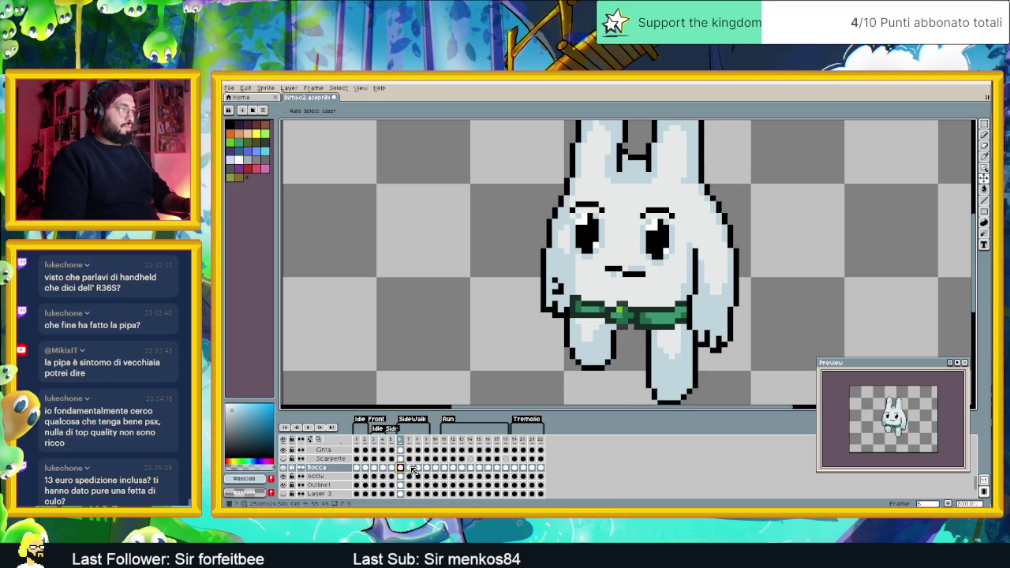
click(409, 469)
scroll(615, 300, down, 1)
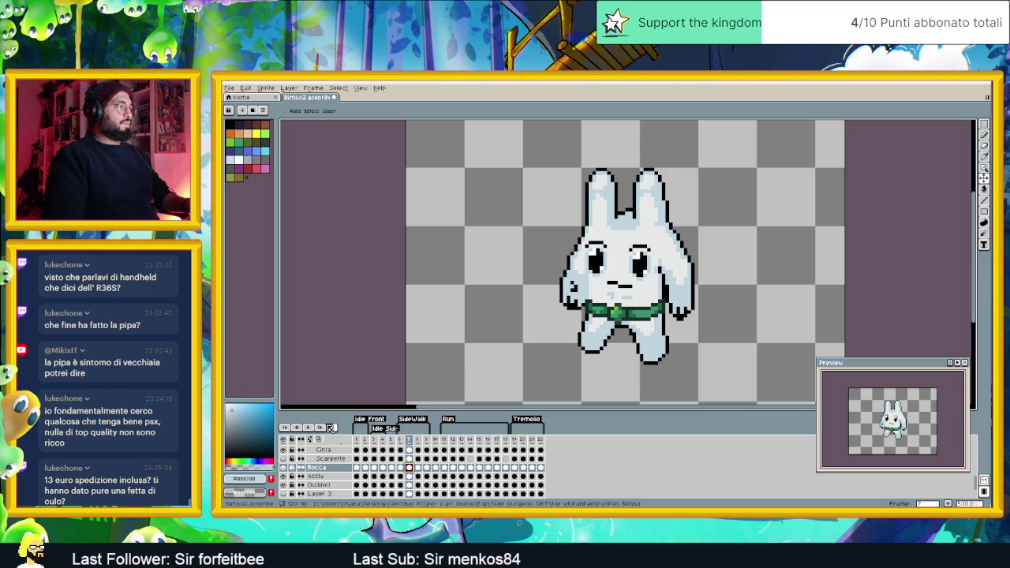
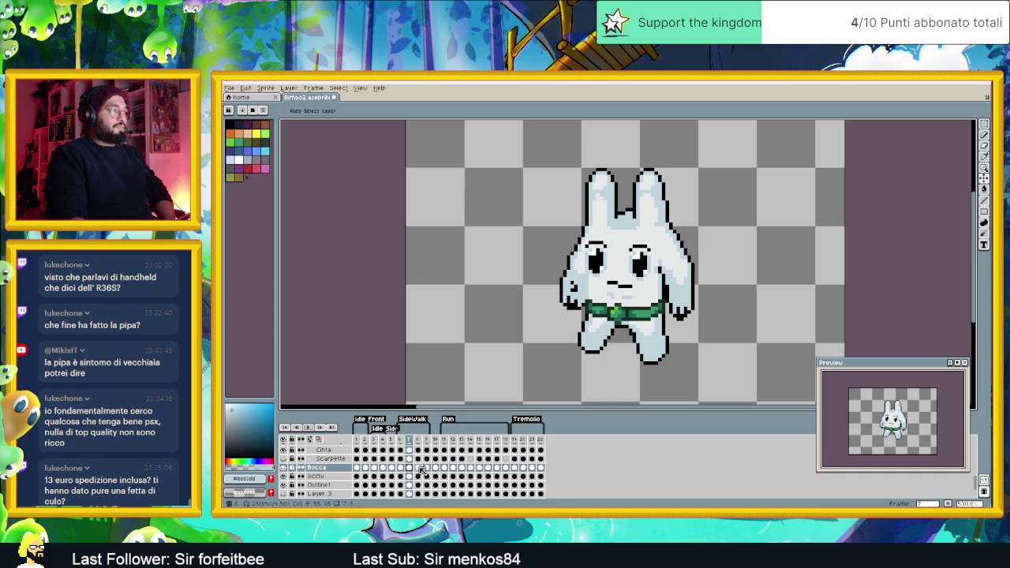
Step through walk frames 6–9 and settle on frame 7 for editing
click(418, 468)
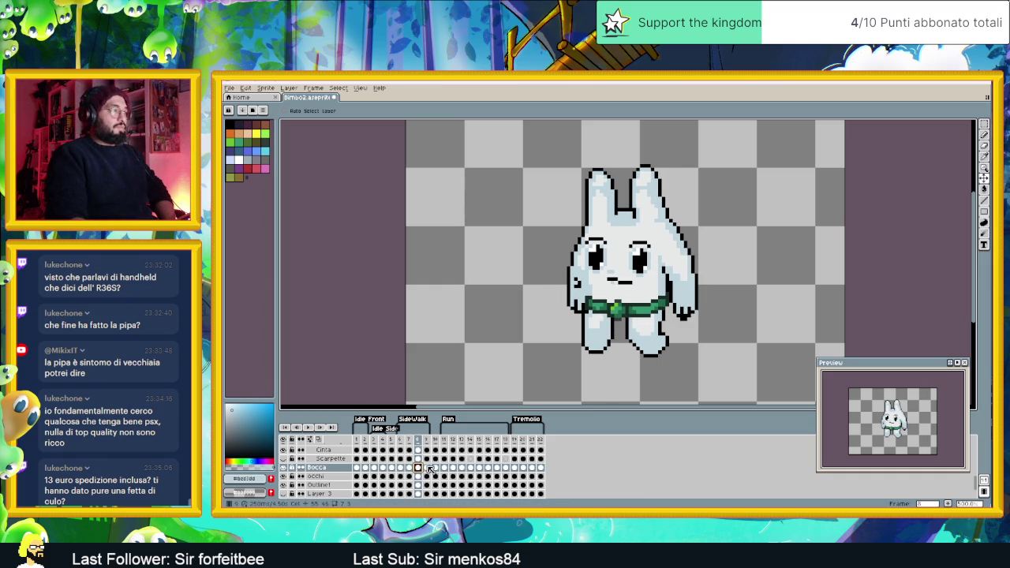
click(427, 468)
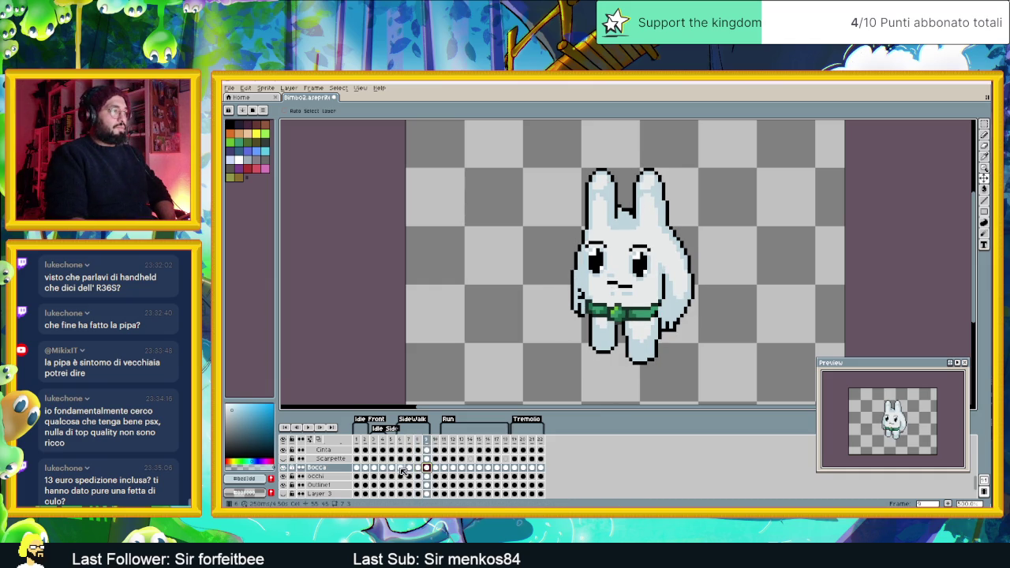
click(401, 467)
click(410, 467)
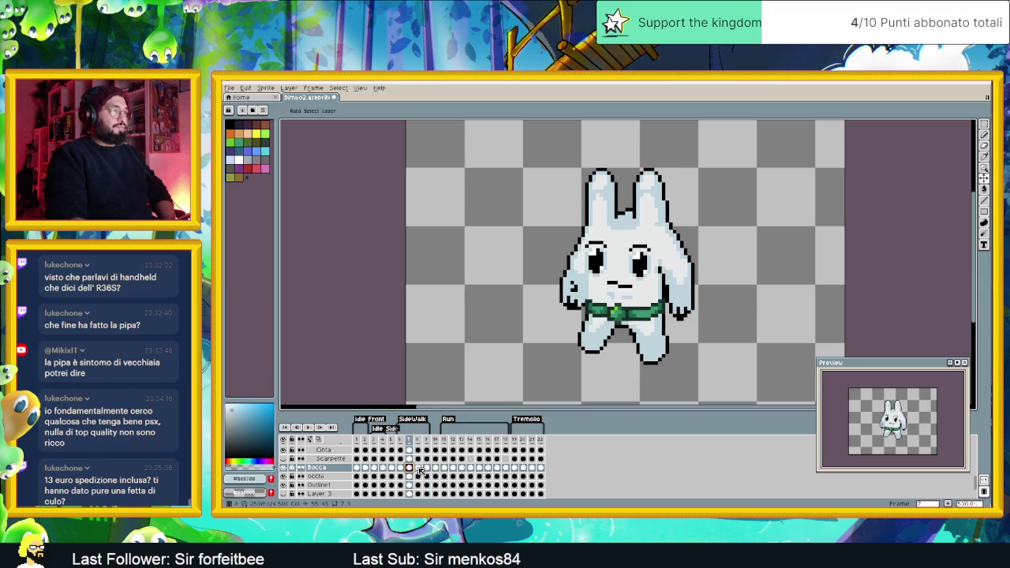
click(418, 468)
click(427, 468)
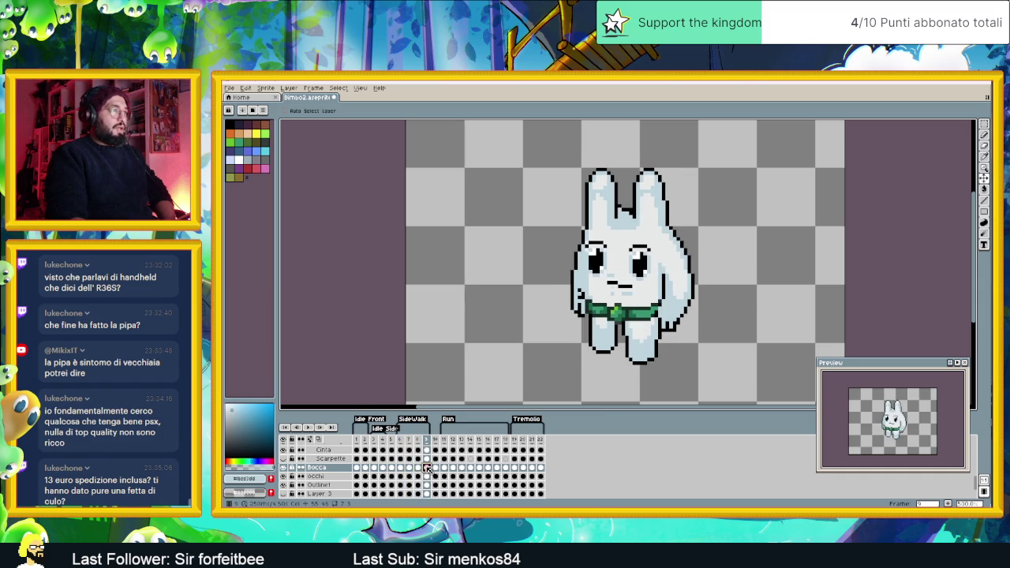
click(416, 468)
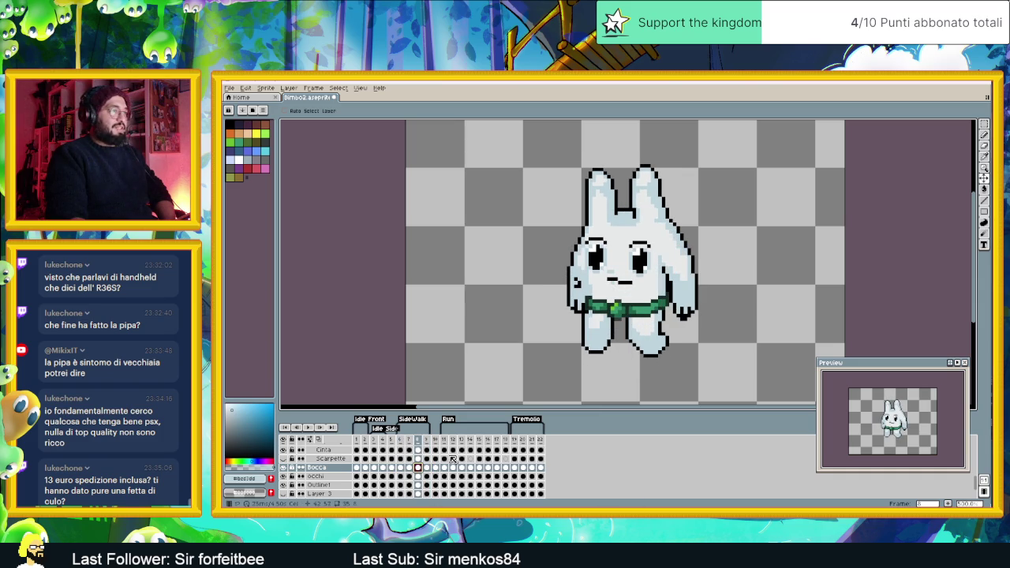
click(408, 468)
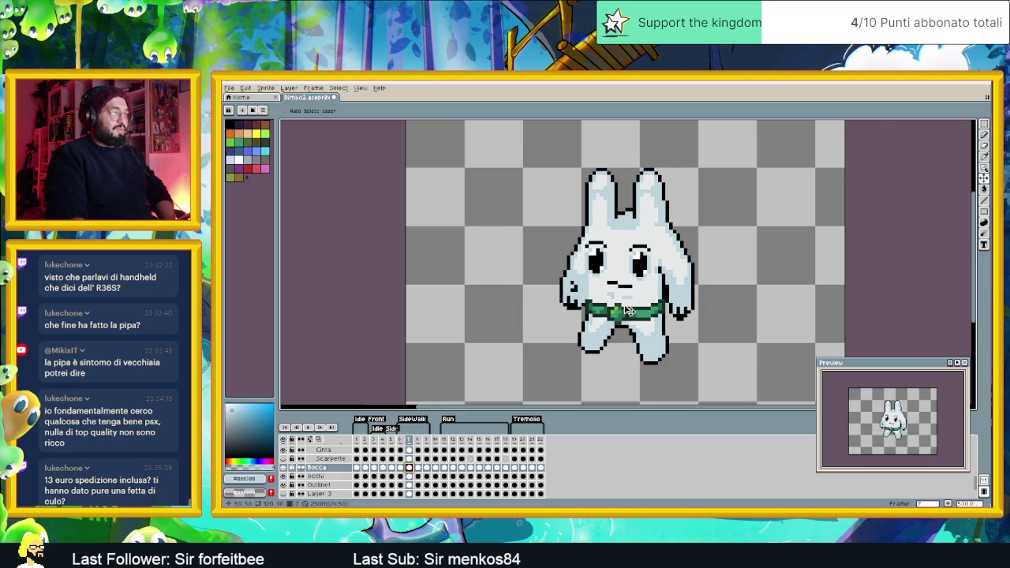
scroll(636, 295, up, 2)
Magic-wand and delete the stray Outline1 stub left of the bunny's legs in frame 7
click(974, 125)
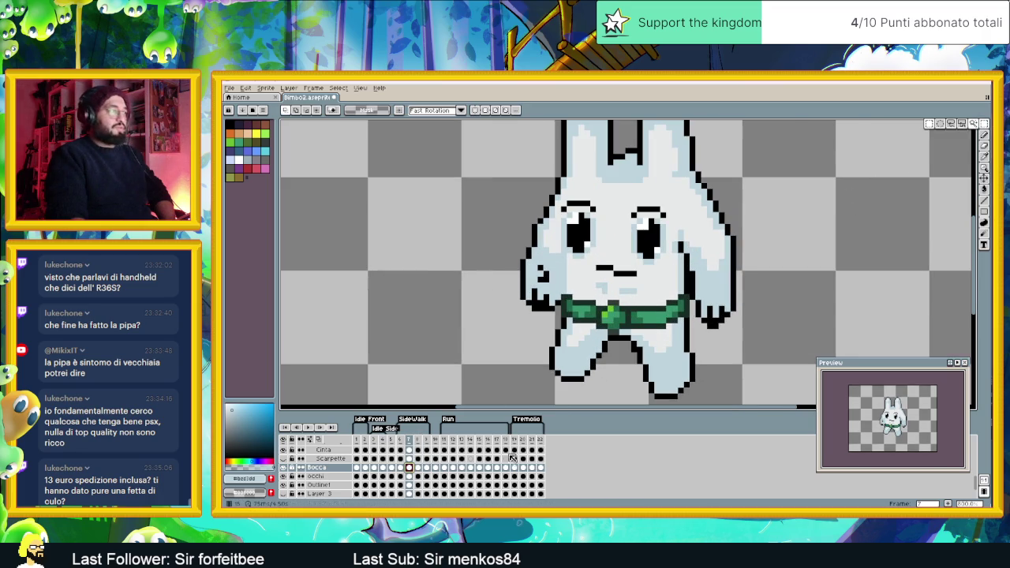
scroll(409, 471, down, 3)
click(408, 458)
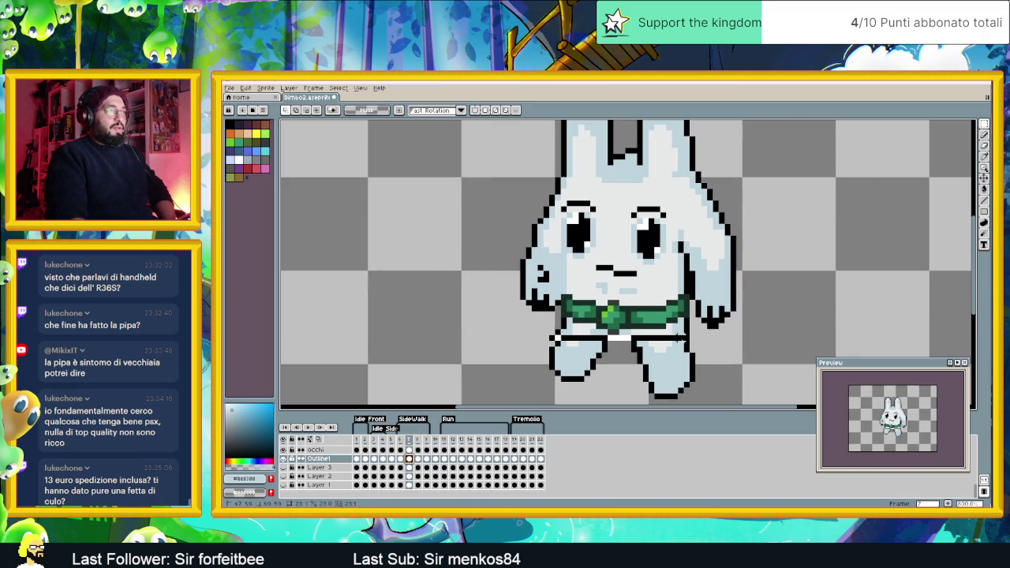
click(537, 340)
key(Delete)
key(ctrl+d)
Move the green belt and upper-leg area up one pixel in frame 7
drag(692, 352, 560, 316)
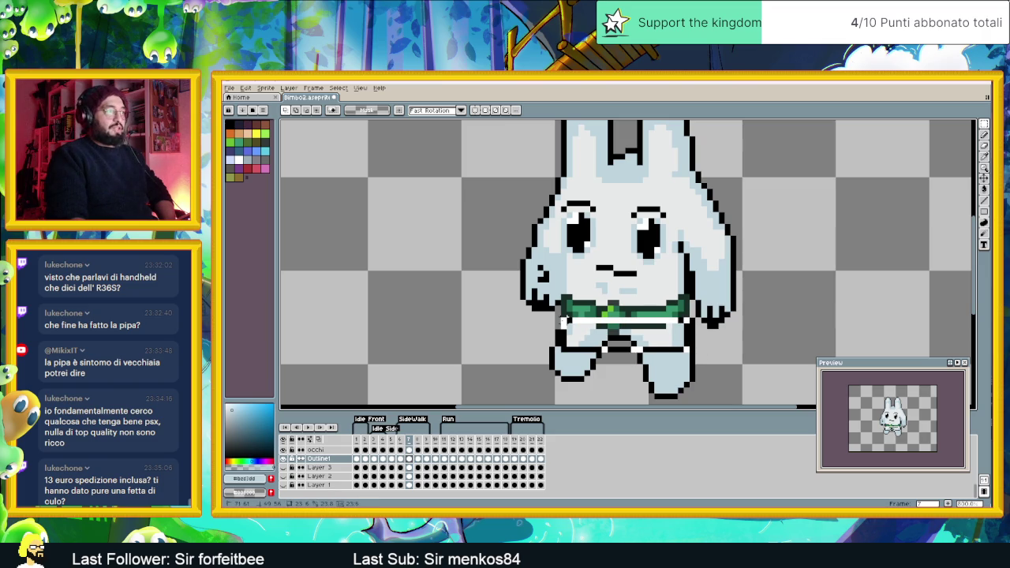
drag(562, 320, 557, 309)
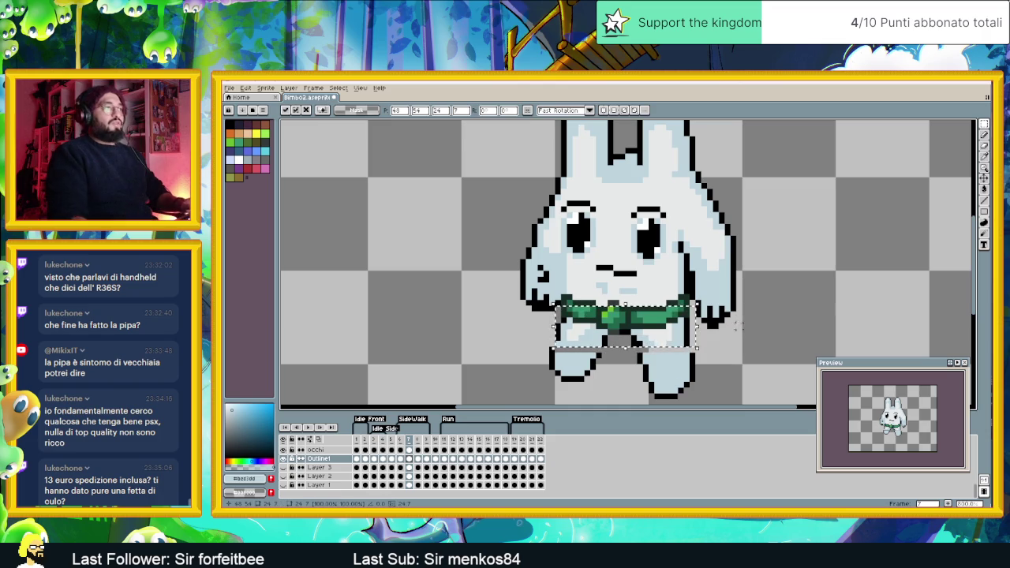
key(ctrl+d)
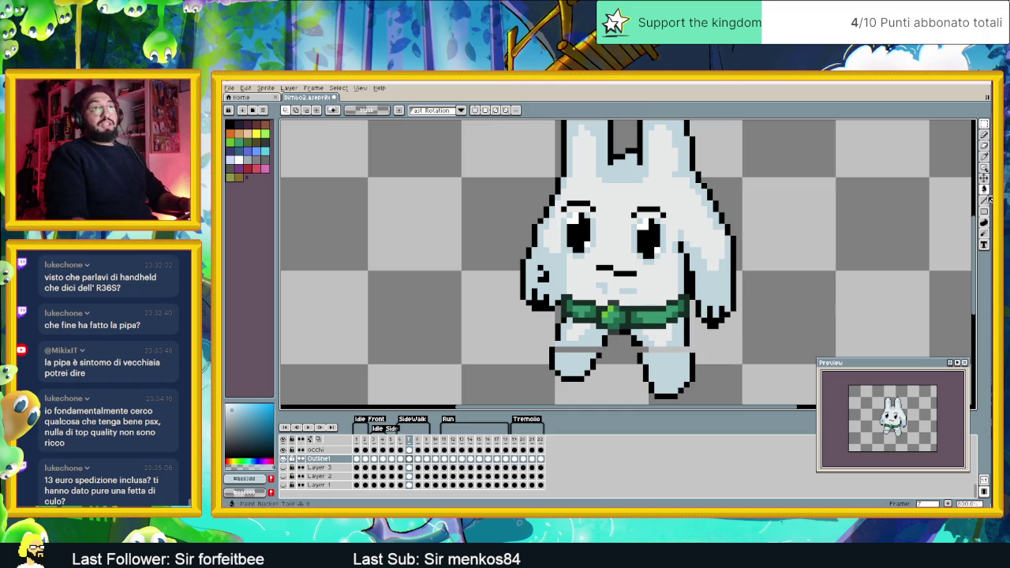
Sample the bunny's pale blue as the pencil colour and save dimbo2.aseprite
click(987, 199)
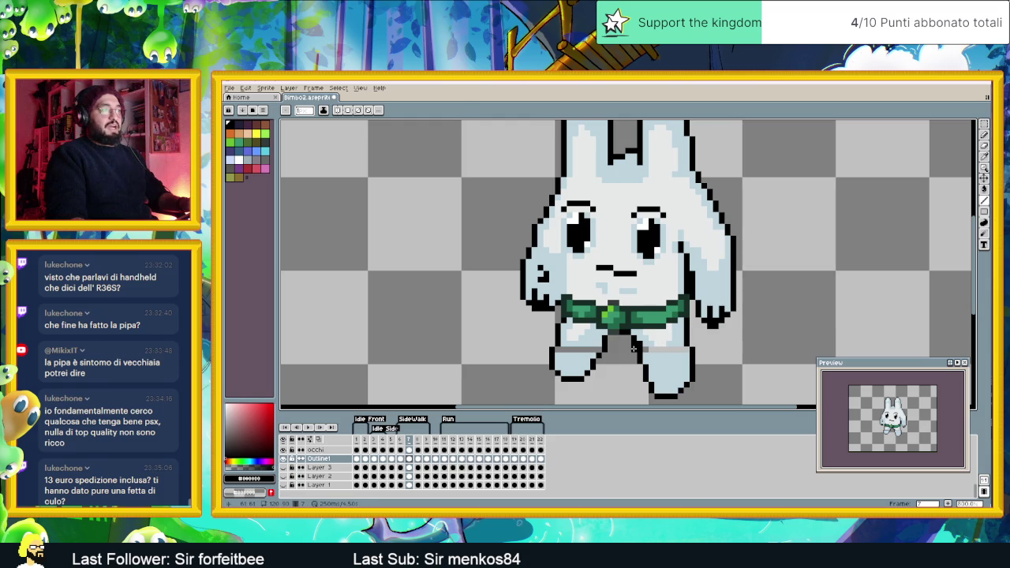
alt+click(652, 349)
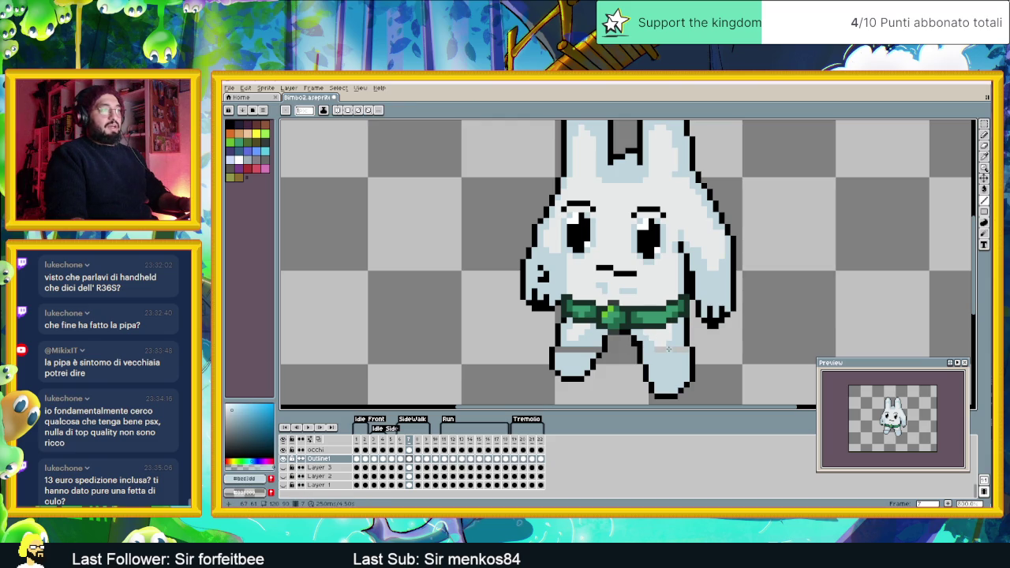
key(b)
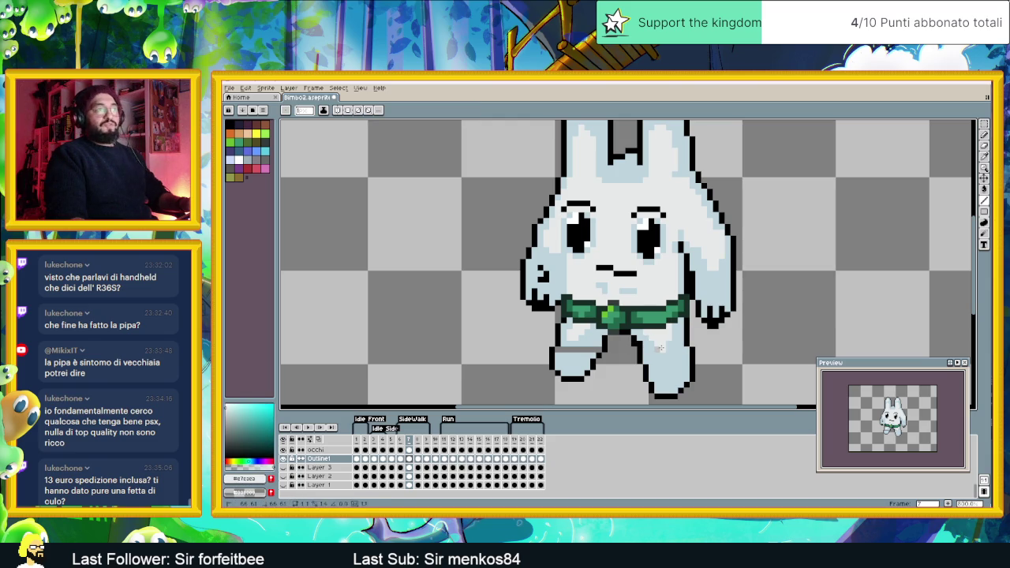
alt+click(598, 347)
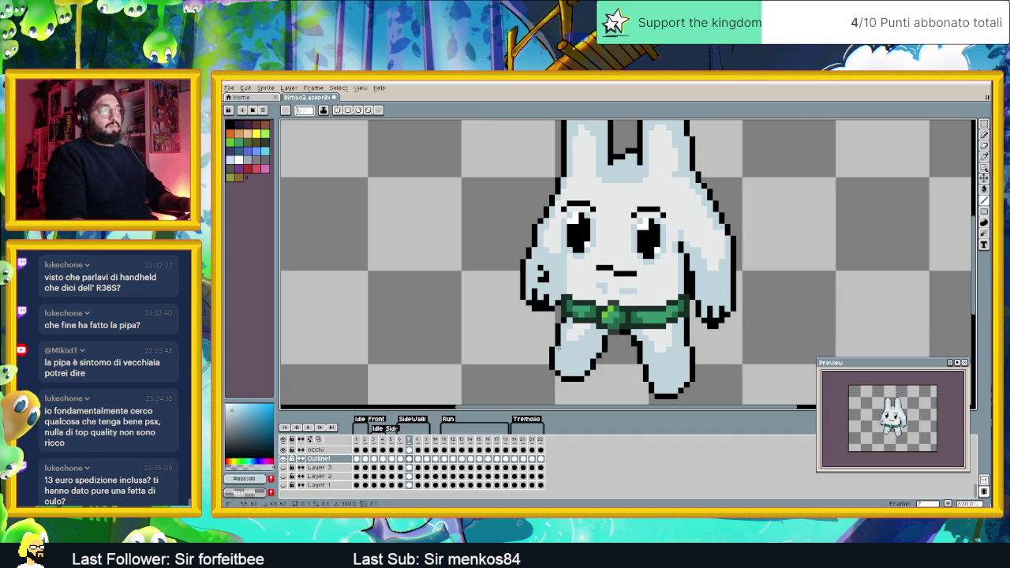
key(ctrl+s)
scroll(663, 323, down, 2)
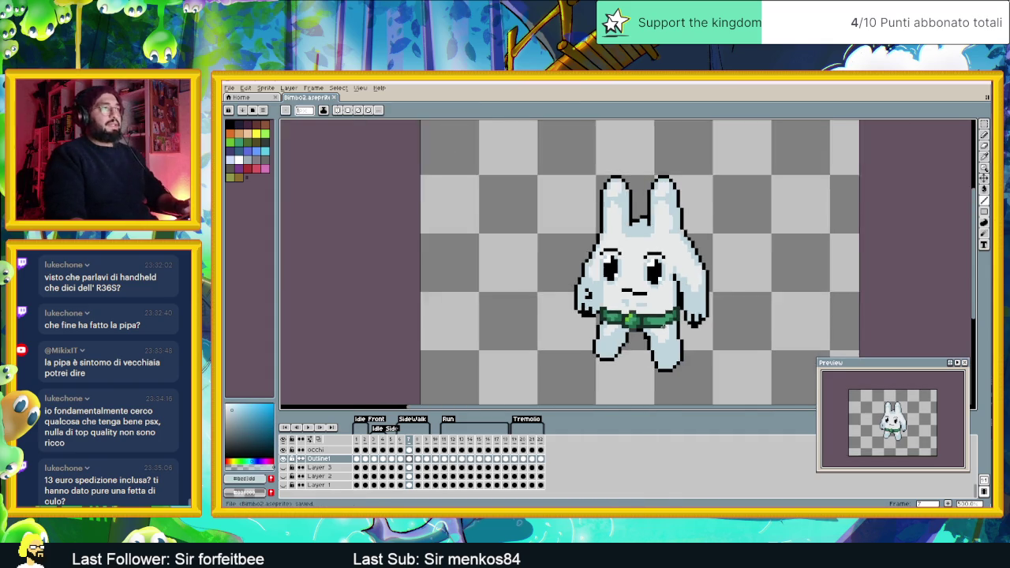
Check the walk frames 6–9 once more and save Bimbo2.aseprite
scroll(667, 339, down, 1)
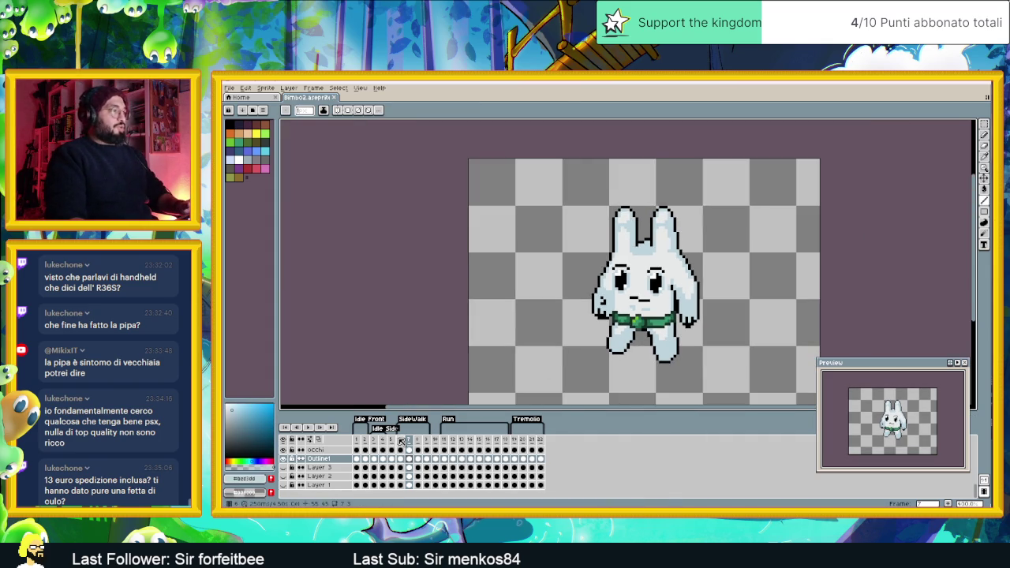
click(401, 441)
click(409, 442)
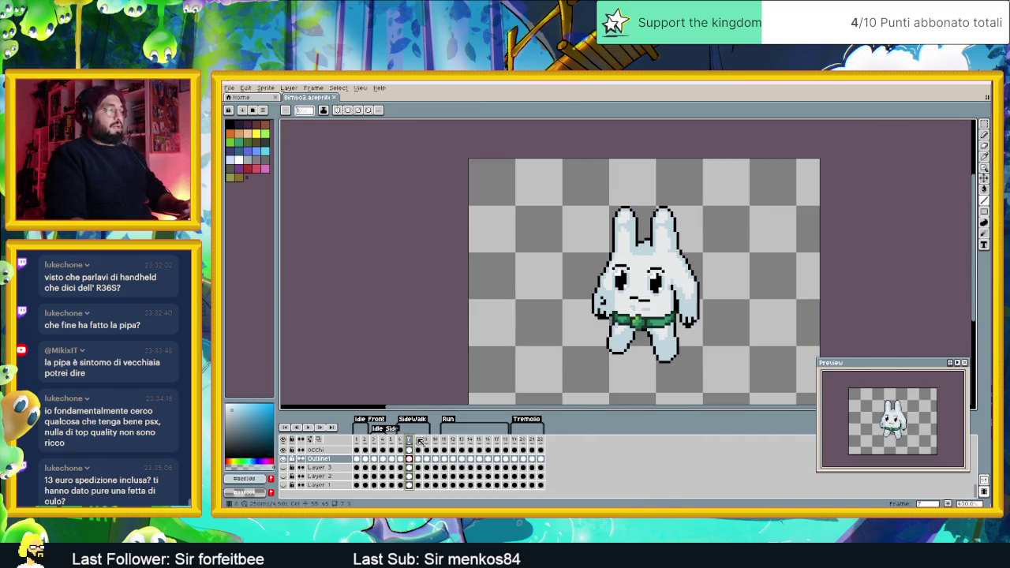
click(419, 440)
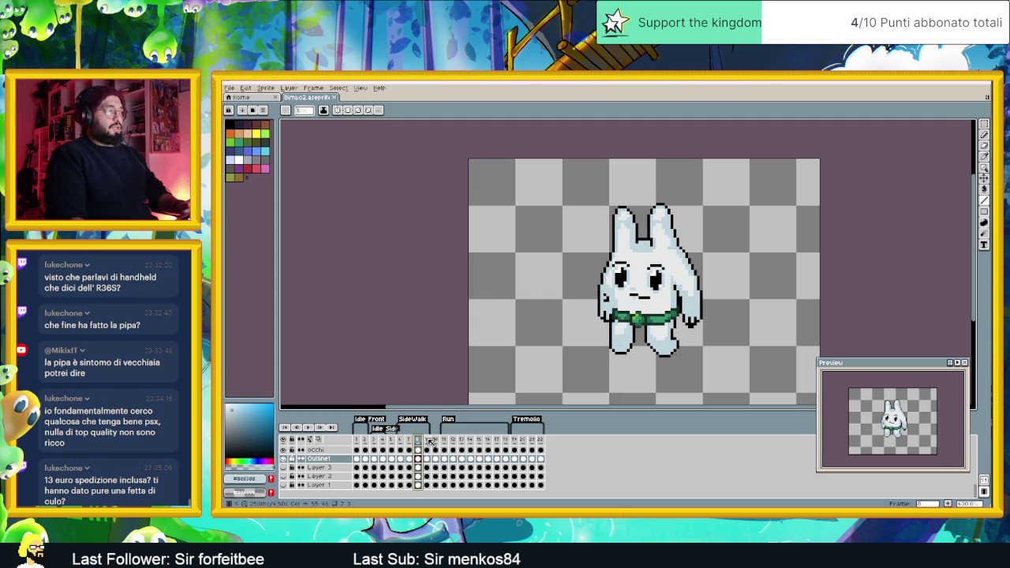
click(427, 440)
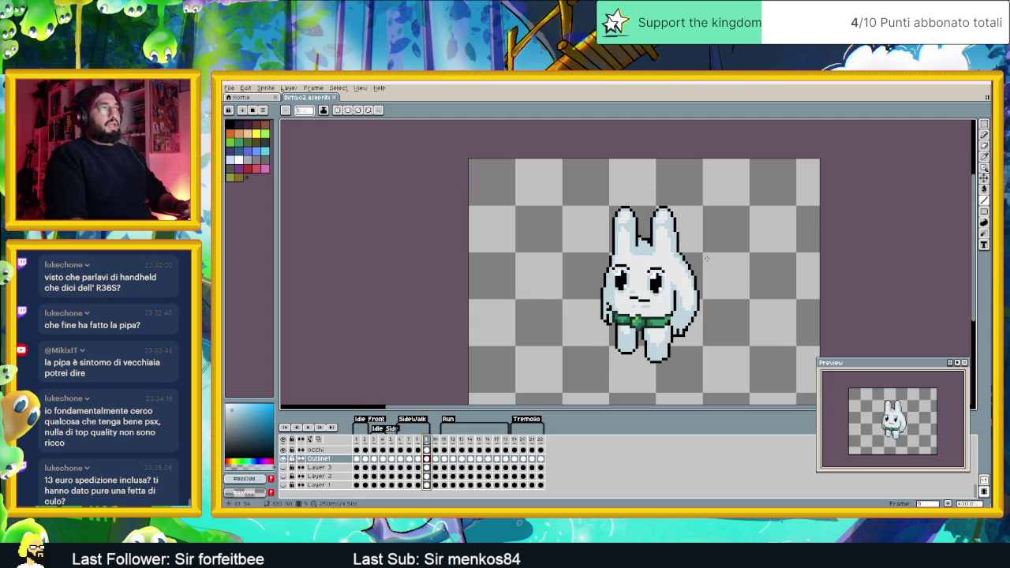
scroll(706, 258, down, 1)
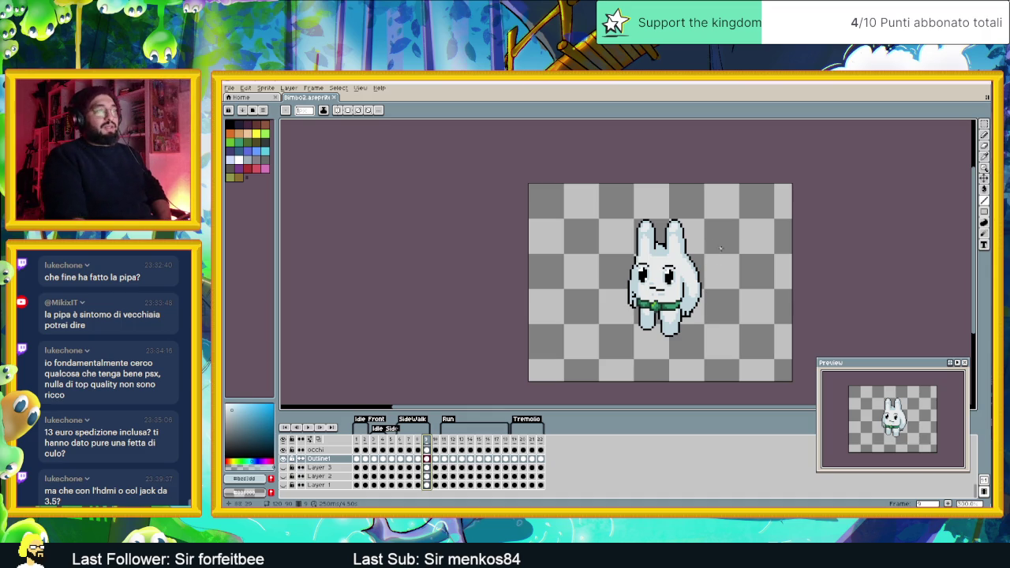
key(ctrl+s)
scroll(735, 274, down, 1)
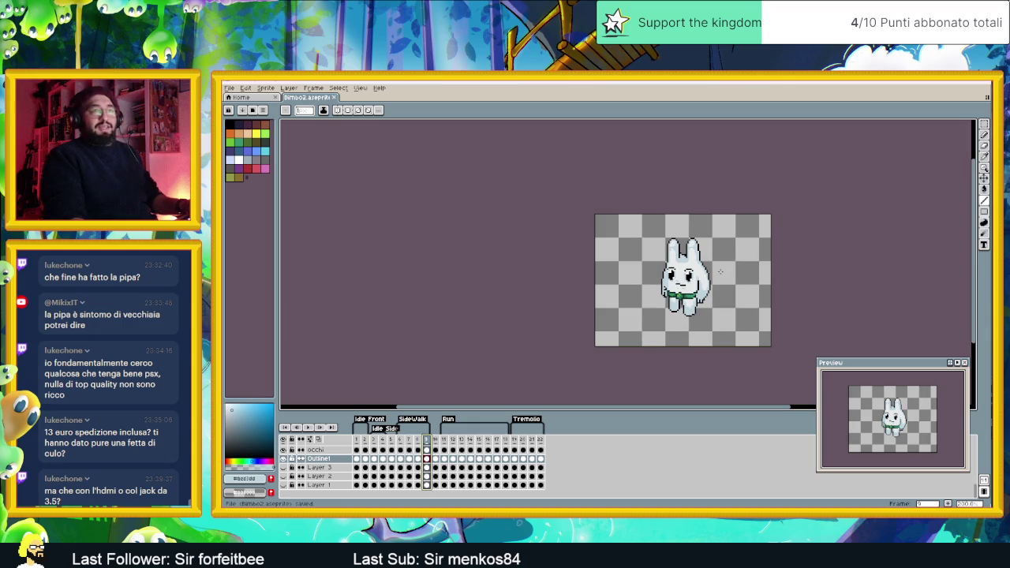
Stop the animation preview and go to frame 11, the start of the Run tag
drag(736, 259, 680, 271)
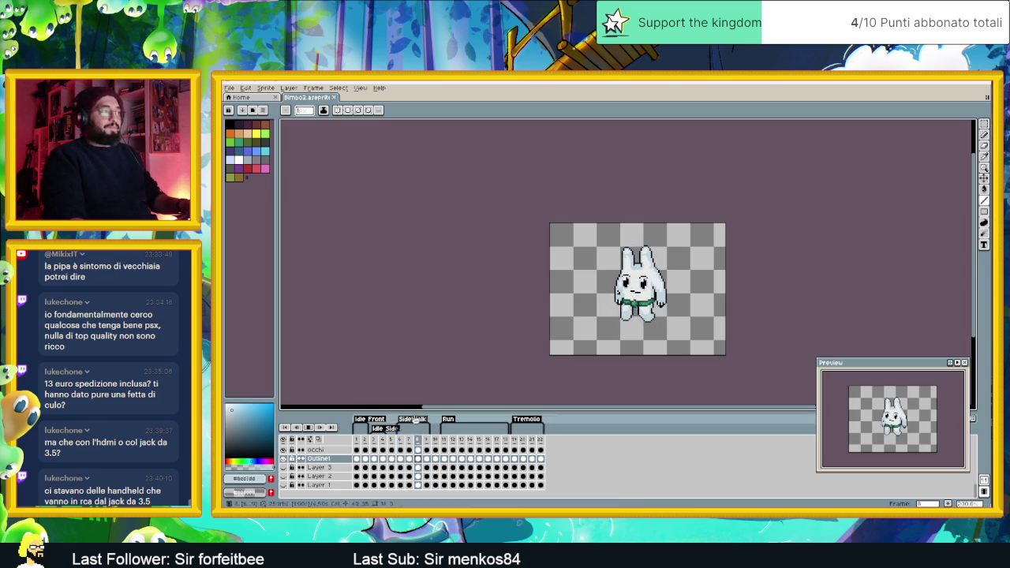
click(318, 428)
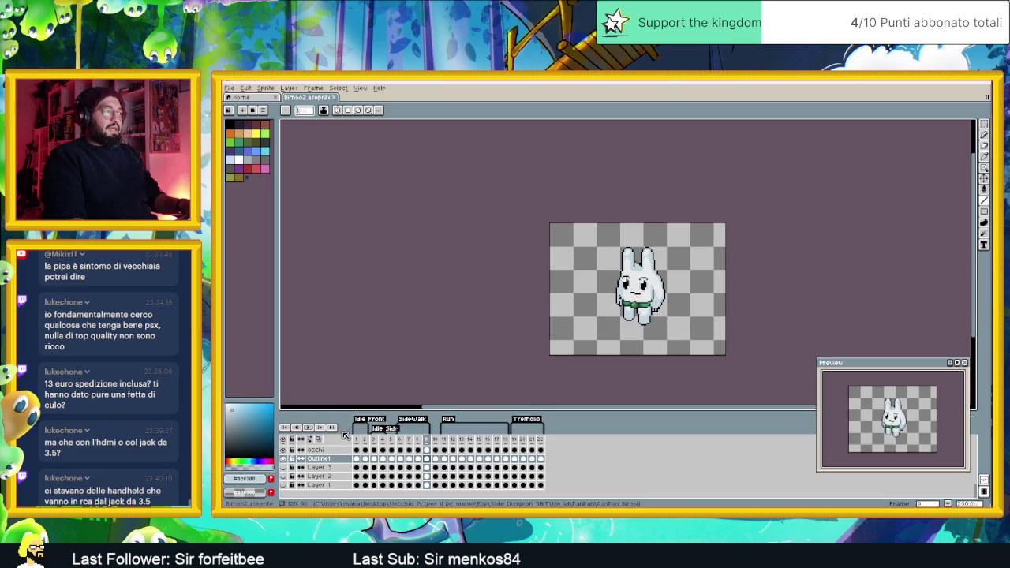
click(446, 440)
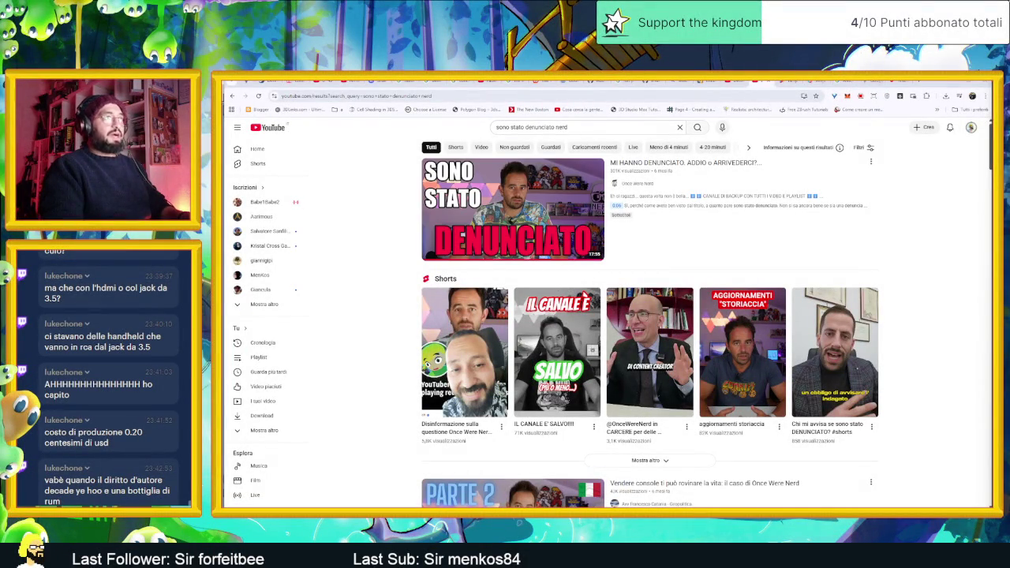
key(ctrl+Tab)
key(space)
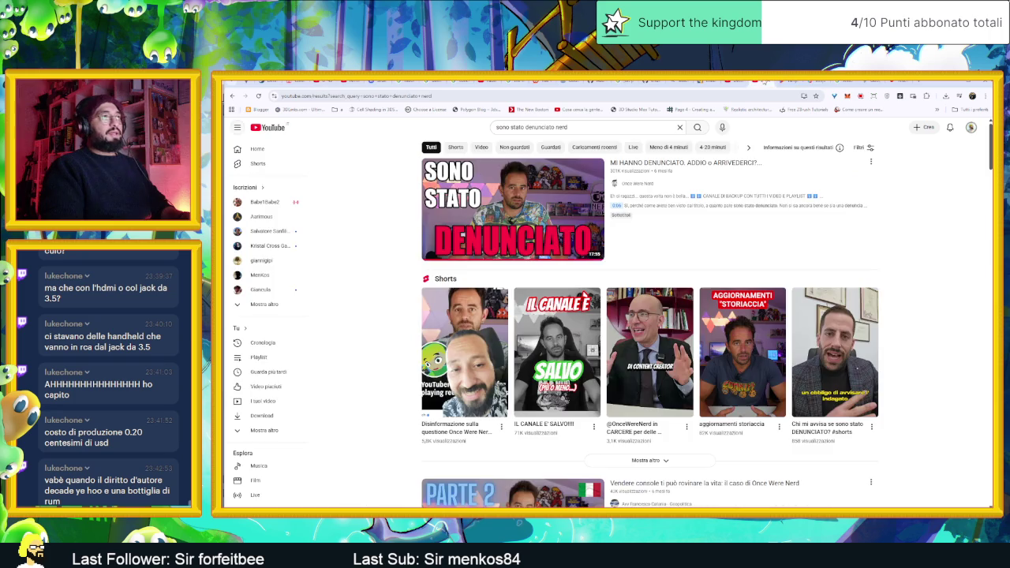
text(sono stato denunciato nerd)
click(762, 82)
click(545, 192)
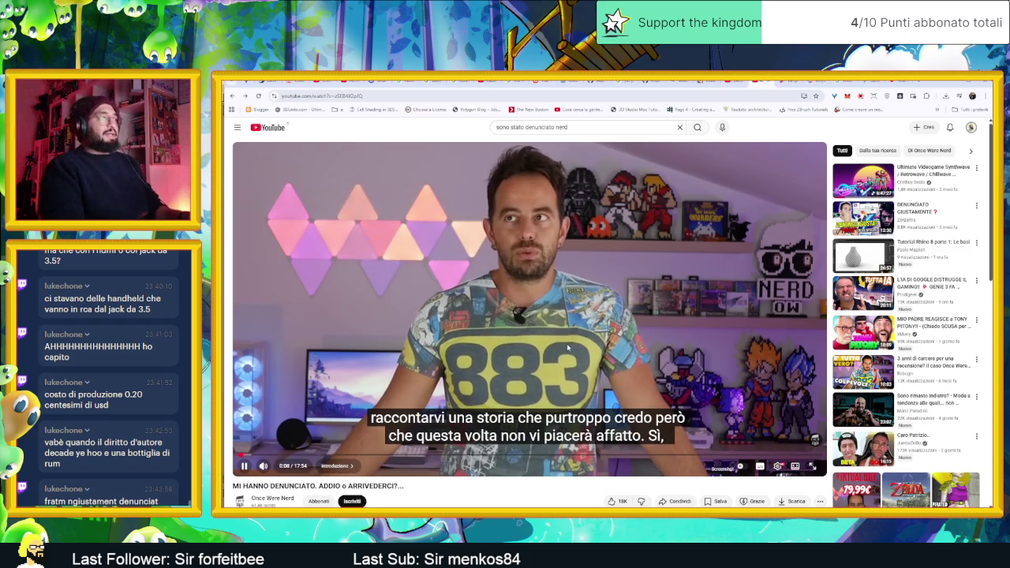
scroll(476, 379, down, 2)
scroll(458, 395, down, 1)
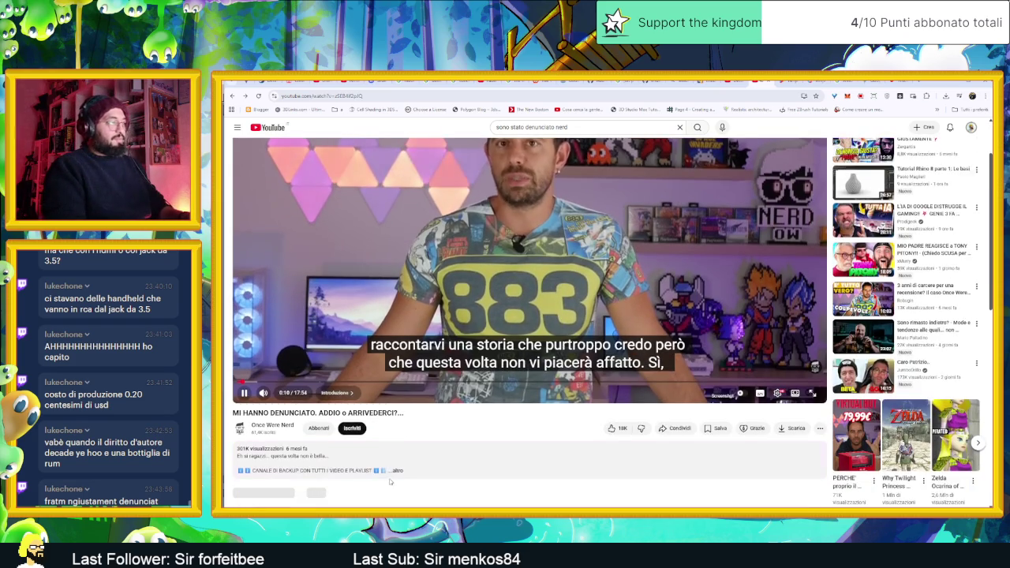
scroll(426, 418, down, 1)
click(399, 435)
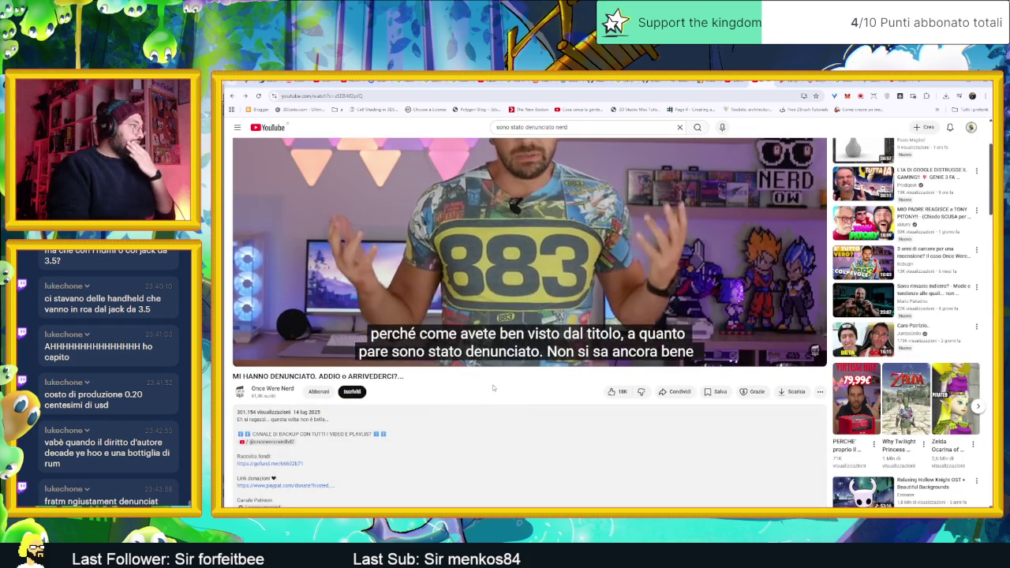
scroll(288, 423, down, 1)
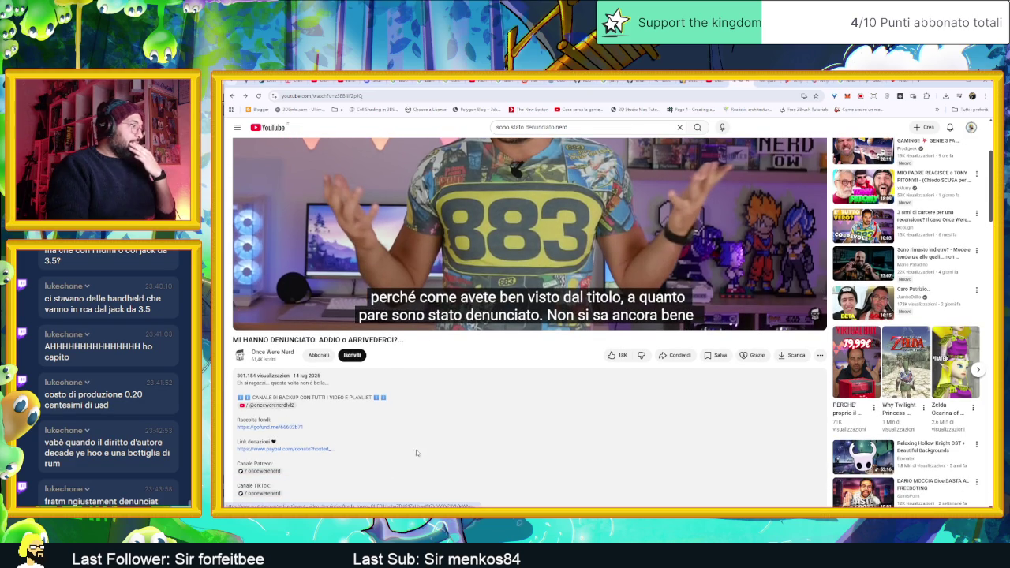
scroll(340, 442, down, 1)
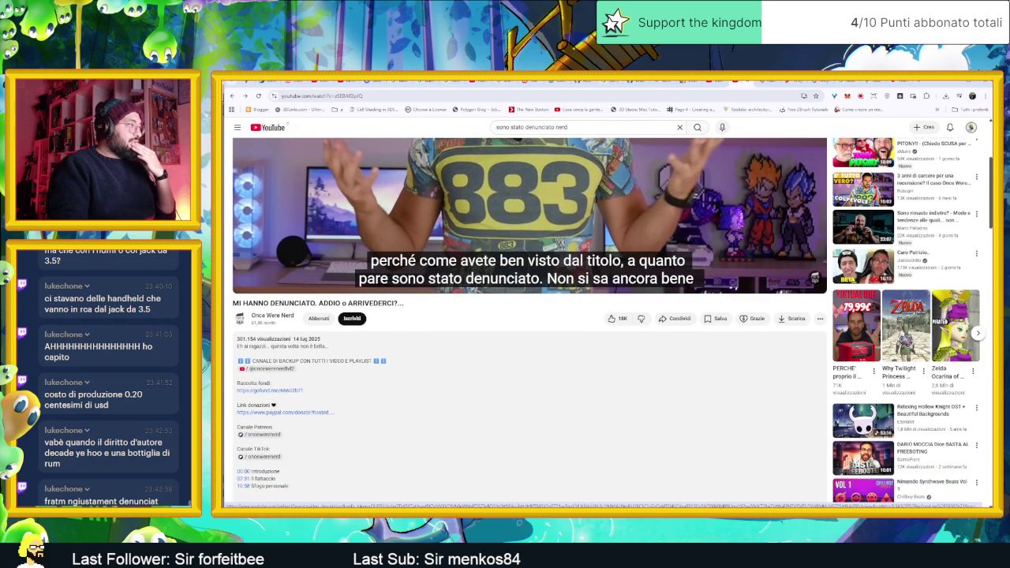
scroll(272, 466, down, 2)
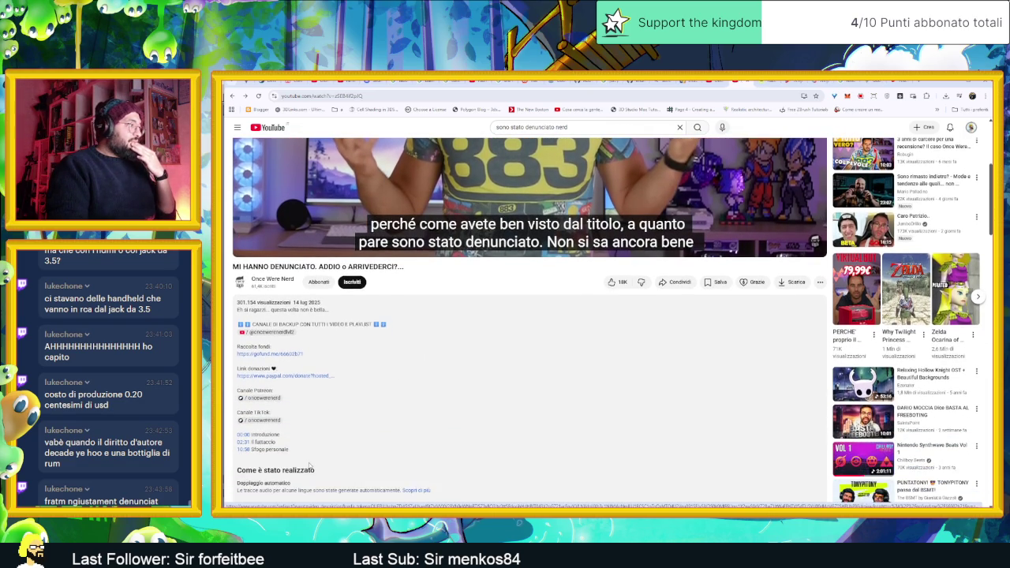
scroll(340, 414, down, 2)
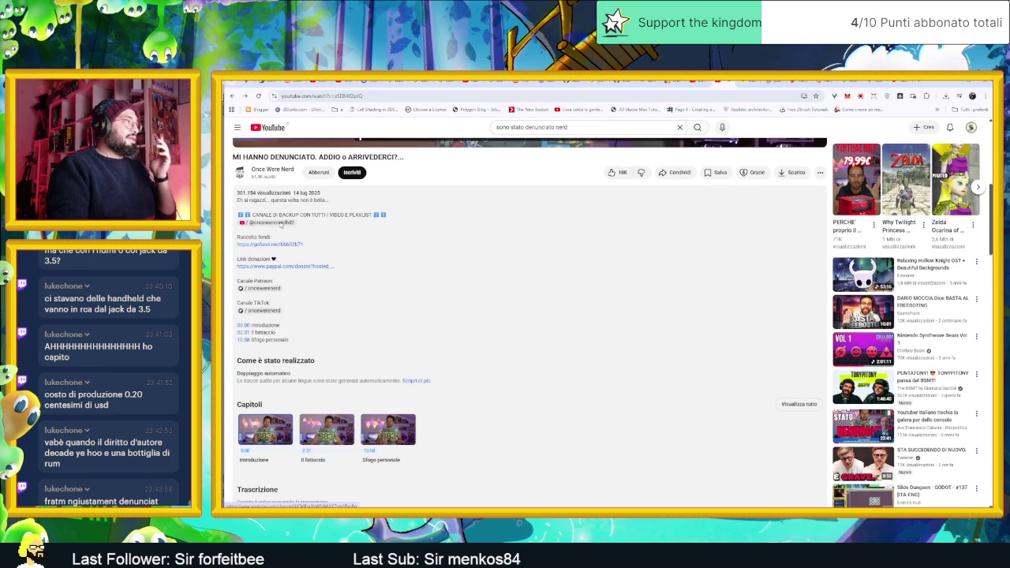
click(265, 223)
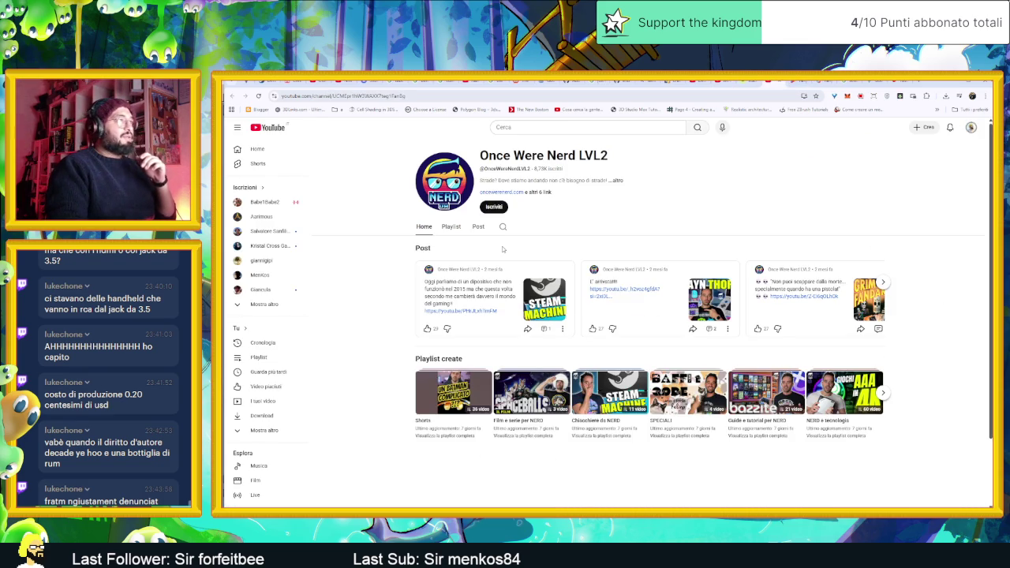
Subscribe to Once Were Nerd LVL2, view its Home and Playlist tabs, then open its website
click(493, 207)
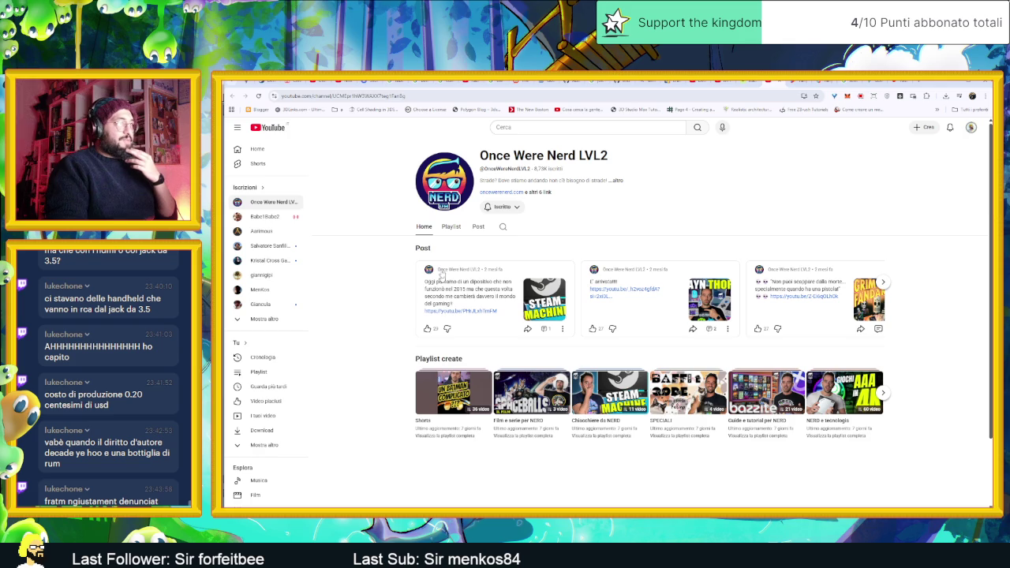
click(426, 233)
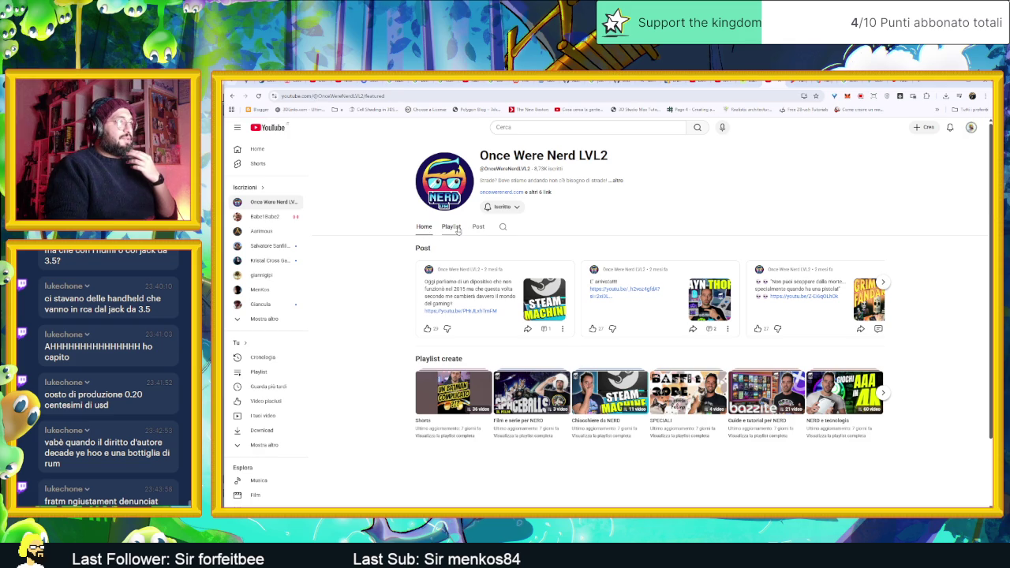
click(456, 228)
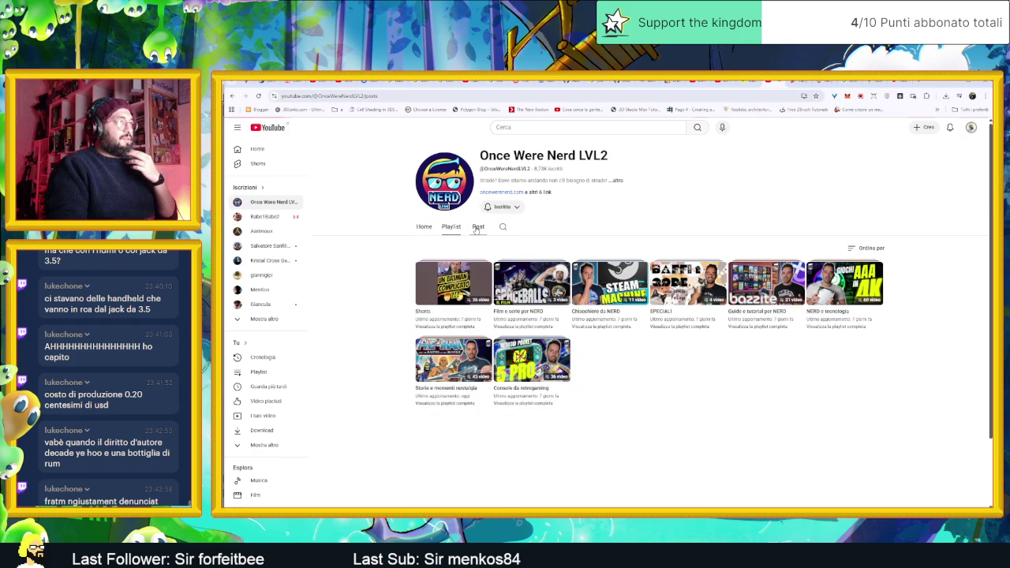
click(503, 191)
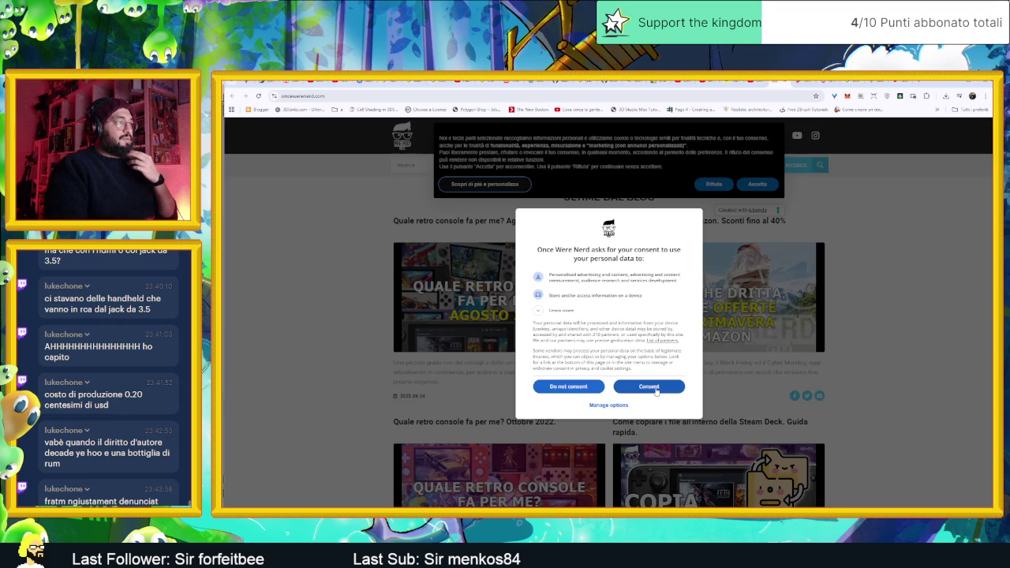
Accept oncewerenerd.com cookies, scroll down past the blog to the SHOP section, then return to YouTube
click(649, 387)
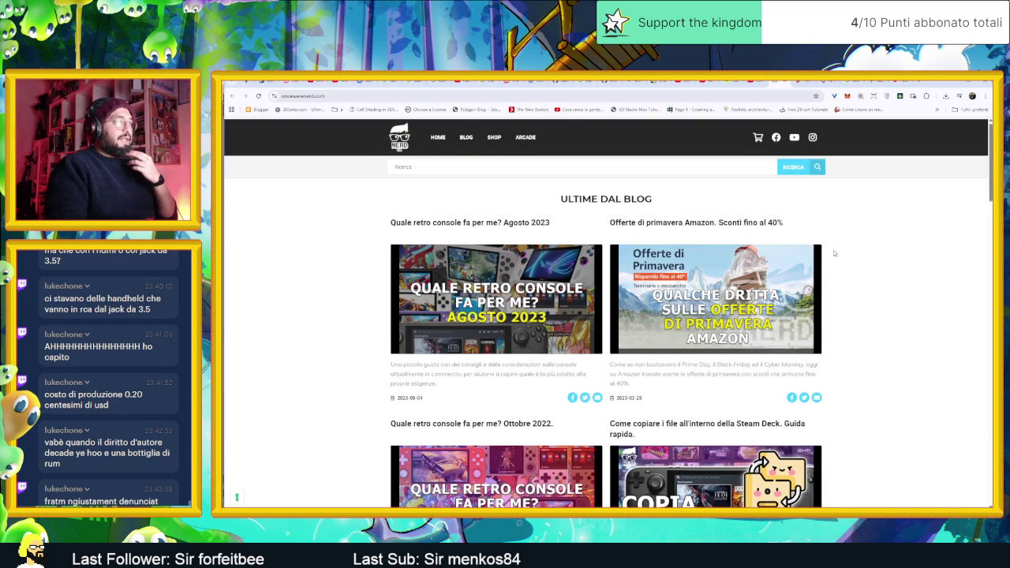
scroll(841, 274, down, 1)
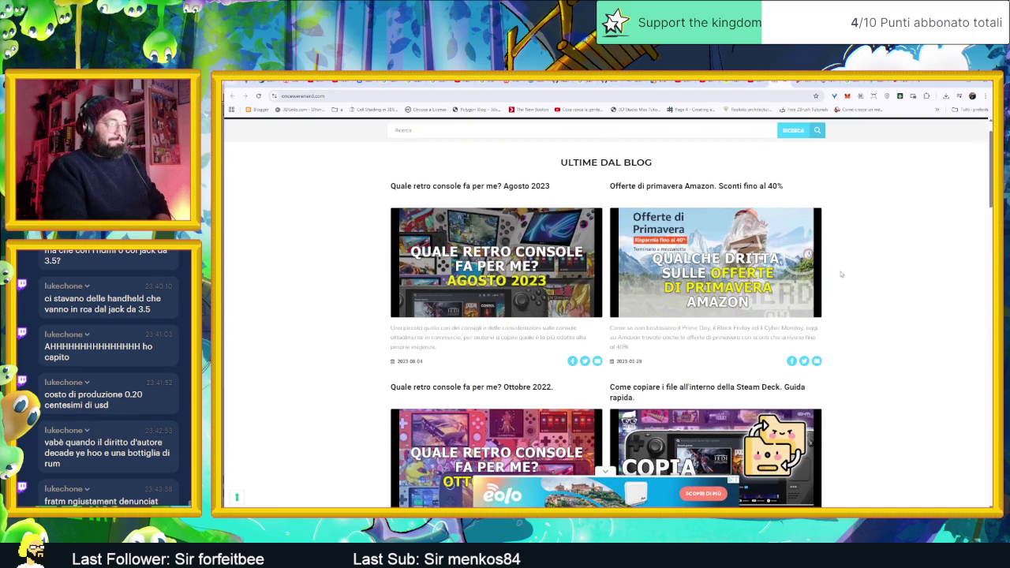
scroll(860, 300, down, 2)
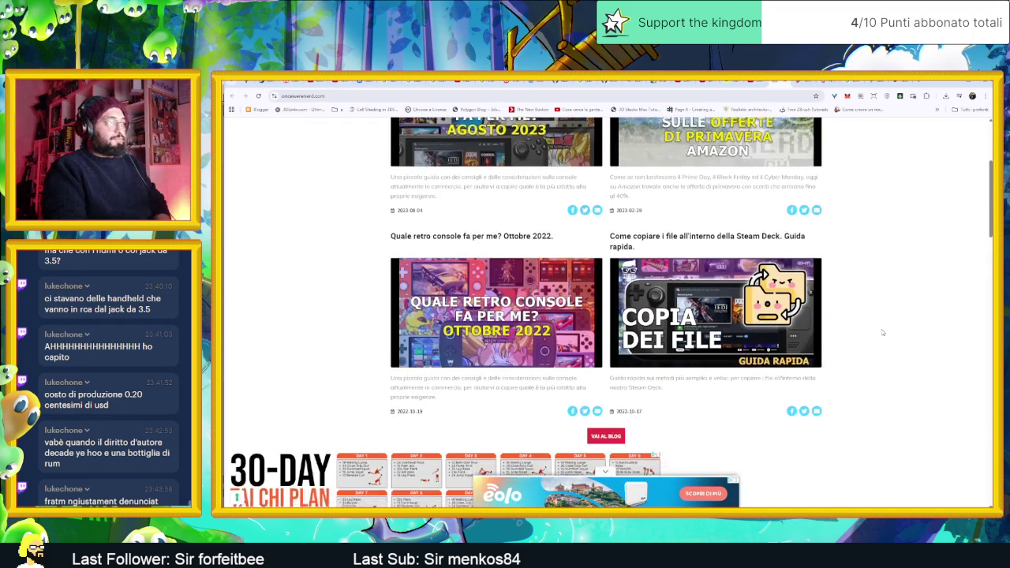
scroll(883, 332, down, 2)
scroll(882, 332, down, 1)
scroll(879, 332, down, 2)
scroll(877, 332, down, 1)
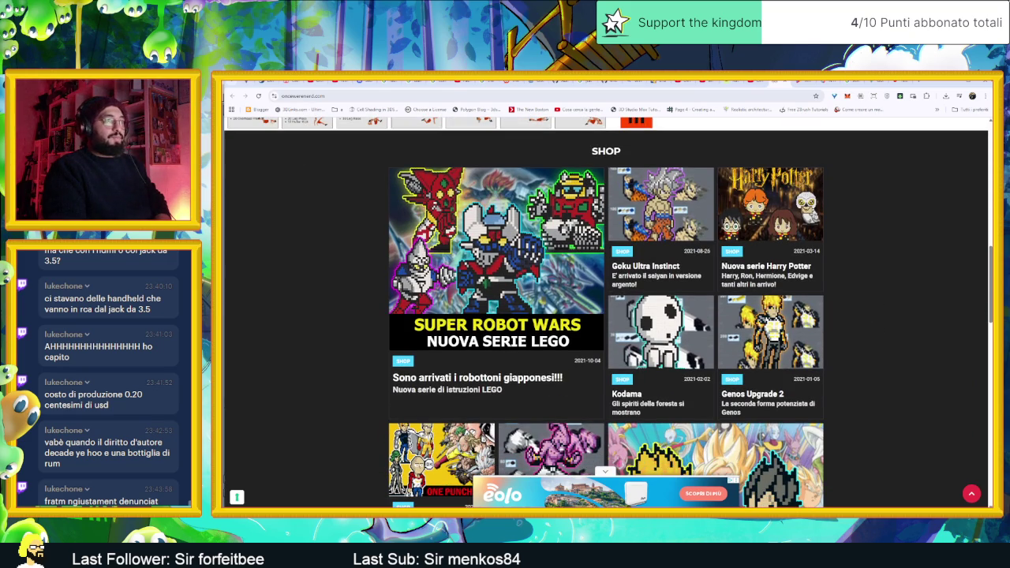
click(753, 82)
Show the channel's About description and links, then go back to the 'MI HANNO DENUNCIATO' video
scroll(715, 302, down, 1)
scroll(714, 302, down, 1)
scroll(678, 289, up, 2)
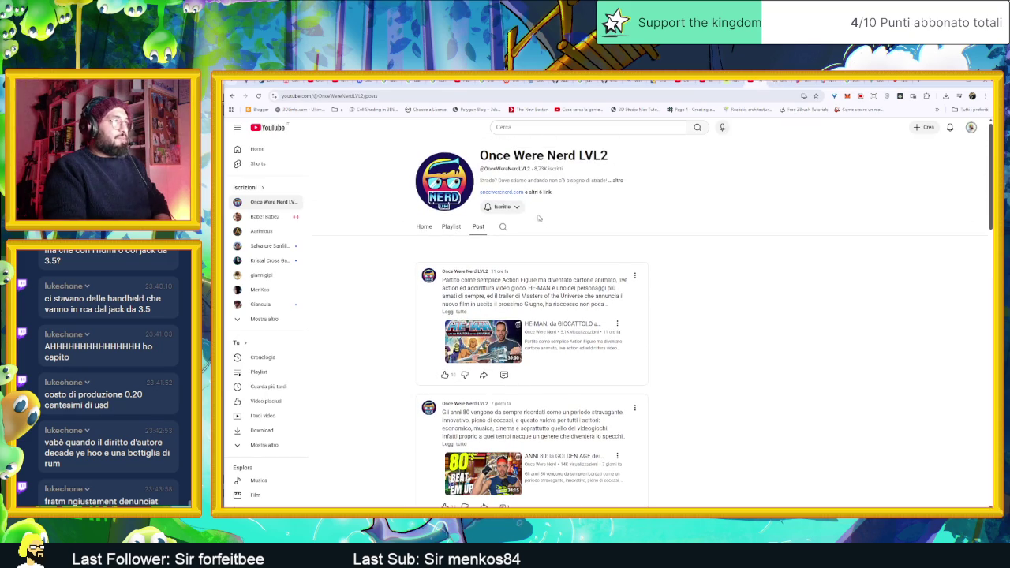
click(538, 193)
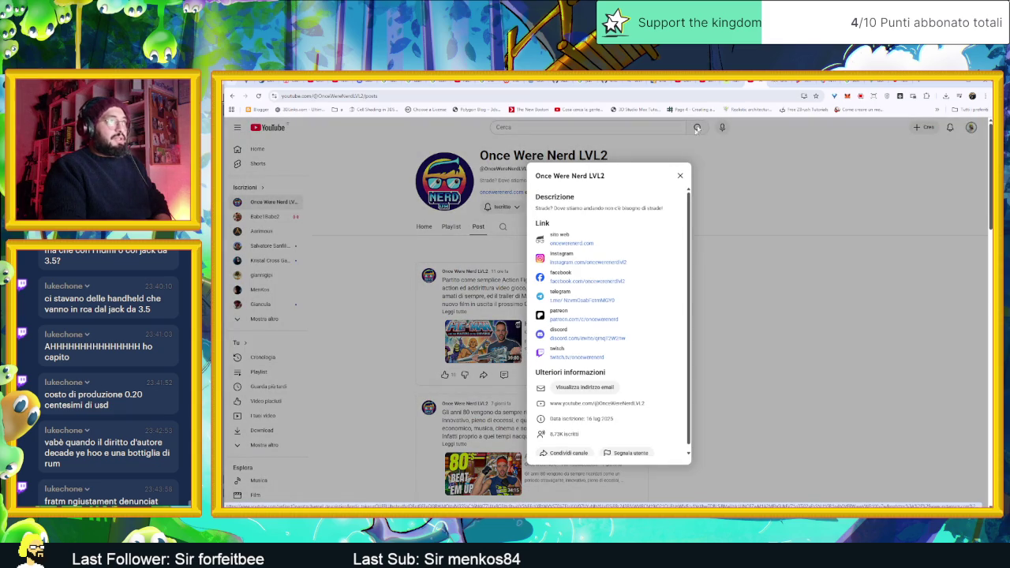
key(alt+Left)
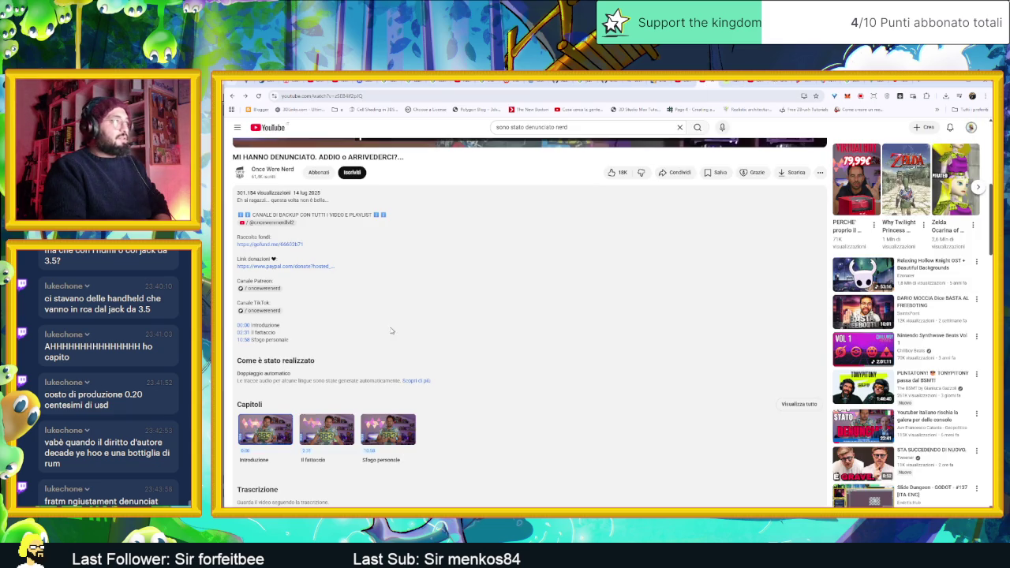
Browse the GoFundMe fundraiser at 10.400 € raised, then return to the channel's links tab
scroll(317, 286, up, 1)
click(292, 280)
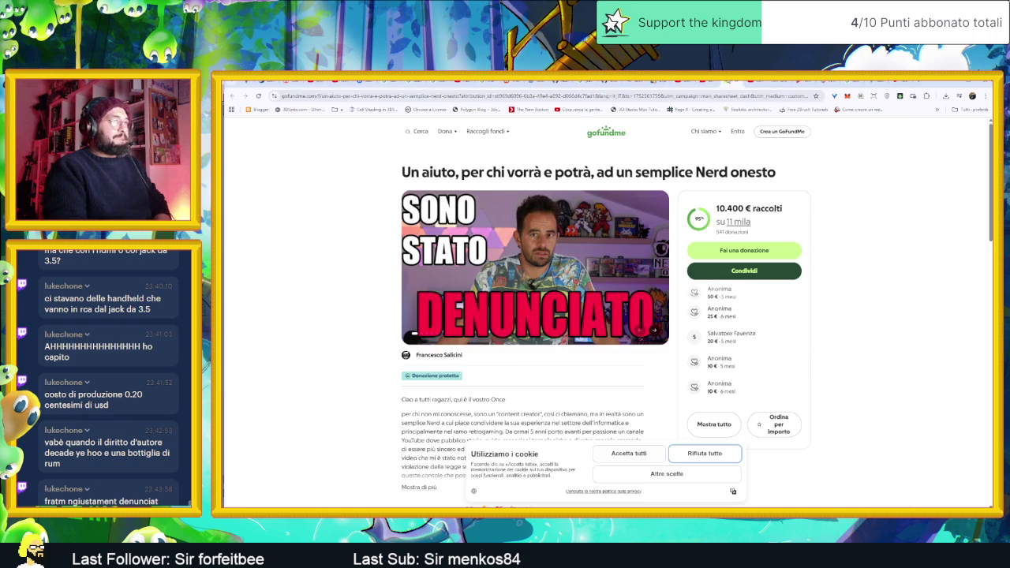
scroll(805, 254, down, 2)
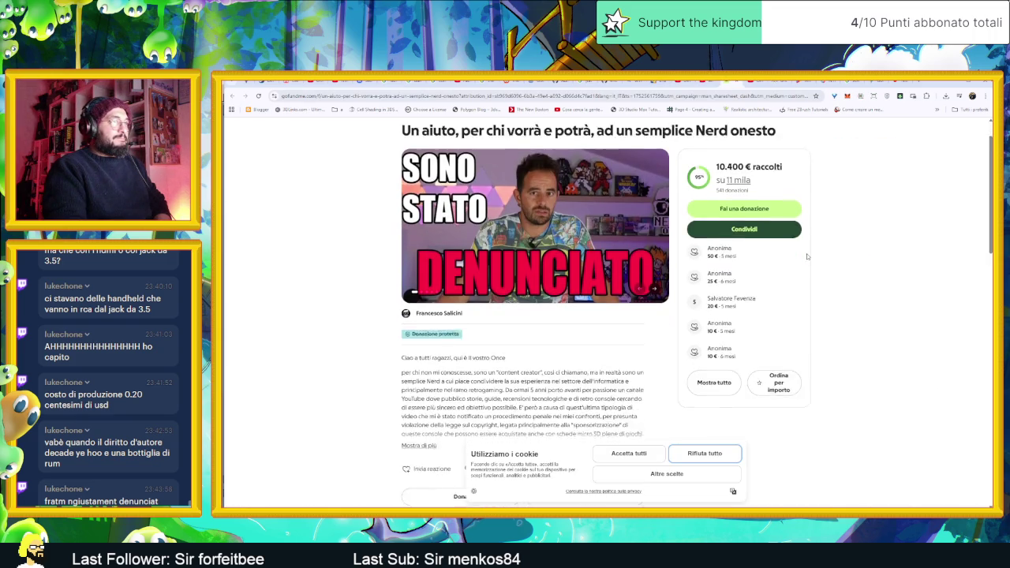
scroll(824, 265, down, 2)
scroll(829, 267, down, 1)
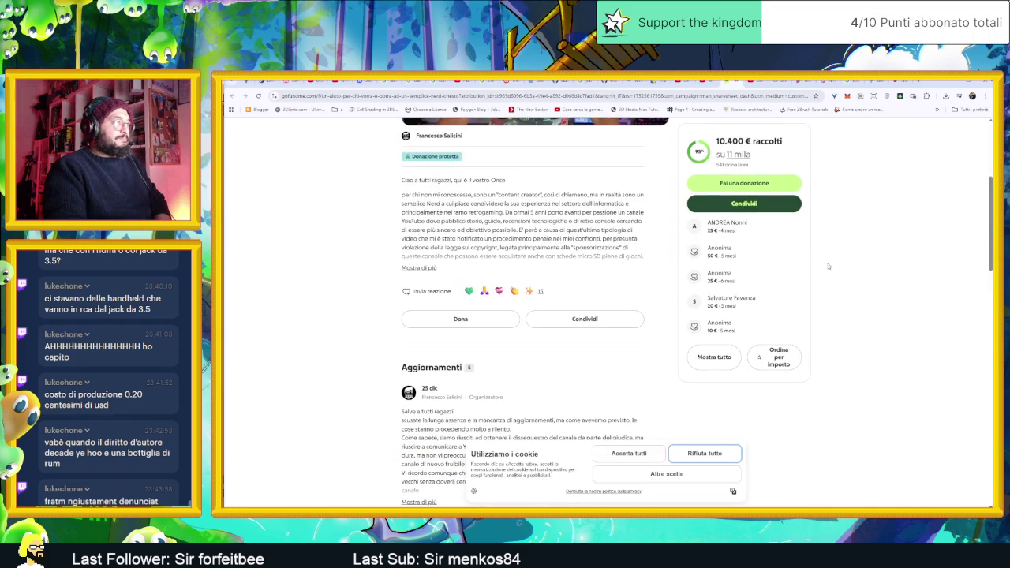
scroll(828, 267, up, 3)
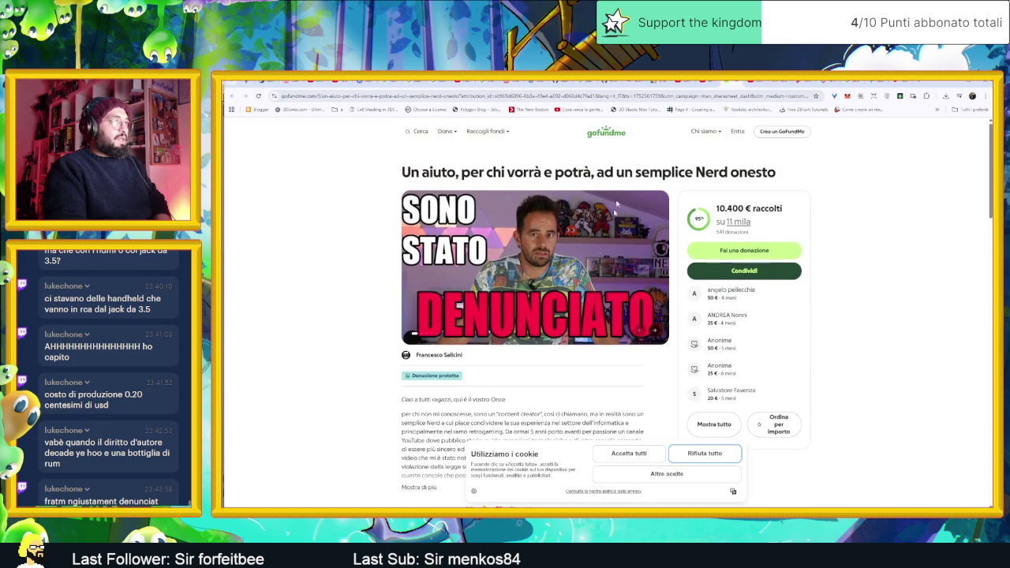
click(741, 81)
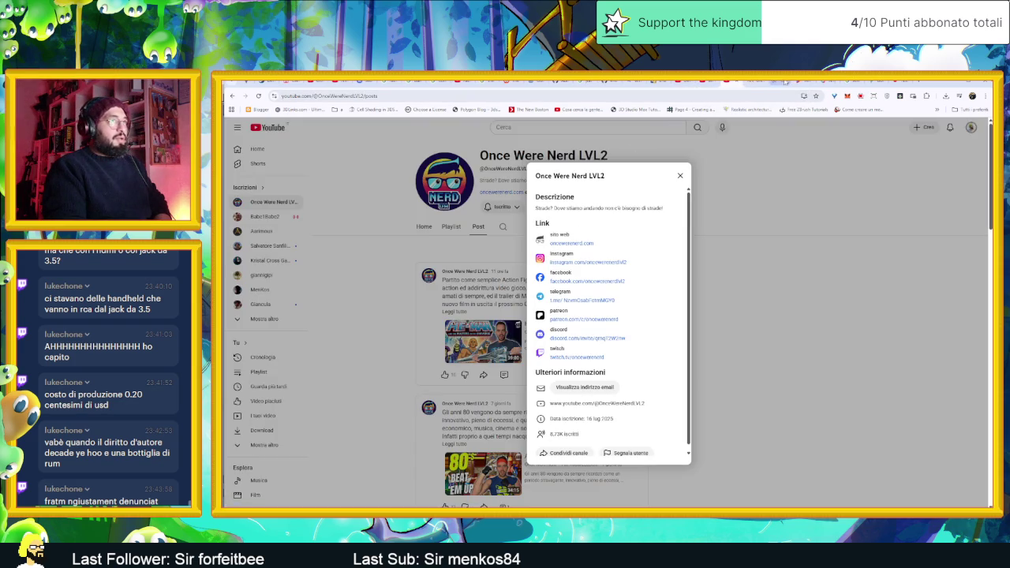
Open the channel's Instagram profile, accept all cookies and dismiss the sign-up prompt
click(586, 262)
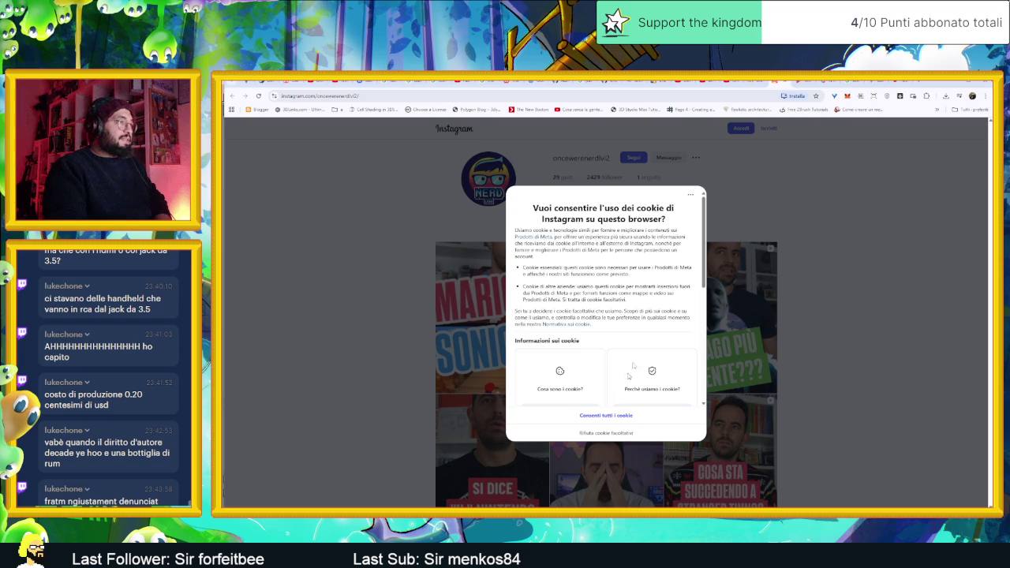
scroll(592, 398, down, 5)
scroll(604, 394, down, 2)
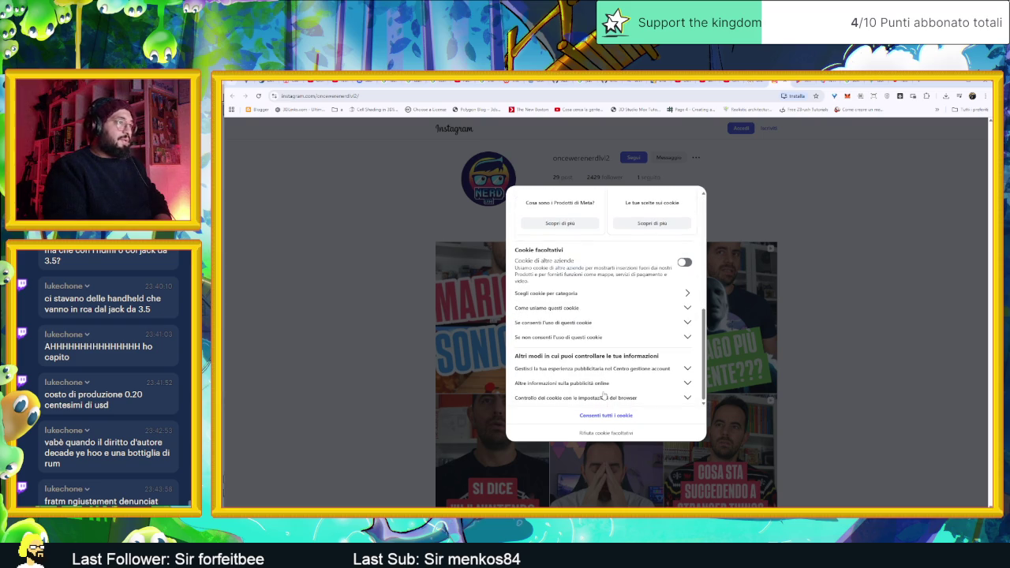
click(626, 423)
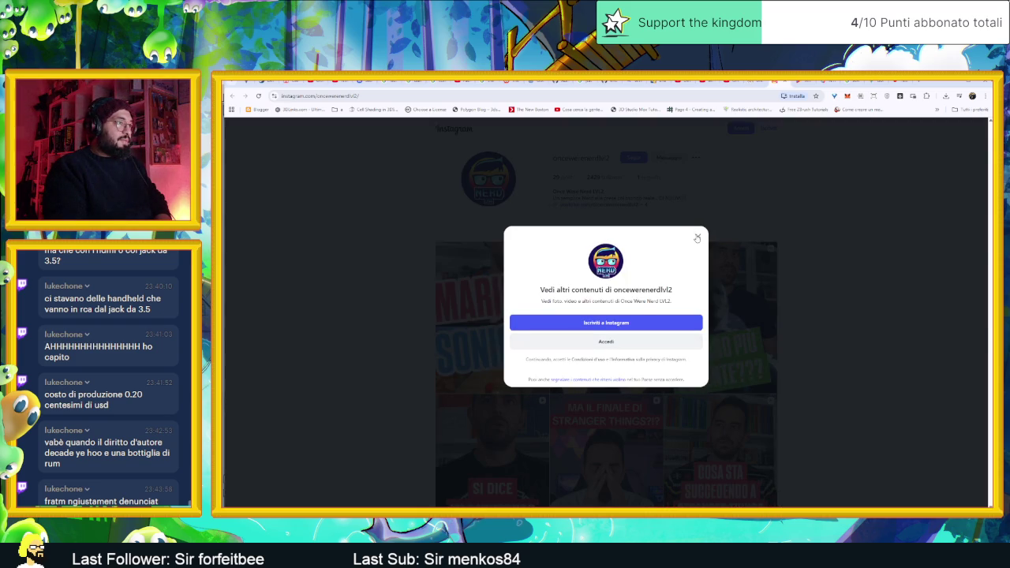
click(696, 238)
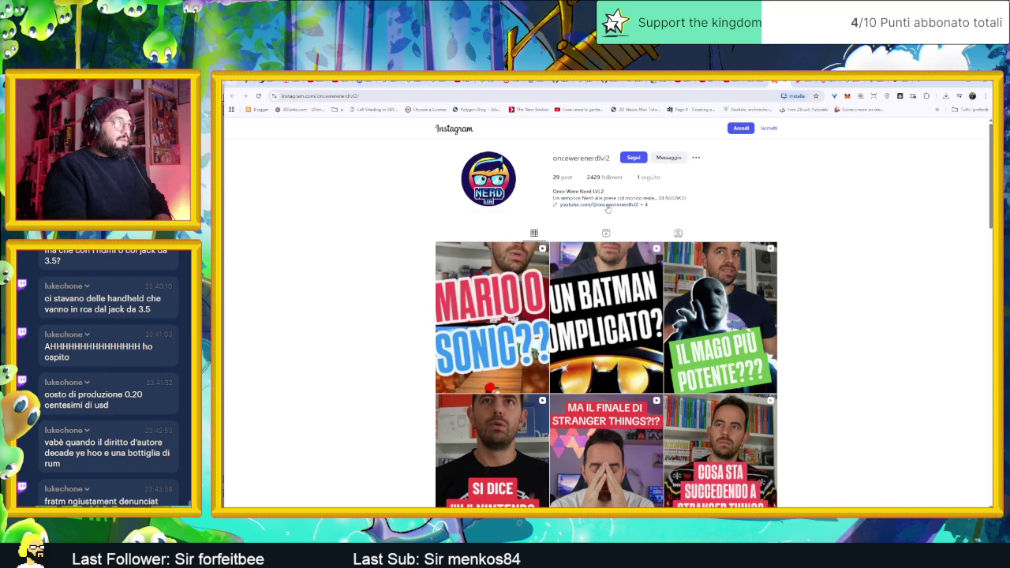
Visit the profile's Telegram and TikTok links, then switch to the Ninja Wallrun store tab
click(644, 204)
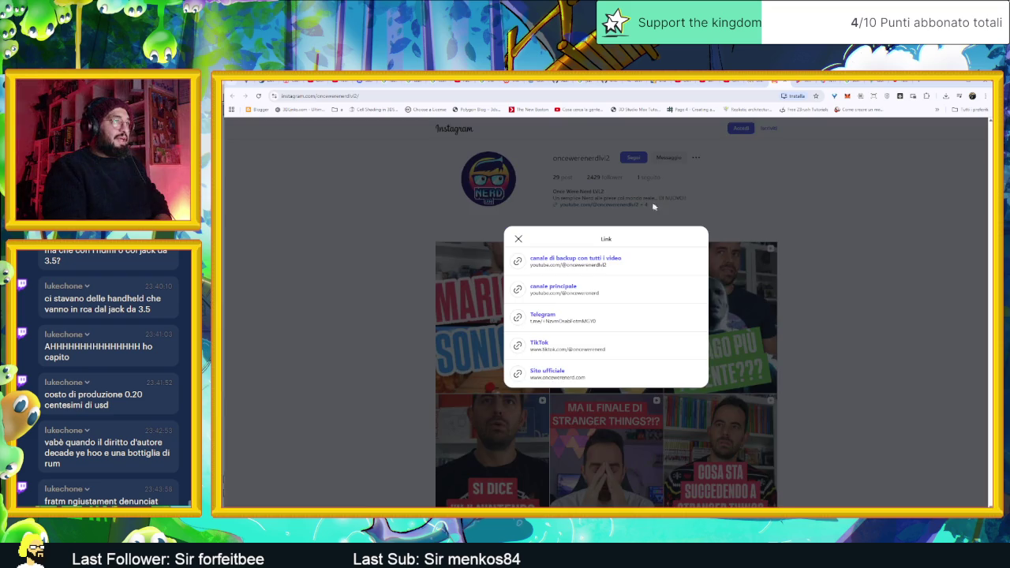
click(553, 316)
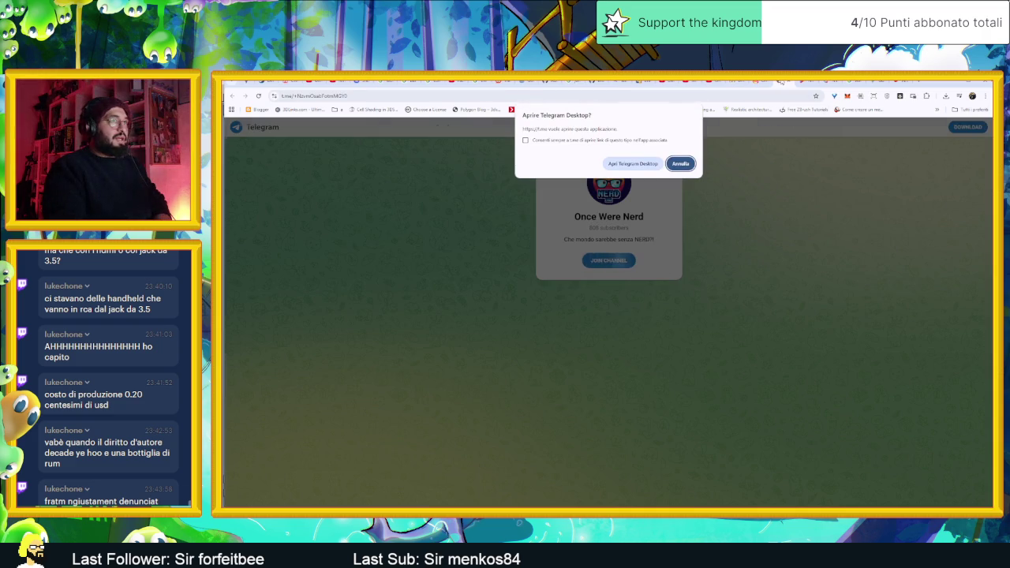
key(ctrl+w)
click(584, 344)
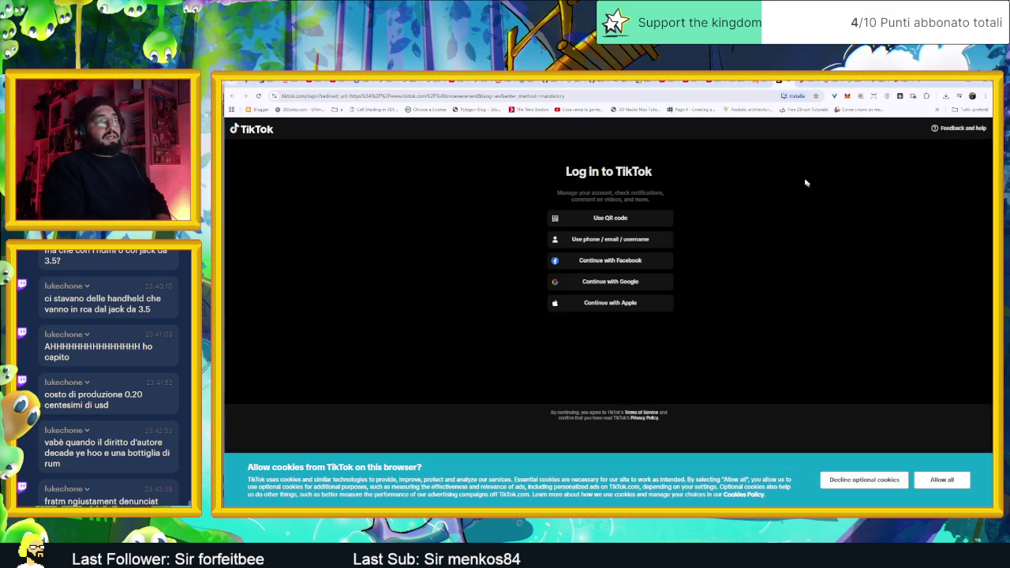
click(782, 82)
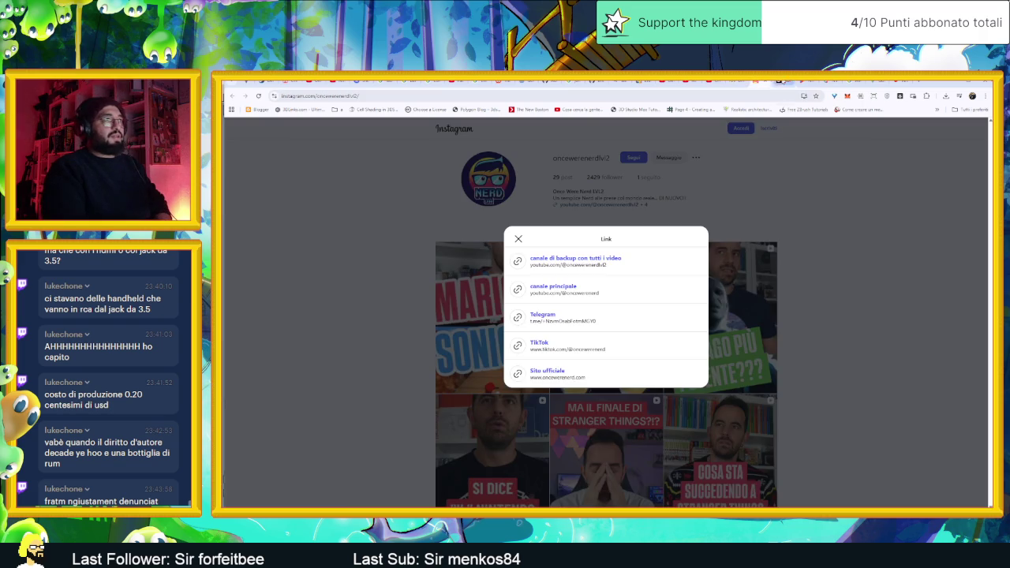
click(765, 82)
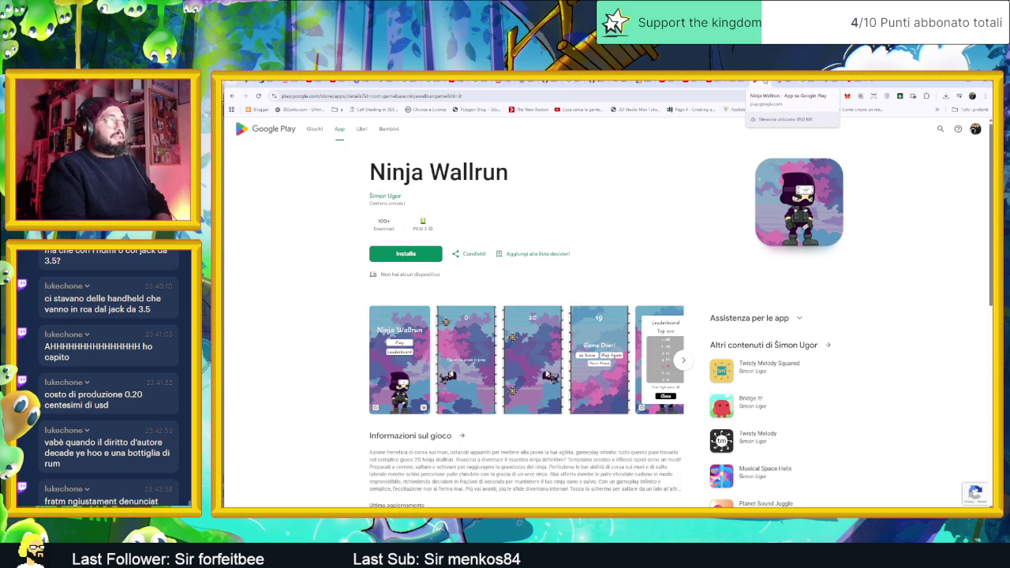
Flip between the Ninja Wall Runner game and Once Were Nerd shop tabs, then return to Aseprite
click(750, 82)
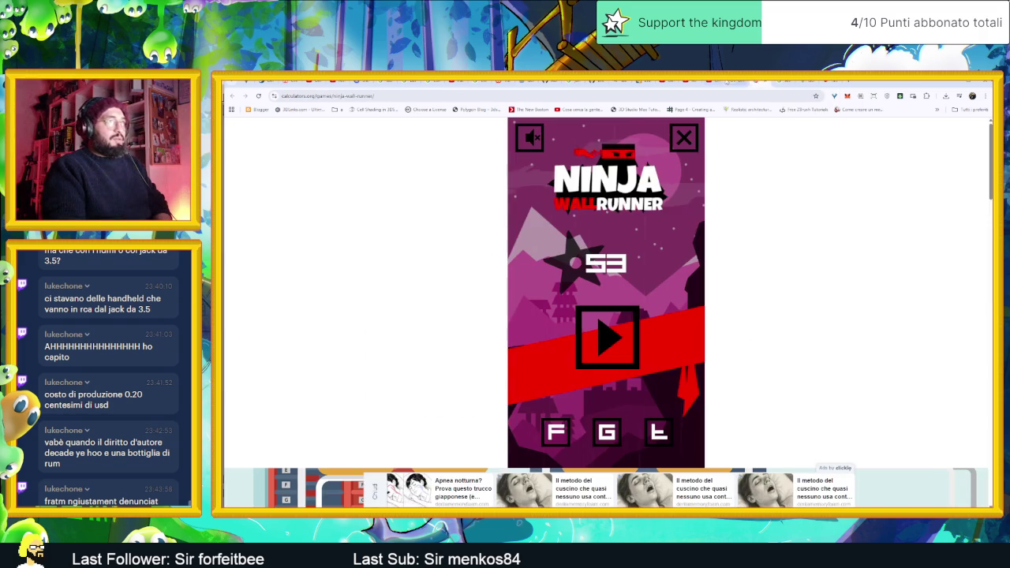
click(732, 82)
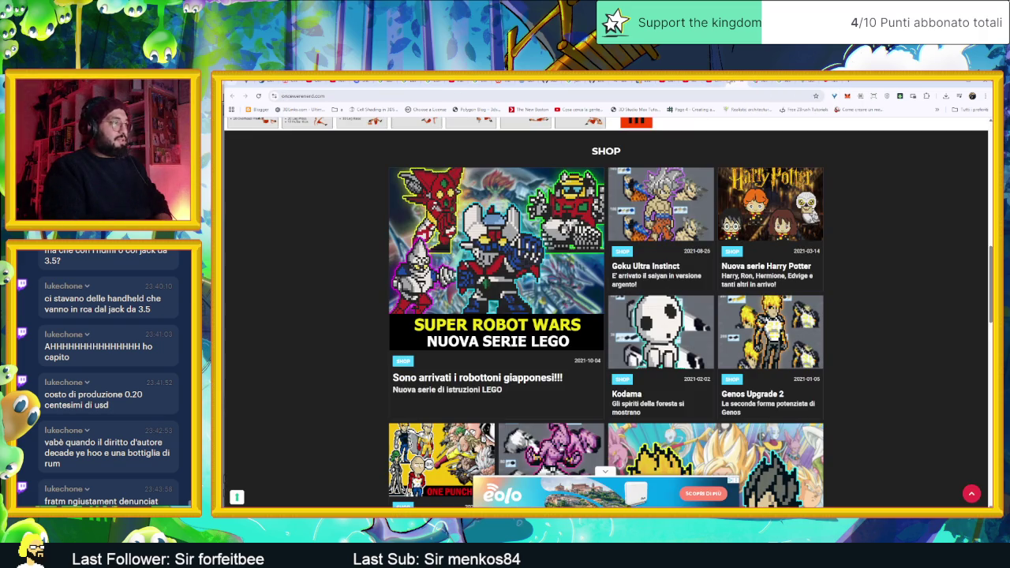
click(708, 82)
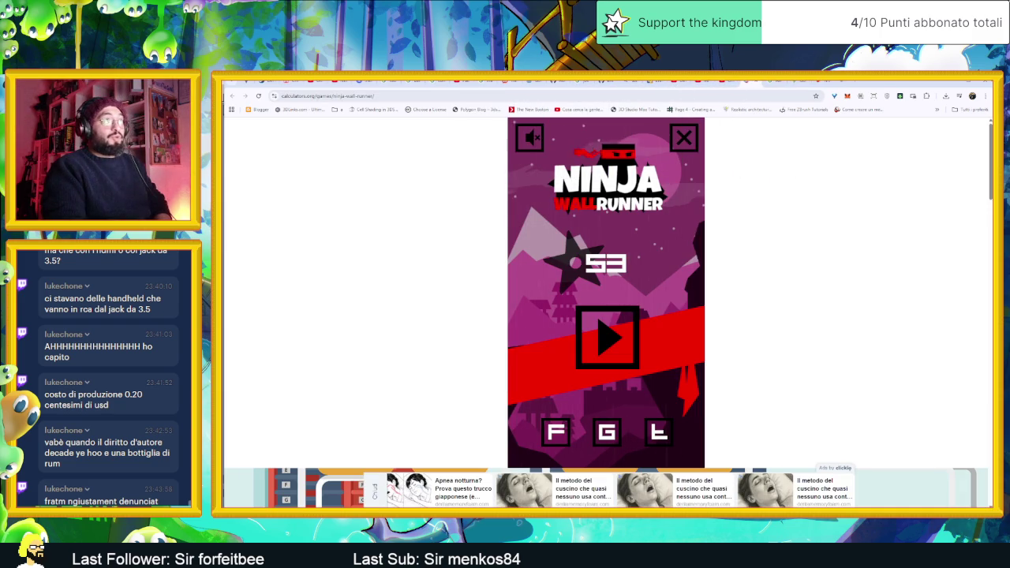
key(alt+Tab)
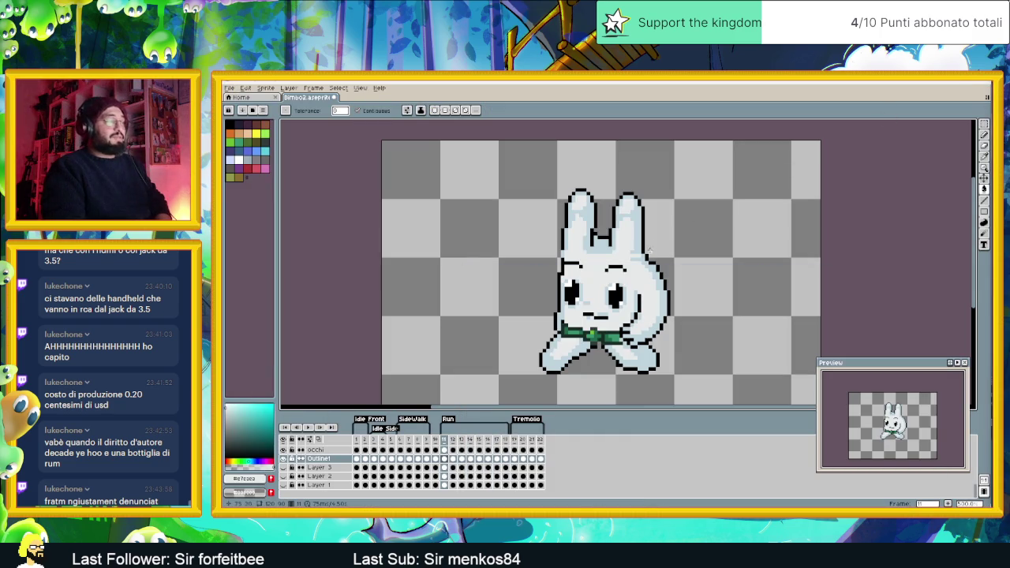
Compare the bunny's Run poses on frames 11, 12 and 13 back and forth
click(453, 459)
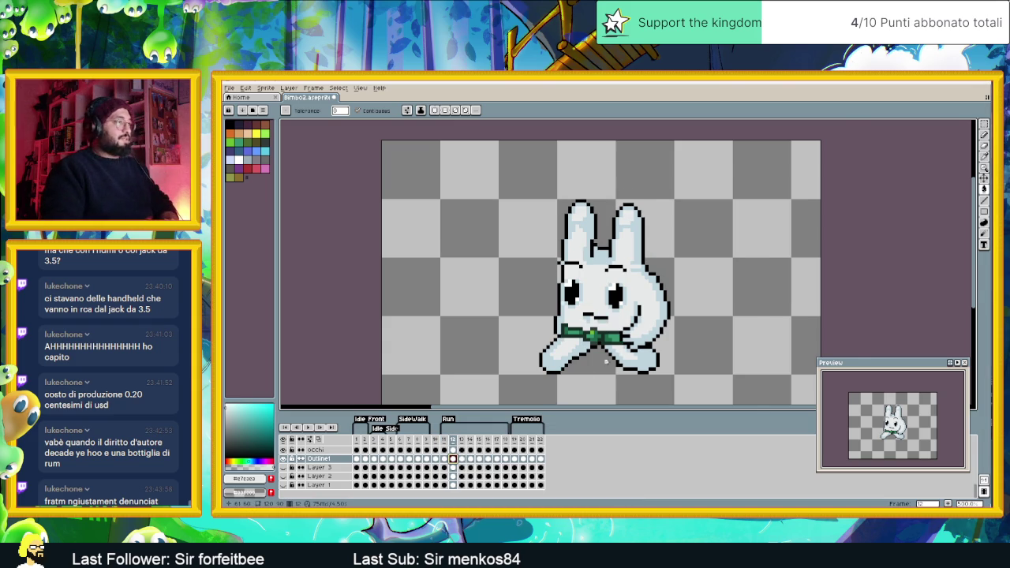
scroll(606, 361, up, 1)
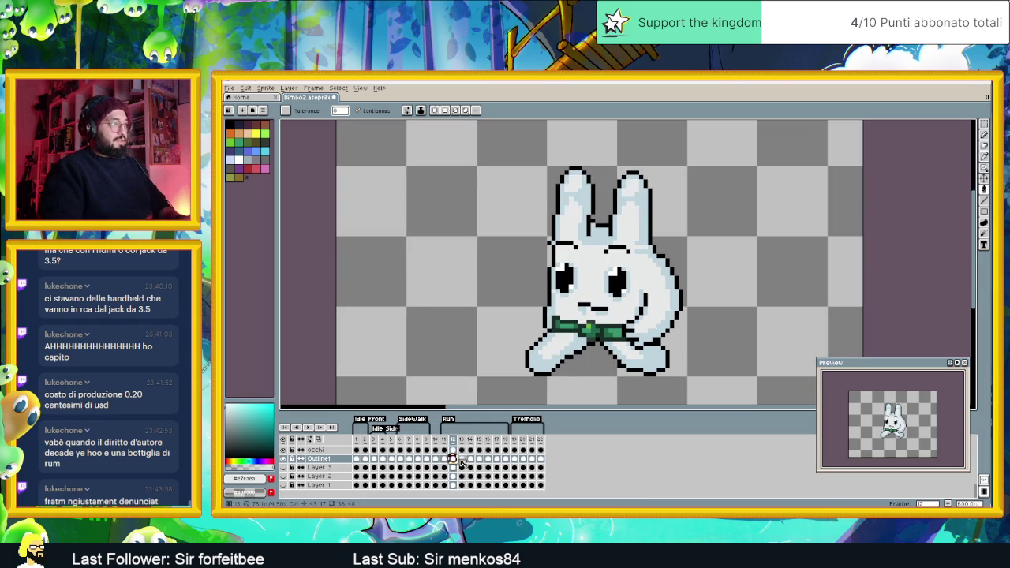
click(462, 459)
click(444, 459)
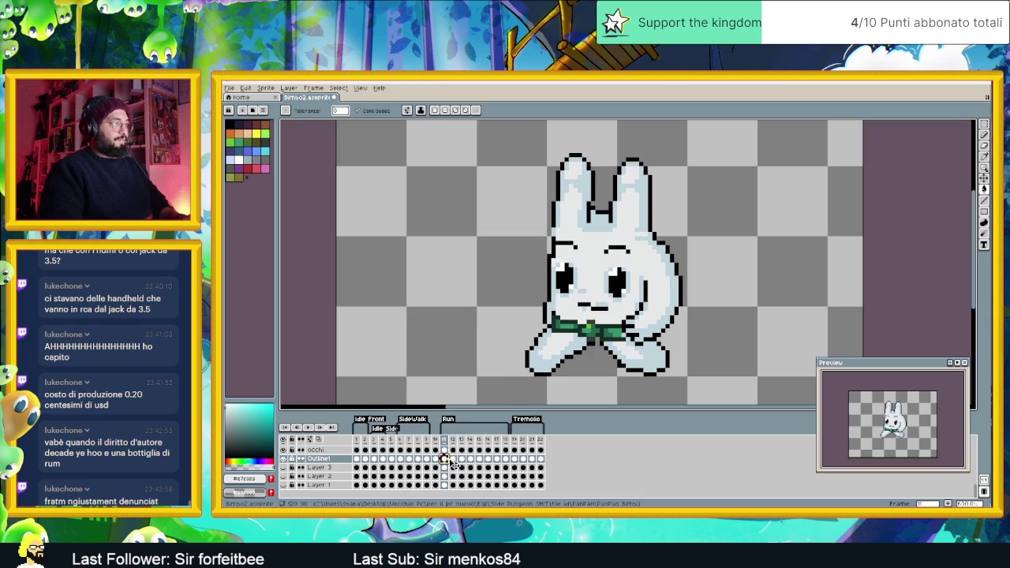
click(453, 459)
click(453, 459)
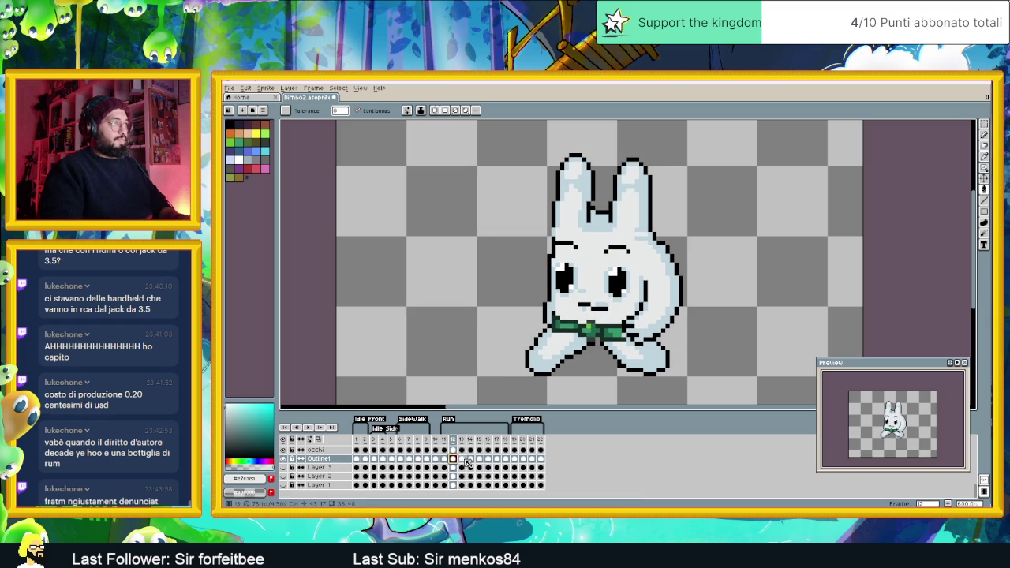
click(466, 461)
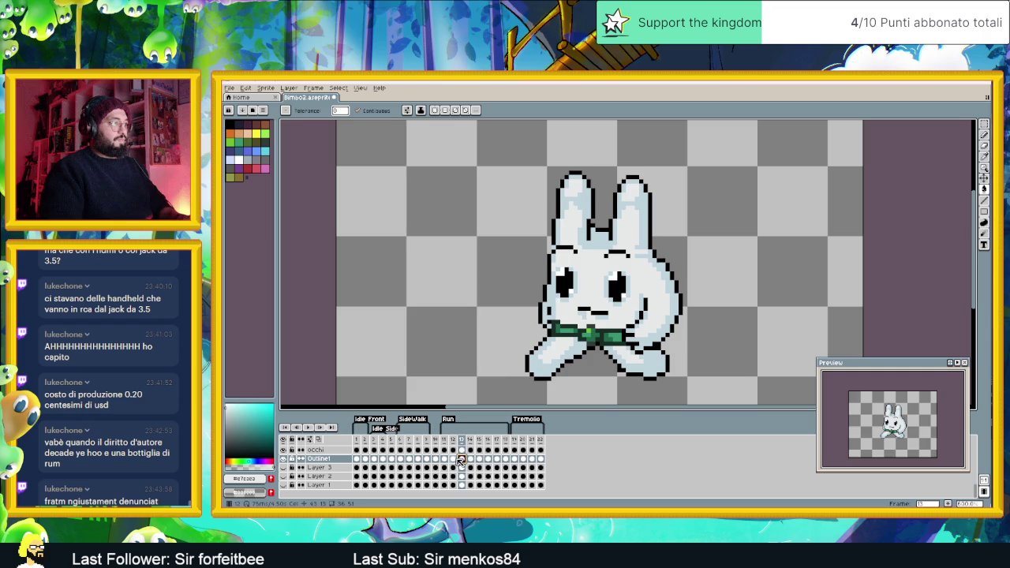
key(Left)
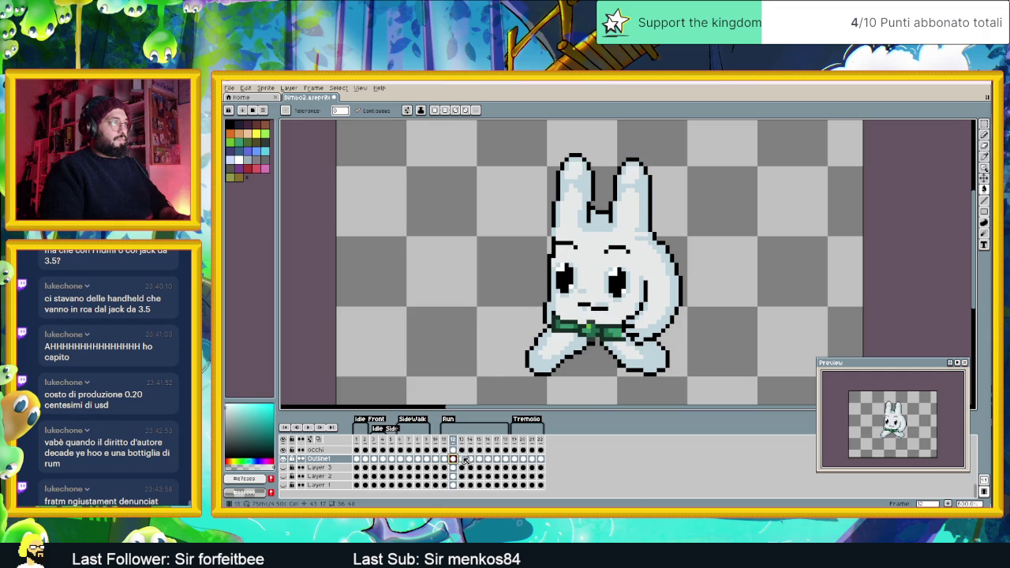
click(463, 459)
key(Left)
click(463, 459)
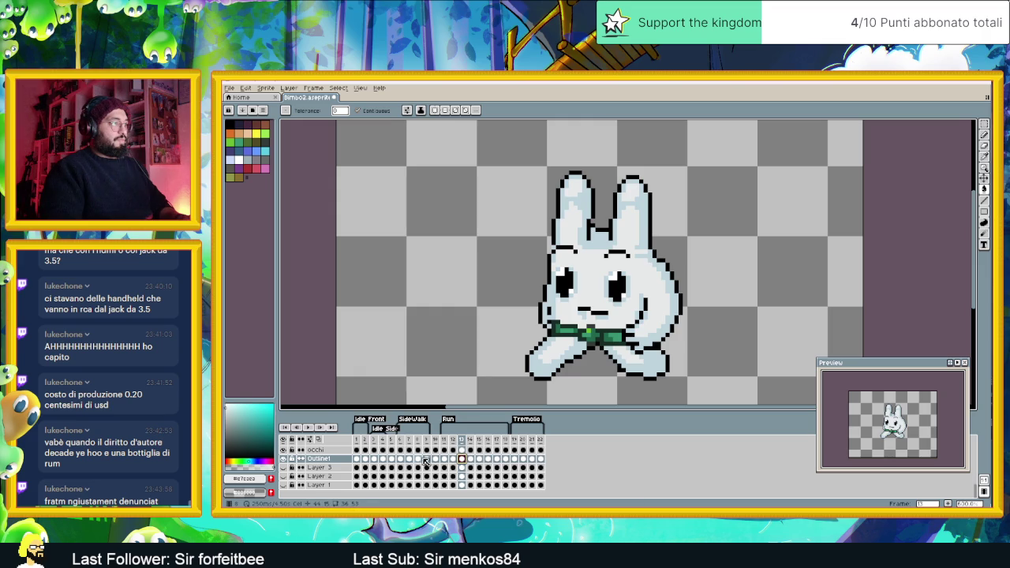
View the arm-out pose on frame 16, step back through frames 14–12, then switch to the browser
click(481, 461)
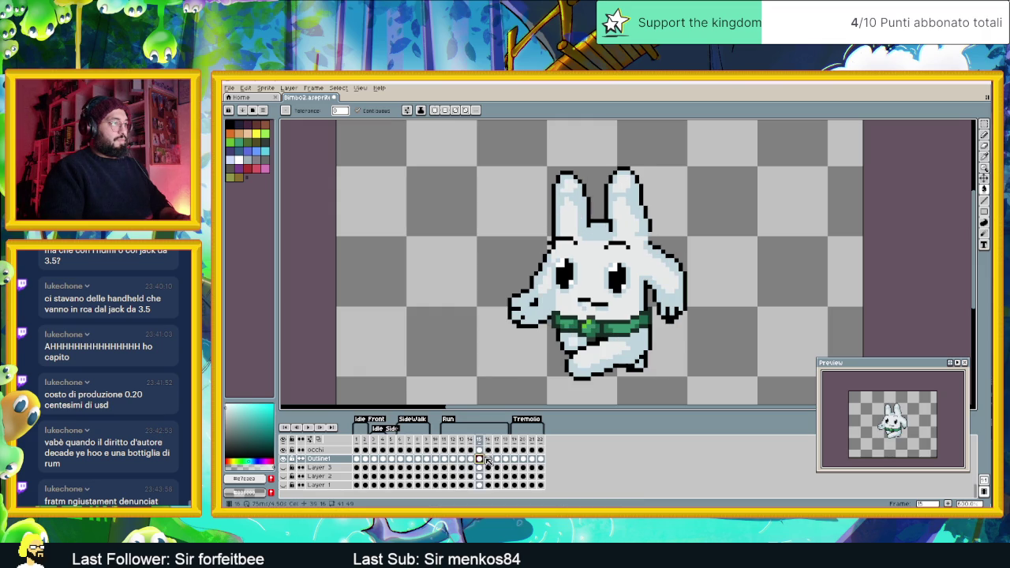
click(488, 460)
click(497, 462)
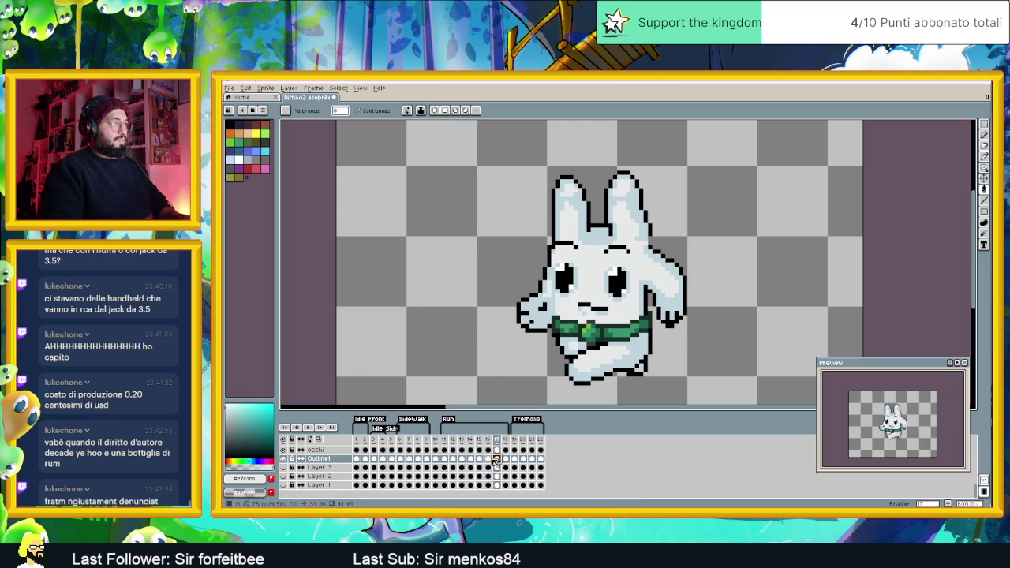
key(Left)
click(471, 459)
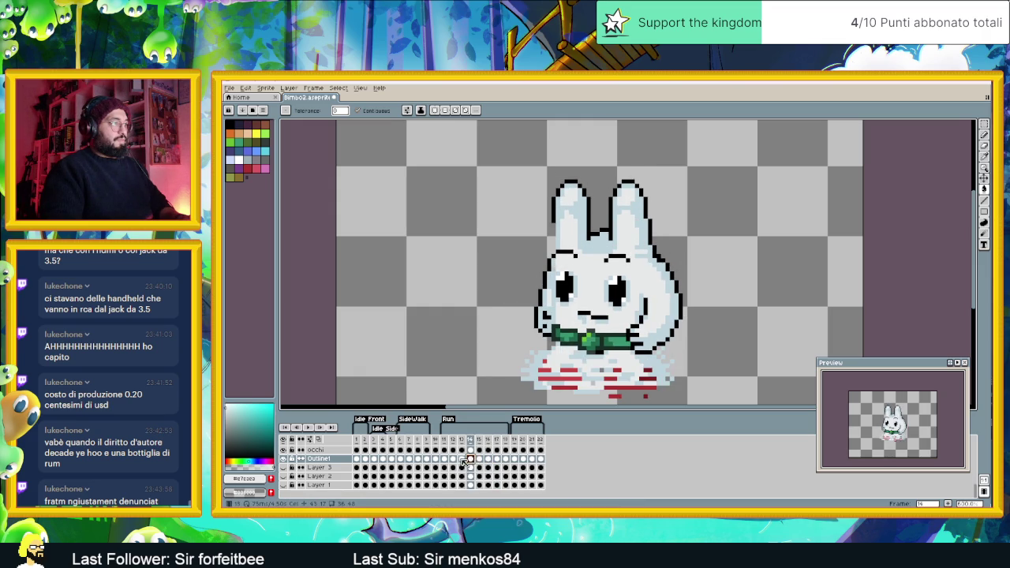
click(462, 459)
click(453, 459)
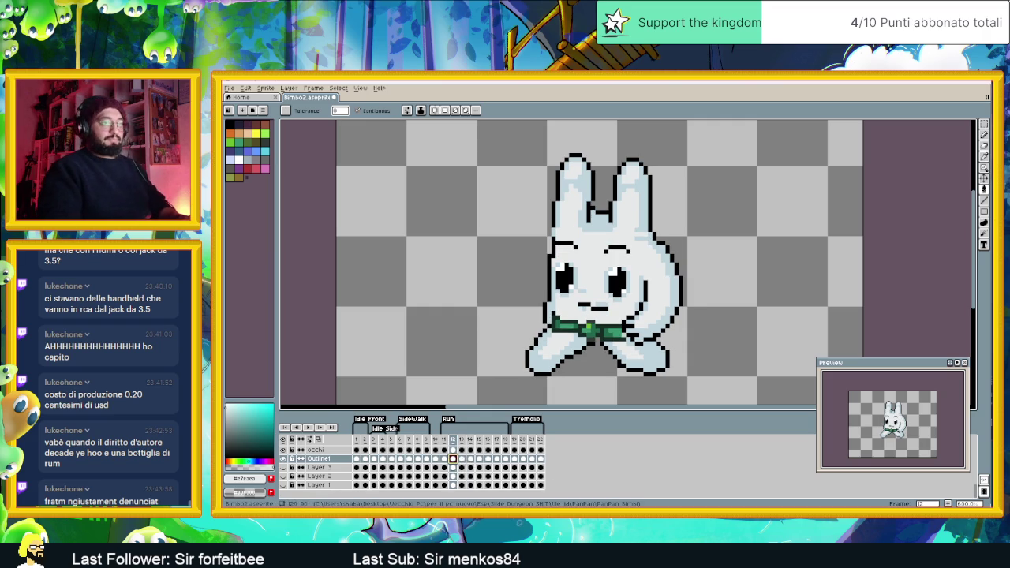
key(alt+Tab)
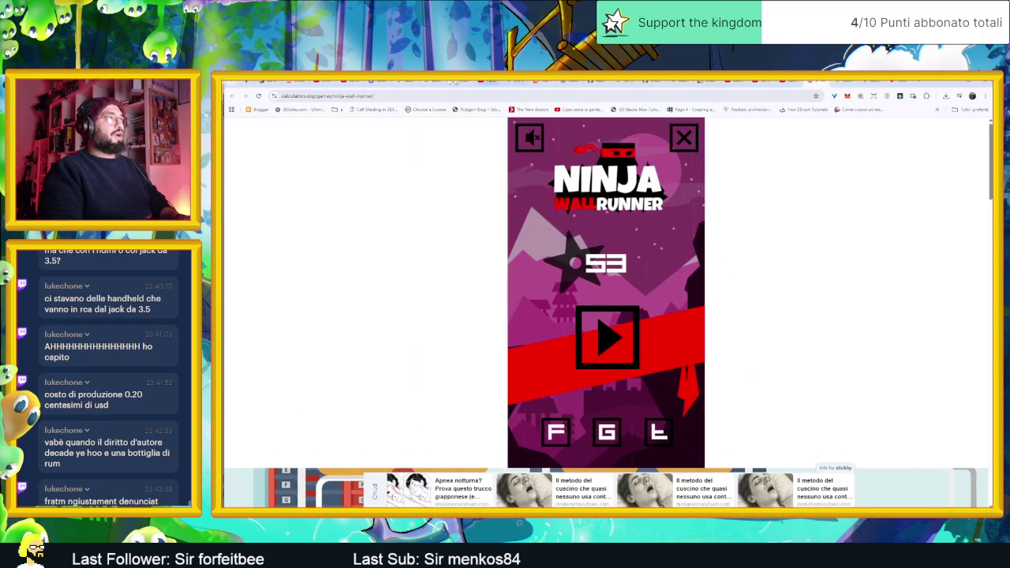
Skim the Chillboy Beats, YouTube Studio, Fable trailer and synthwave tabs, then return to Aseprite
click(365, 82)
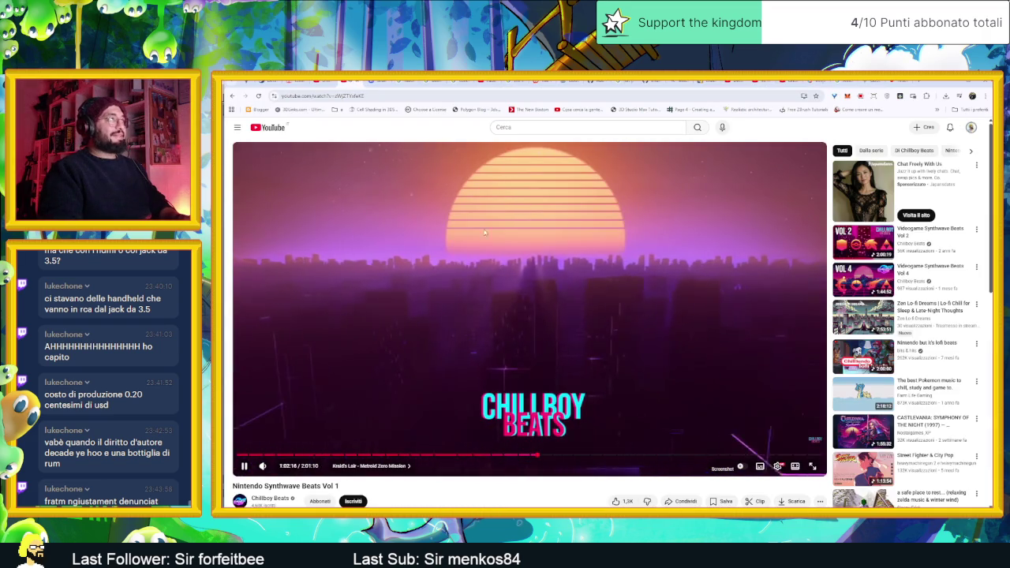
click(648, 189)
click(734, 84)
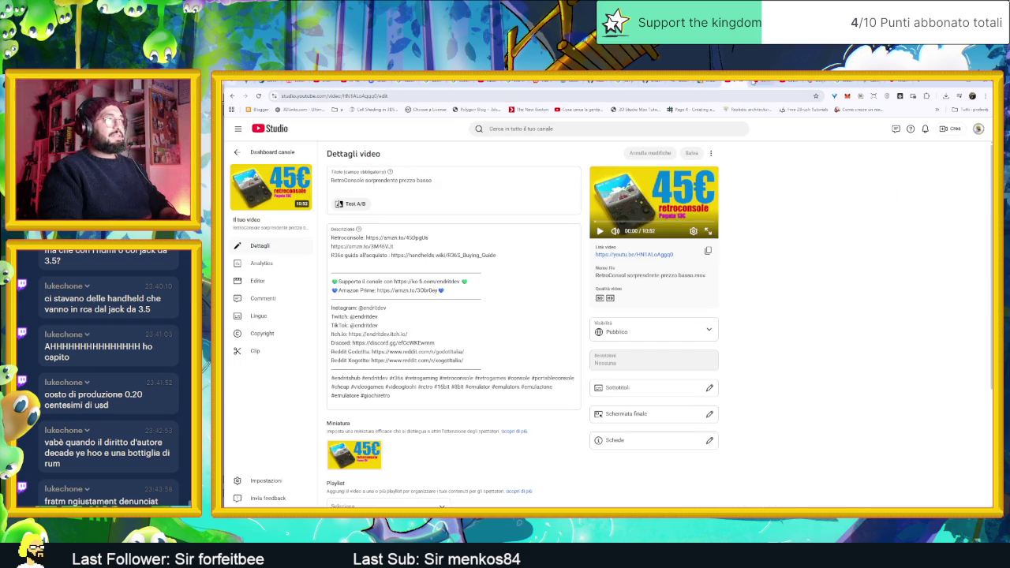
click(758, 83)
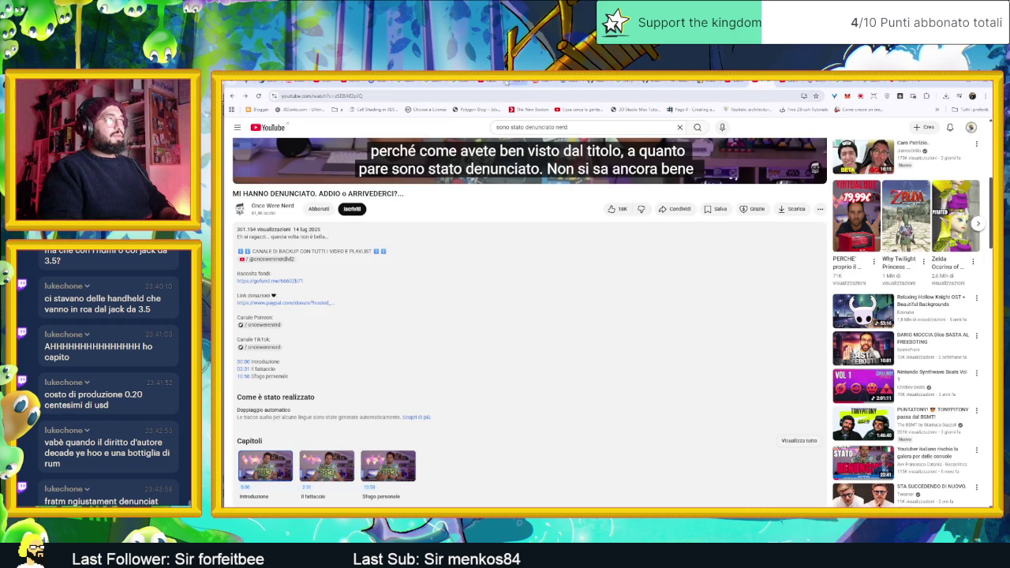
click(490, 82)
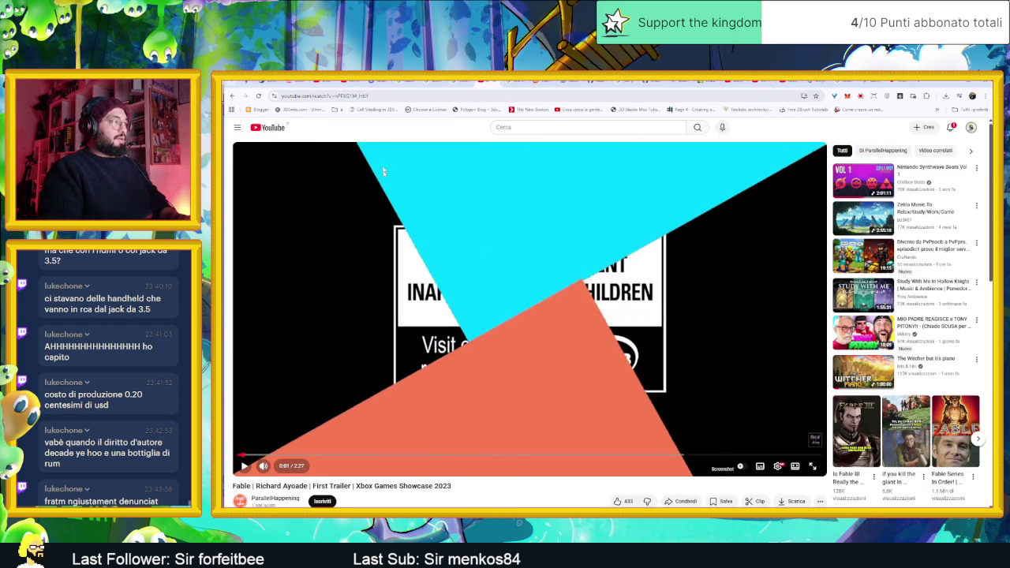
click(324, 82)
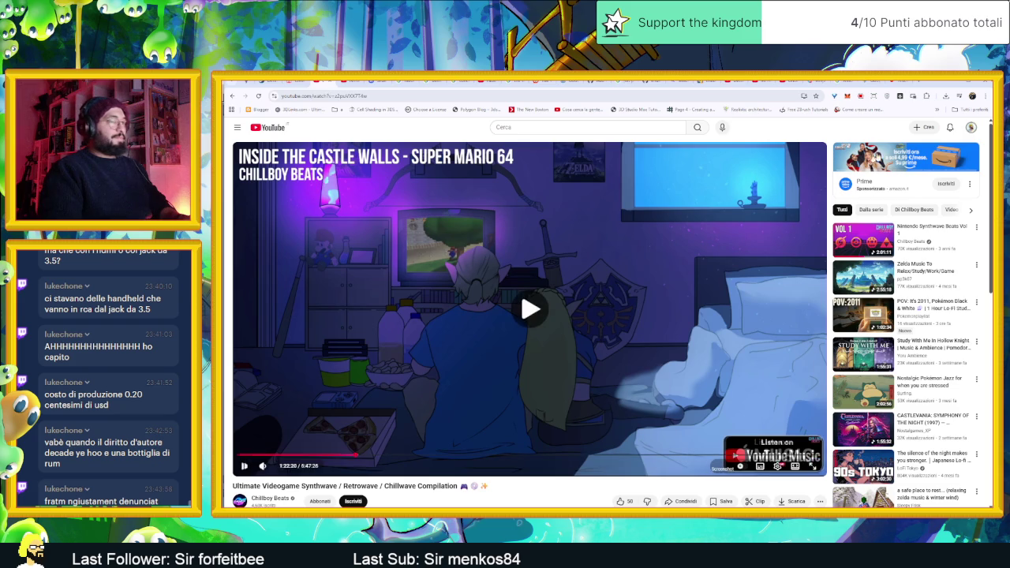
key(alt+Tab)
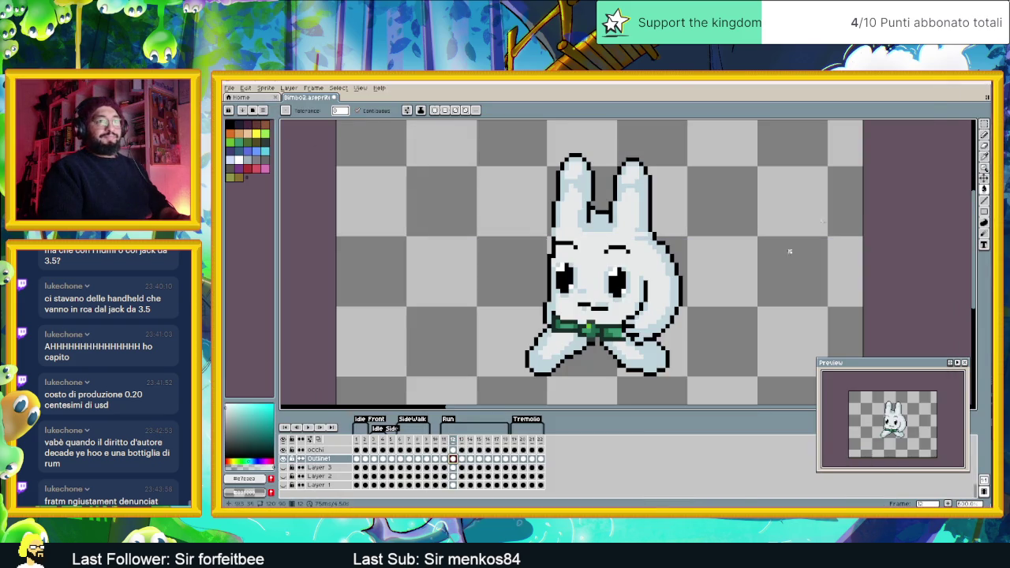
On Run frame 13, raise the bunny's head and upper body two pixels
scroll(631, 284, down, 1)
click(462, 459)
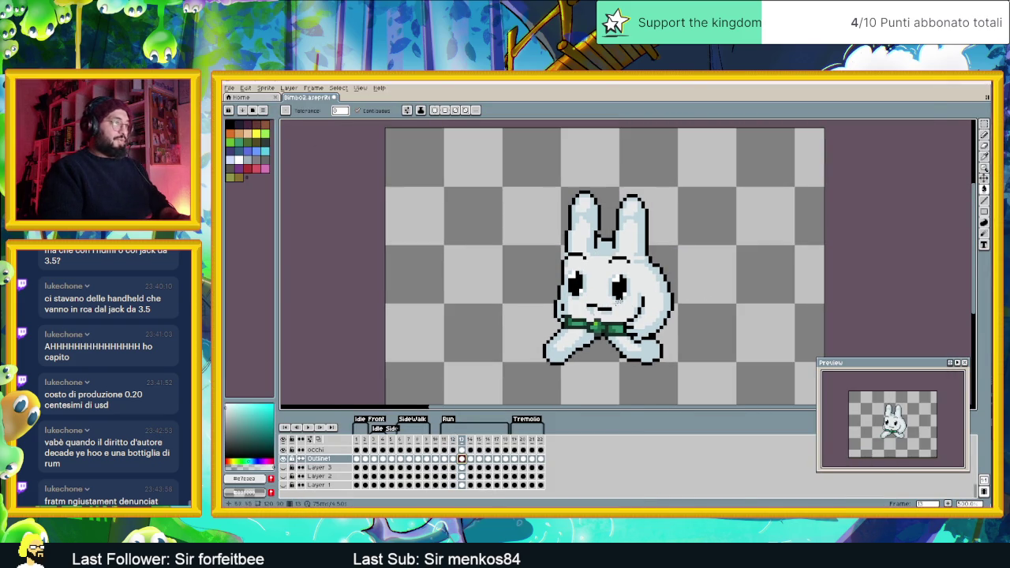
scroll(667, 286, up, 1)
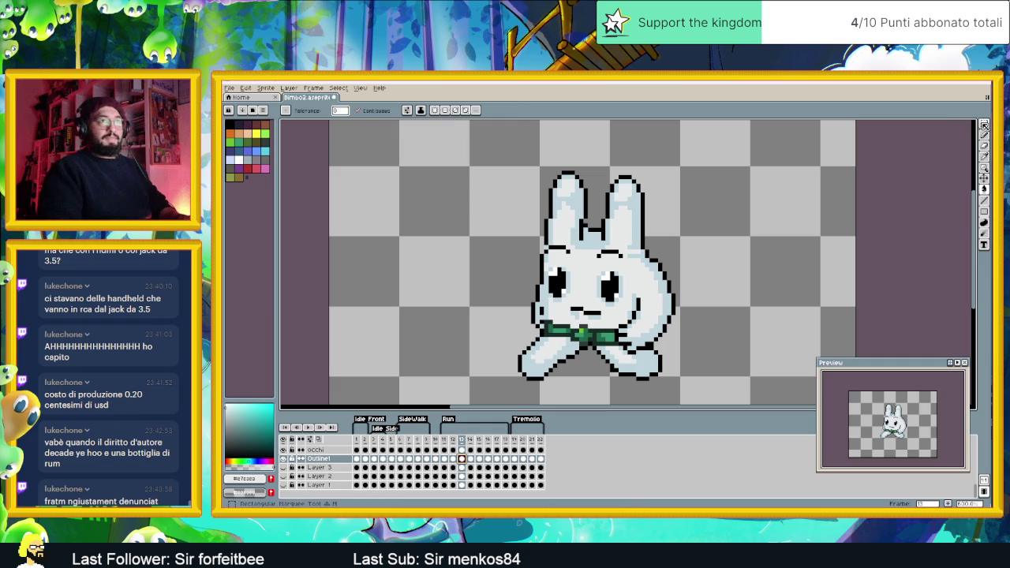
key(shift+q)
mouse_move(500, 131)
mouse_down()
mouse_move(700, 326)
mouse_move(702, 303)
mouse_up()
key(Up)
key(Up)
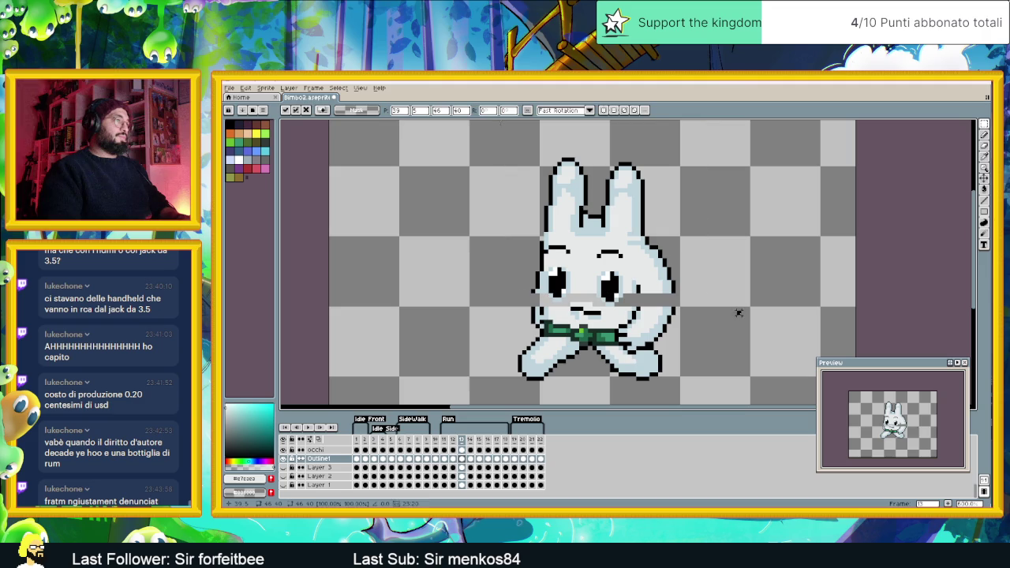
click(688, 309)
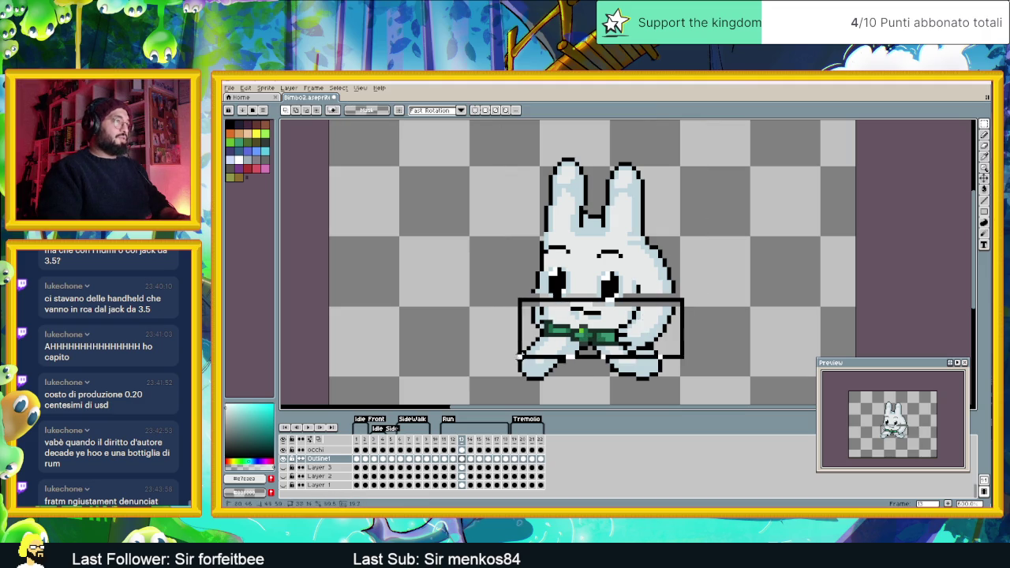
Raise the bunny's middle section one pixel, then take black from the outline for the pencil
drag(683, 300, 499, 351)
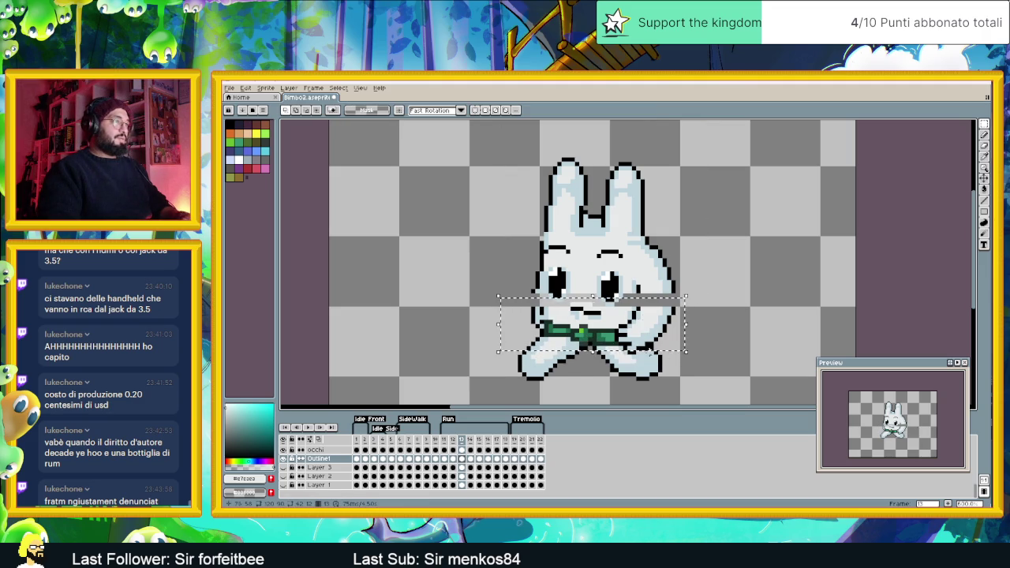
key(Up)
click(823, 314)
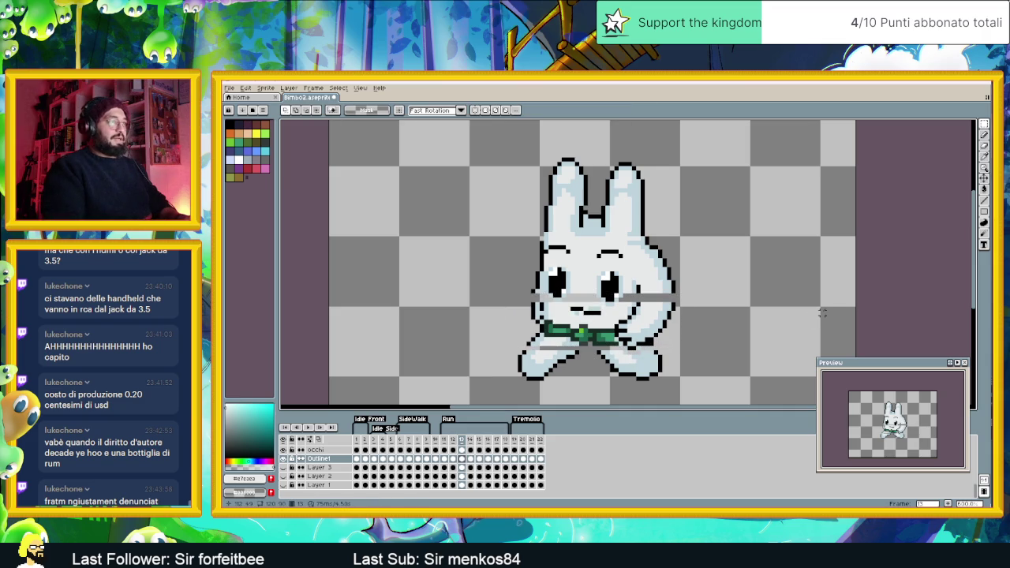
scroll(616, 336, up, 3)
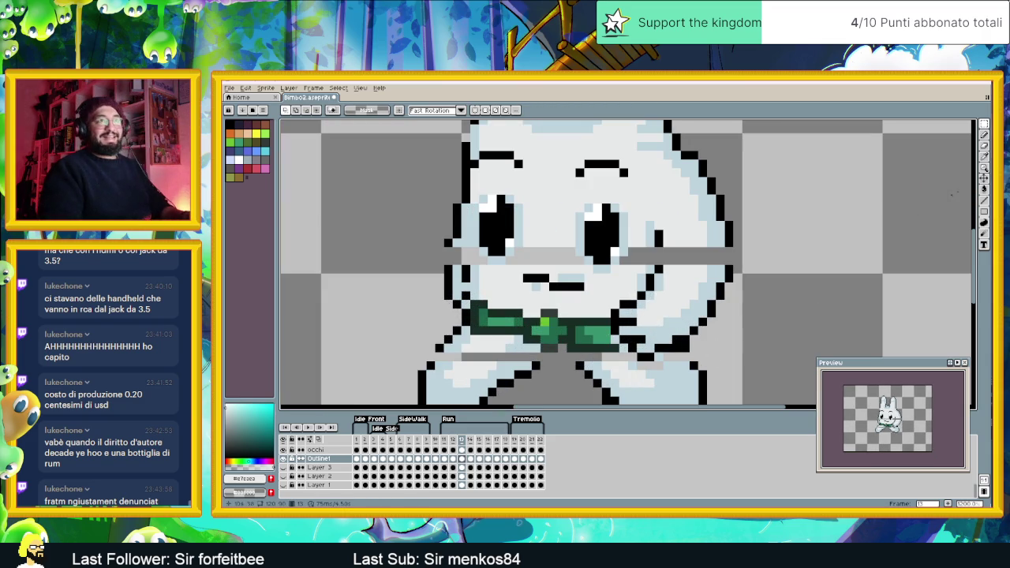
key(i)
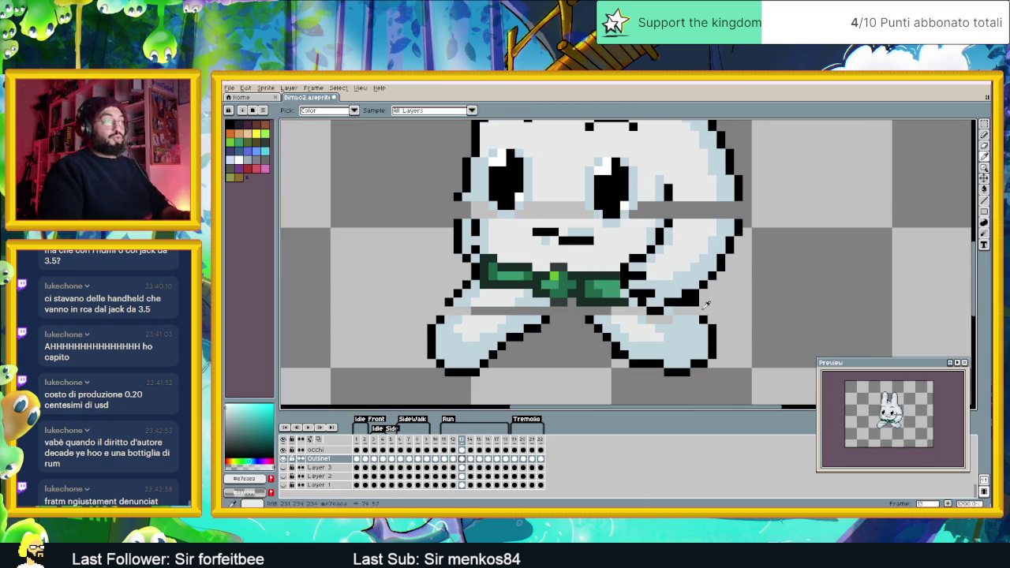
click(704, 314)
key(b)
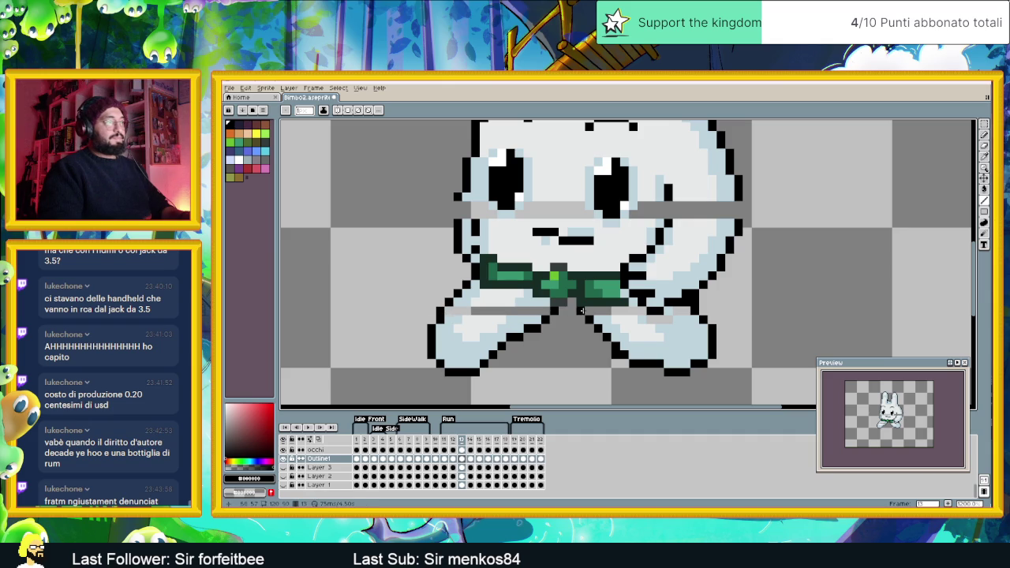
Paint over the grey leg gap with the light blue body colour #bed3dd
alt+click(463, 302)
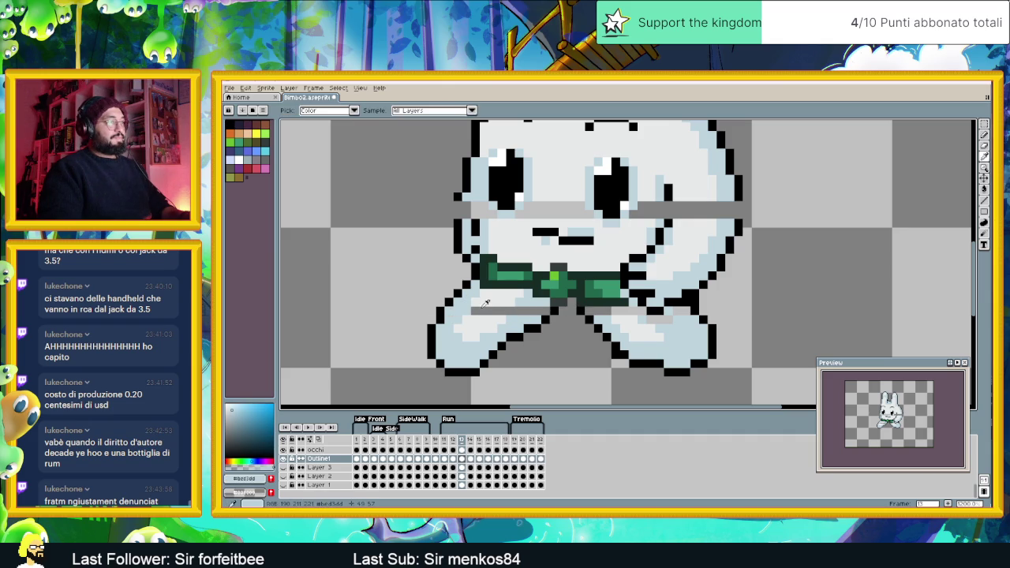
alt+click(479, 305)
click(474, 310)
alt+click(528, 300)
drag(524, 311, 549, 311)
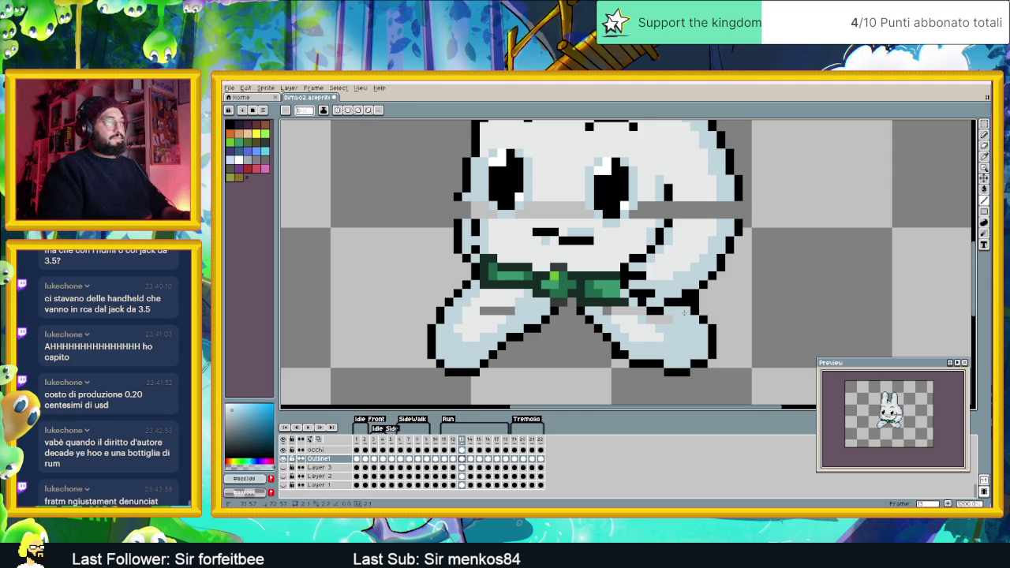
Repaint the grey stripe beside the cheek with the near-white face colour
key(alt)
alt+click(631, 314)
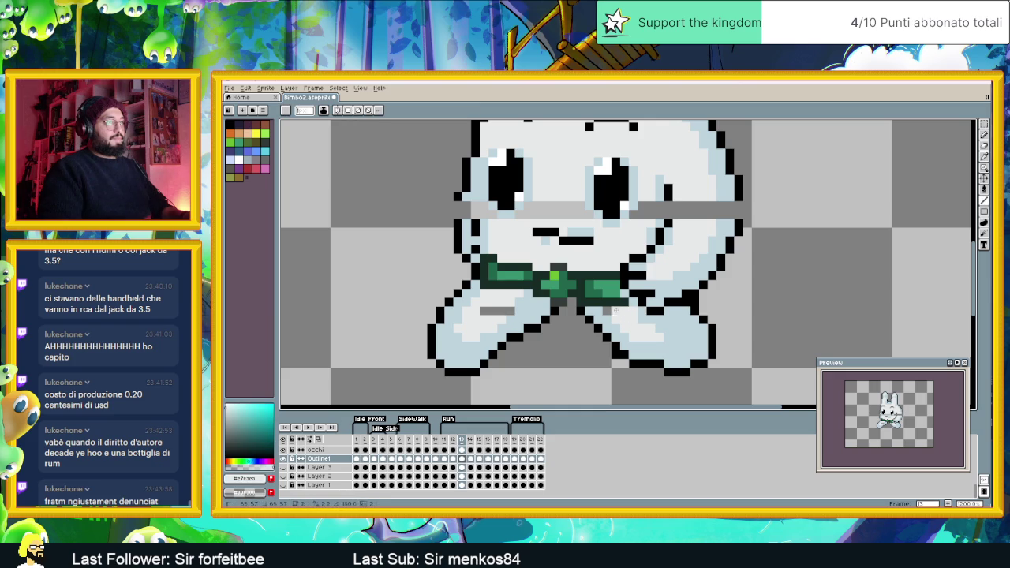
scroll(557, 320, down, 3)
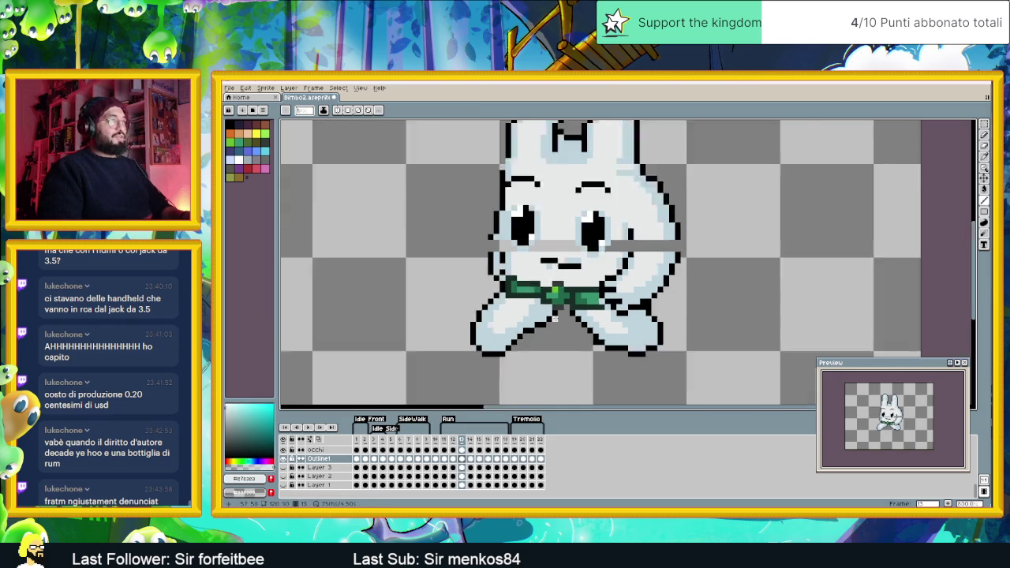
scroll(539, 267, up, 2)
scroll(474, 260, up, 1)
alt+click(466, 268)
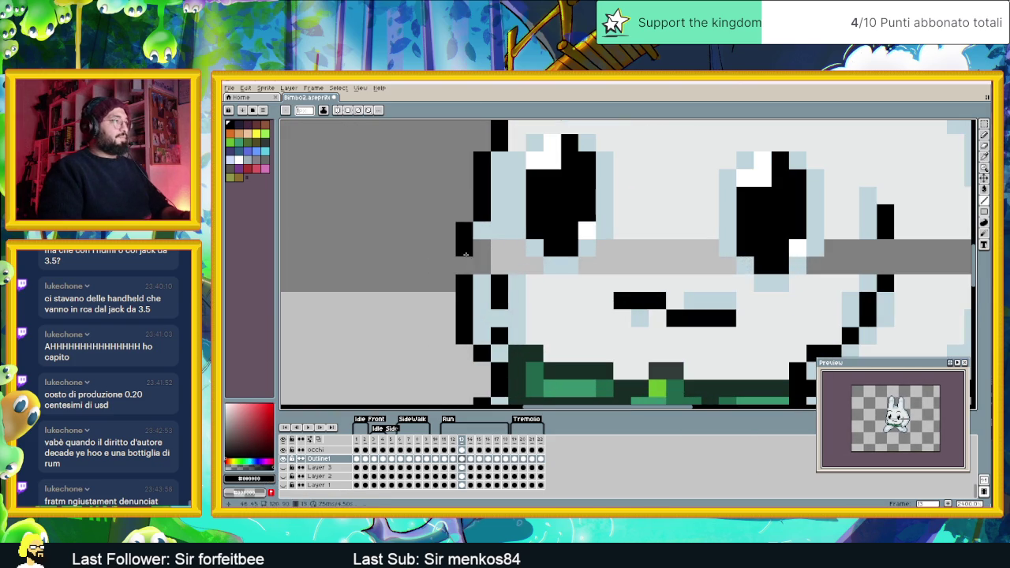
scroll(511, 287, down, 1)
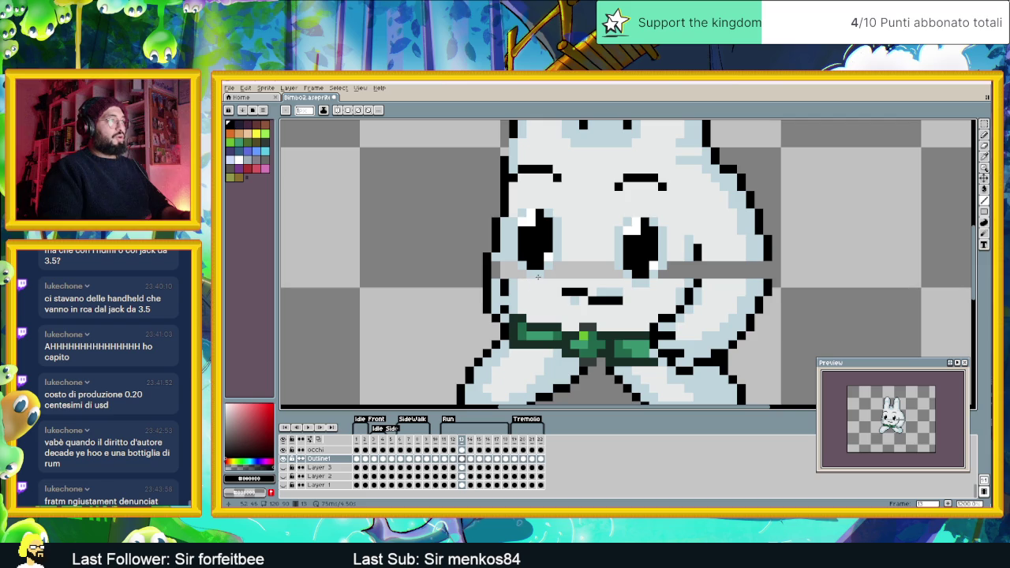
alt+click(513, 270)
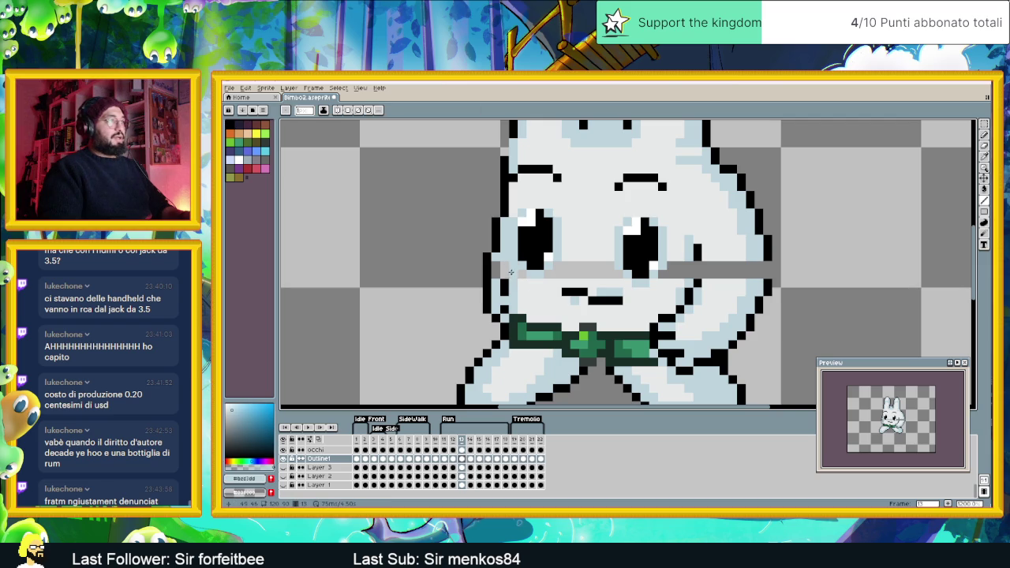
alt+click(696, 272)
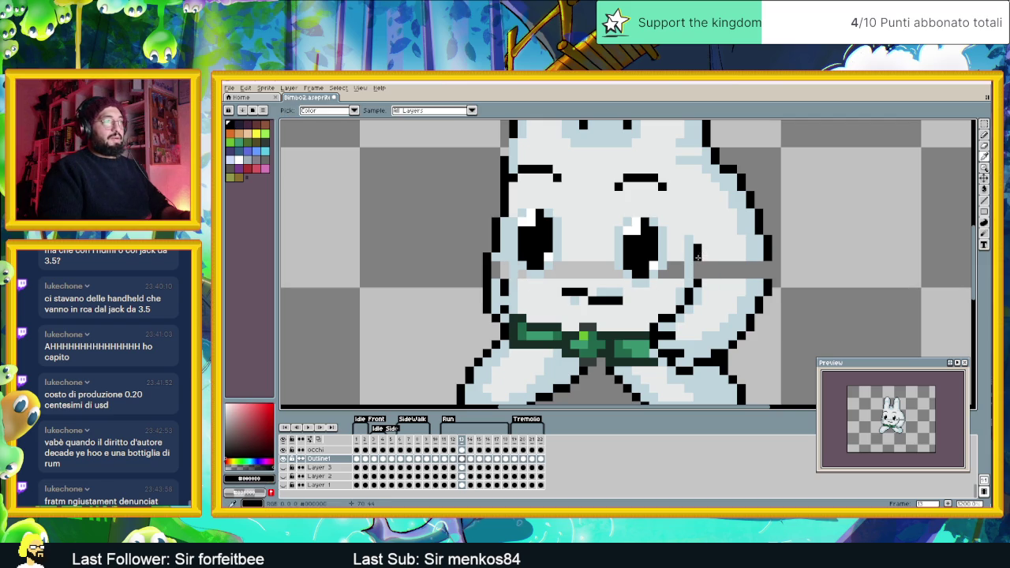
alt+click(754, 249)
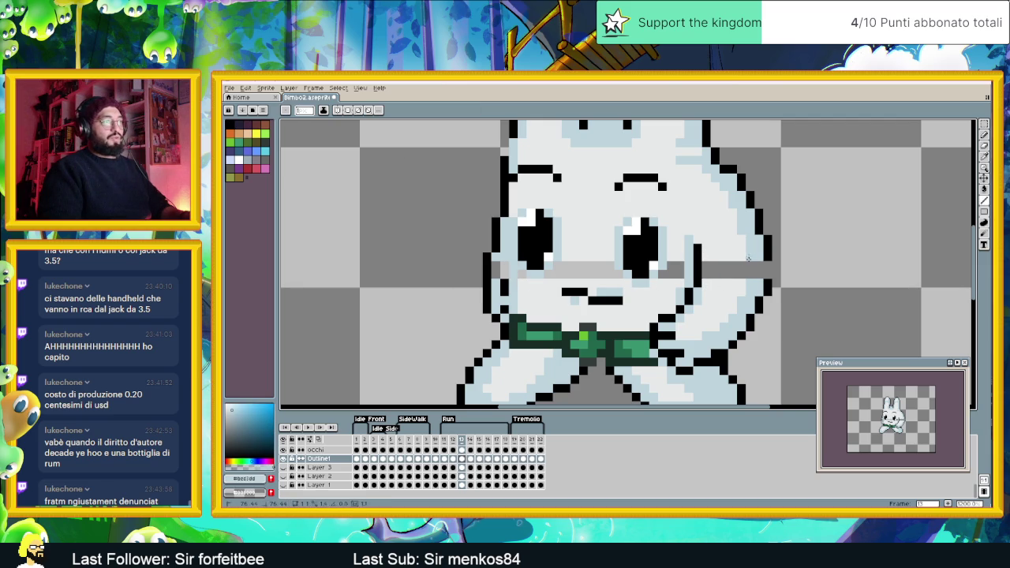
alt+click(769, 251)
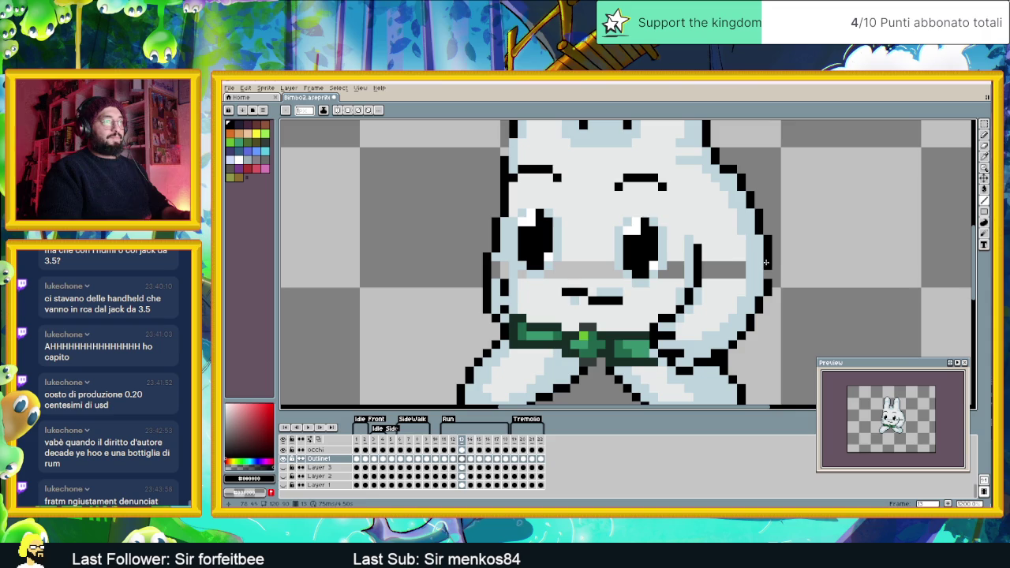
alt+click(706, 273)
mouse_move(706, 272)
mouse_down()
mouse_move(741, 267)
mouse_move(742, 276)
mouse_move(677, 271)
mouse_up()
Bucket-fill the leftover grey band near the mouth with a face colour
alt+click(513, 266)
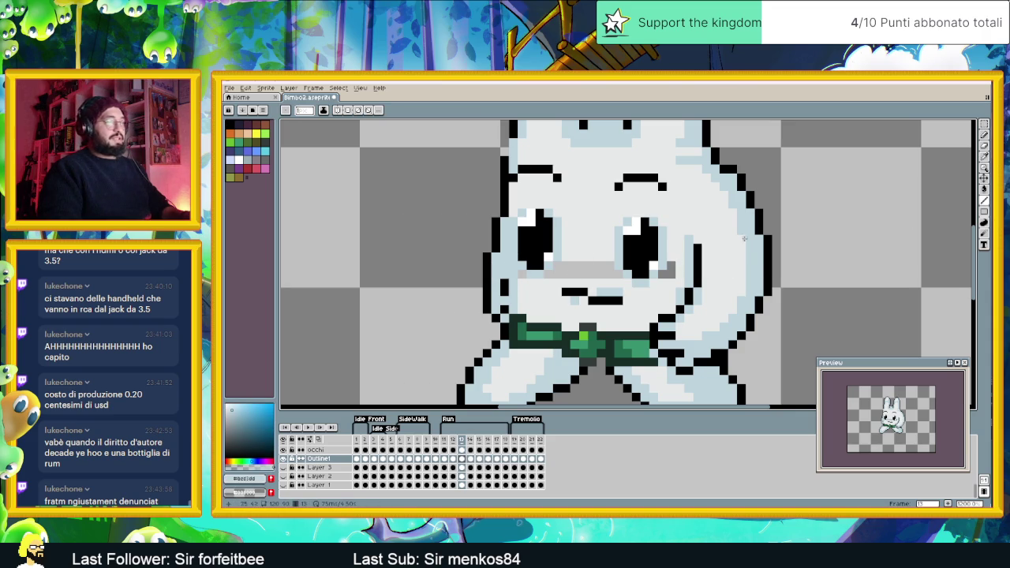
alt+click(961, 221)
click(984, 189)
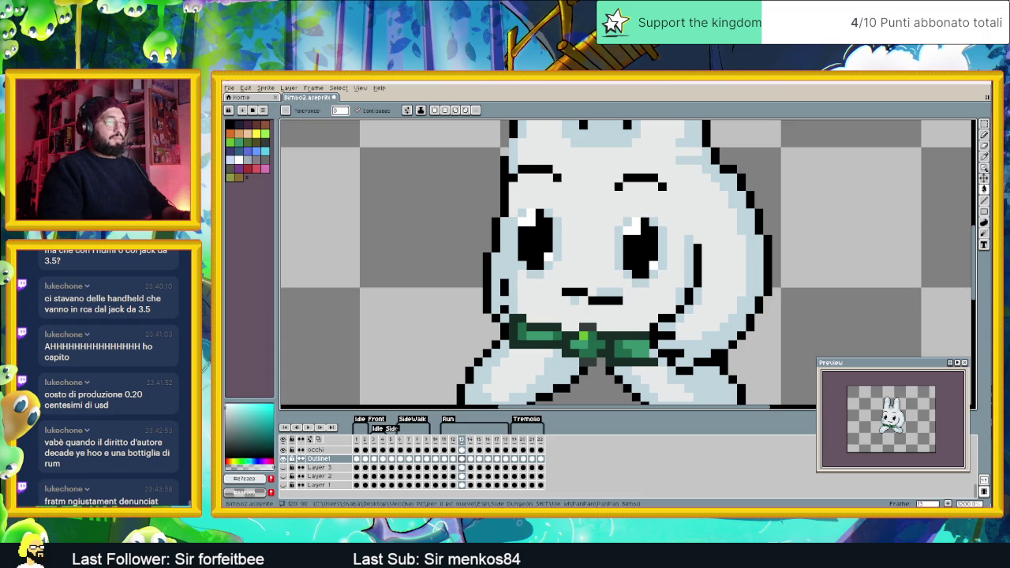
key(super)
text(system information)
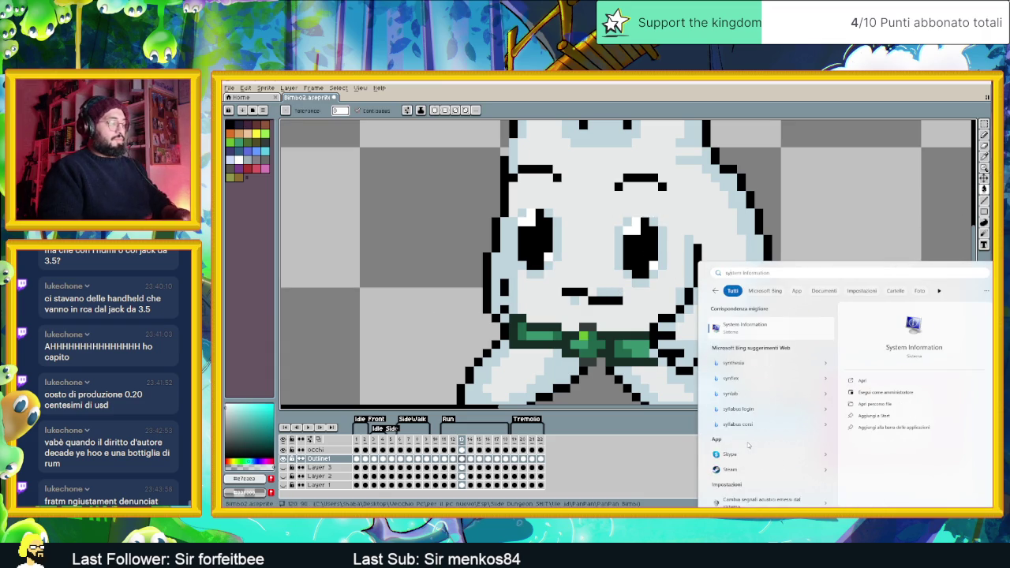
click(750, 328)
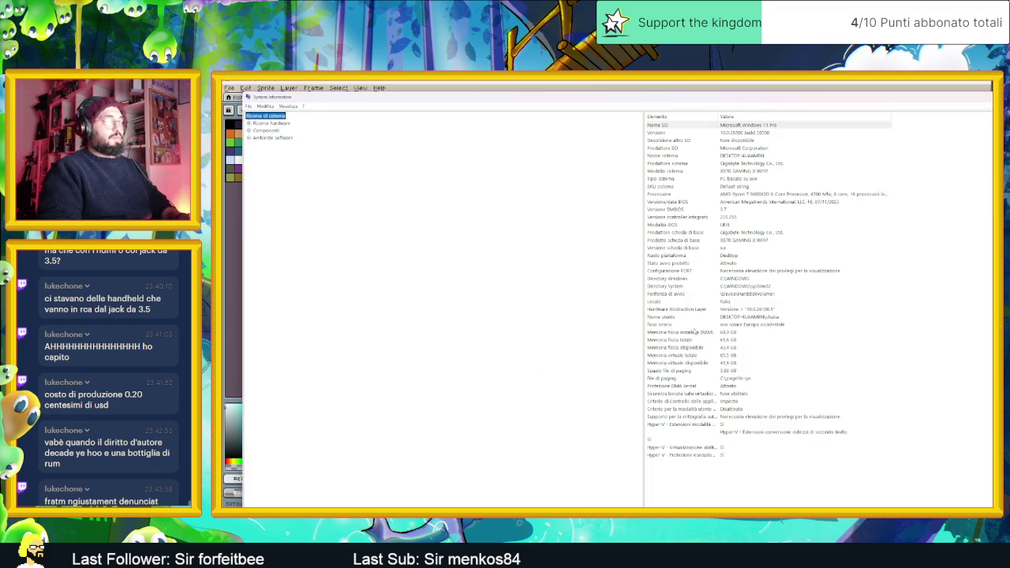
drag(769, 104, 544, 113)
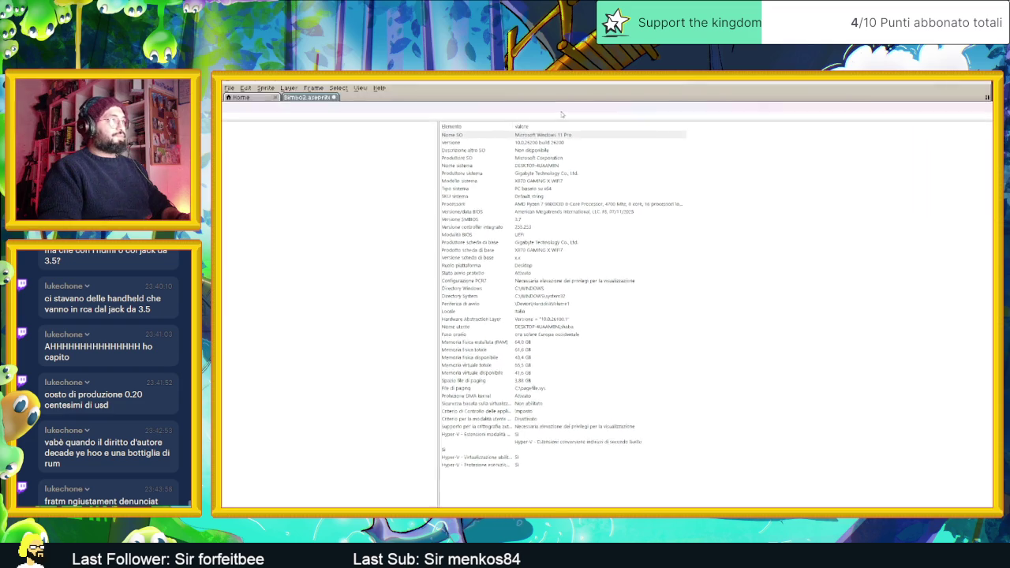
click(543, 168)
click(539, 174)
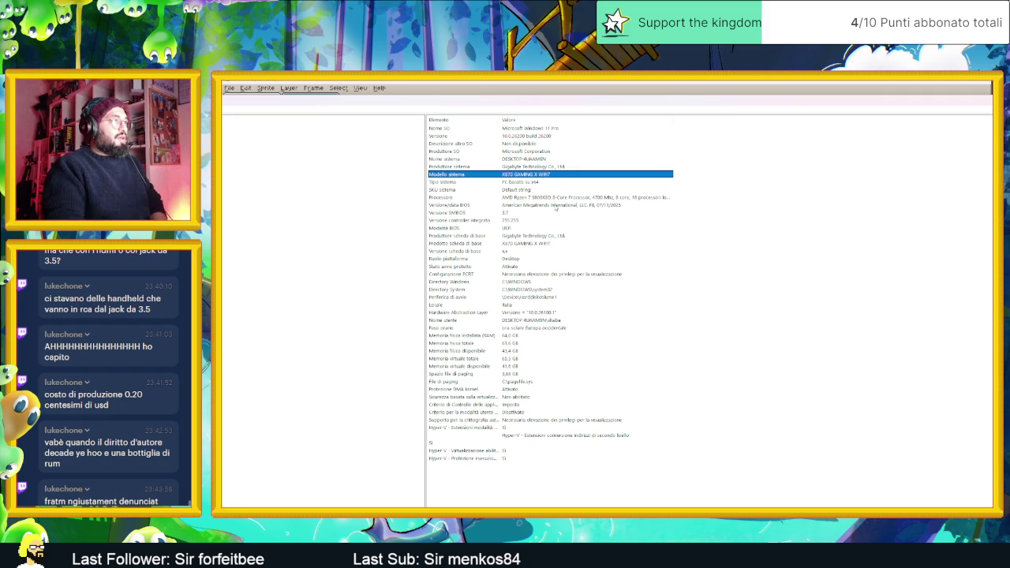
click(560, 198)
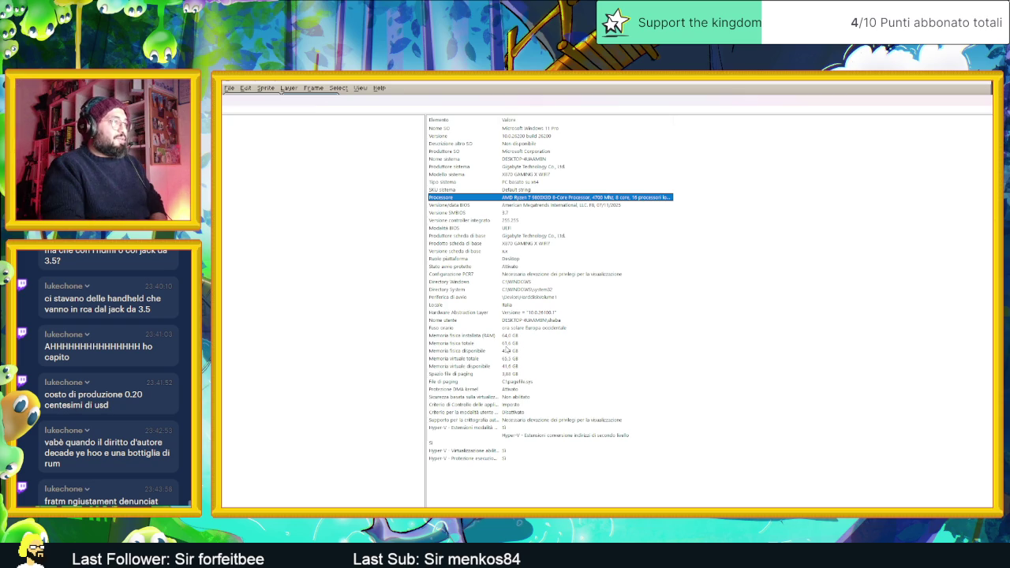
click(509, 336)
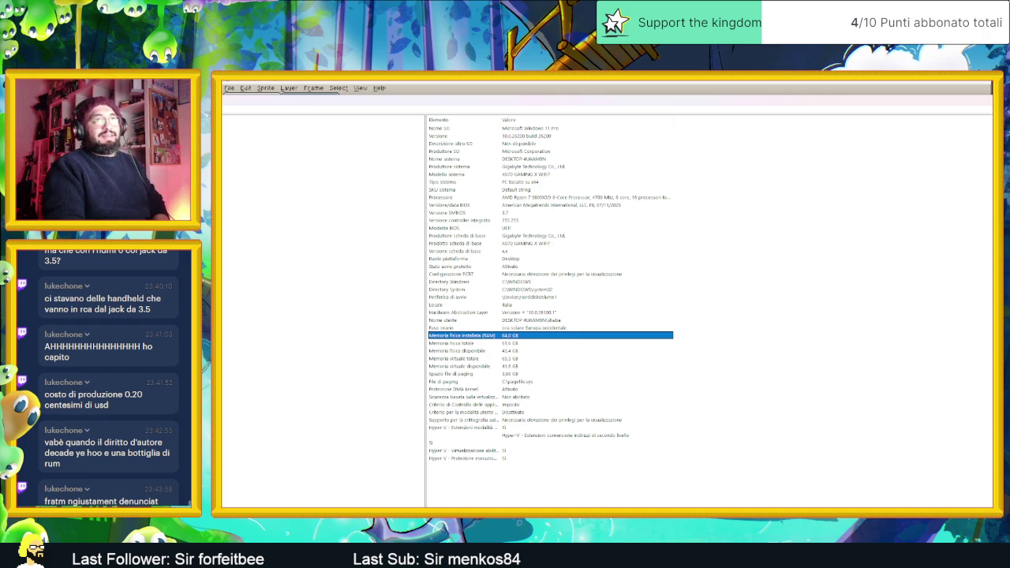
key(alt+Tab)
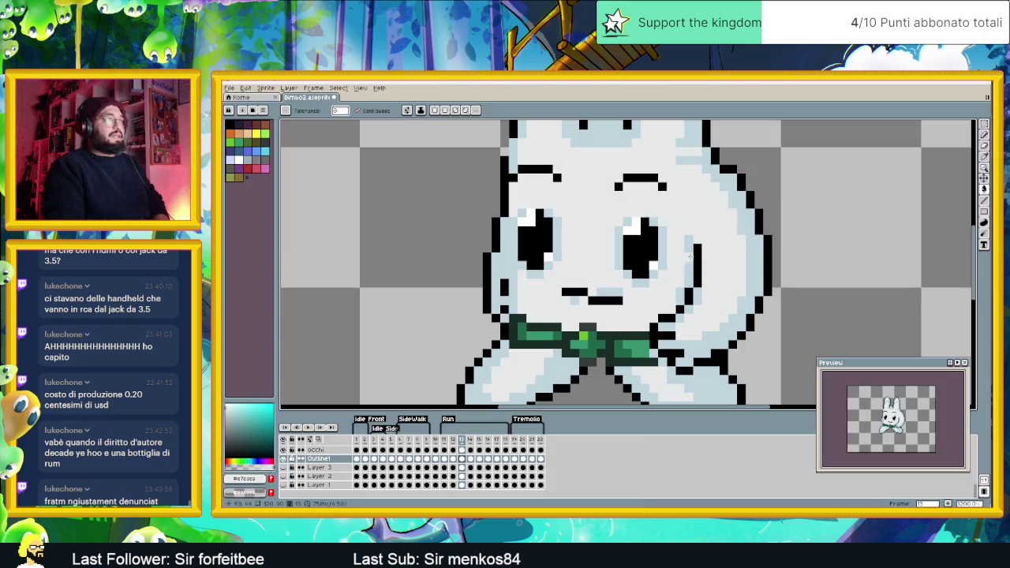
Flip between run frames 12 and 13 to compare them, then move to frame 14
scroll(692, 255, down, 3)
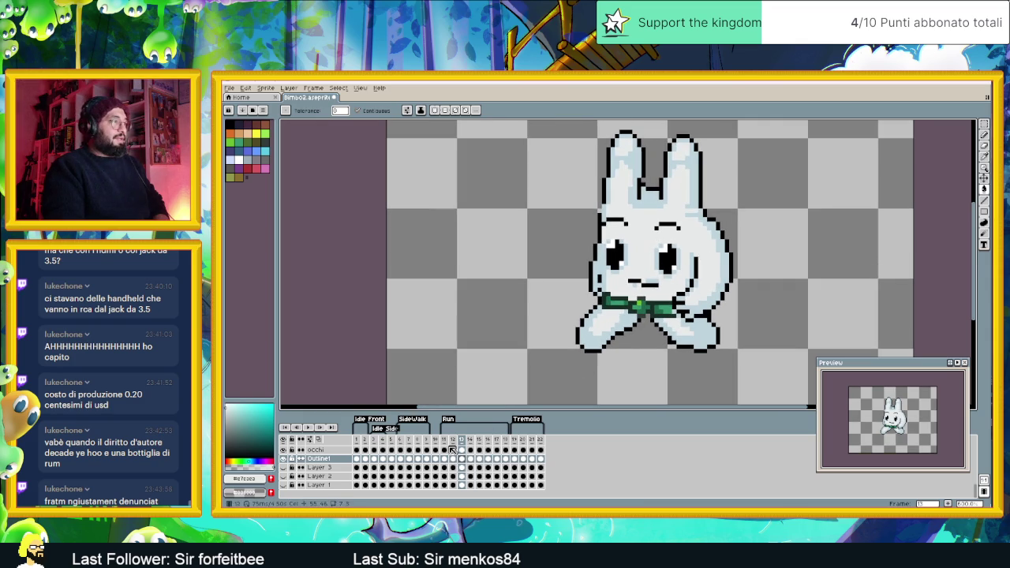
click(453, 459)
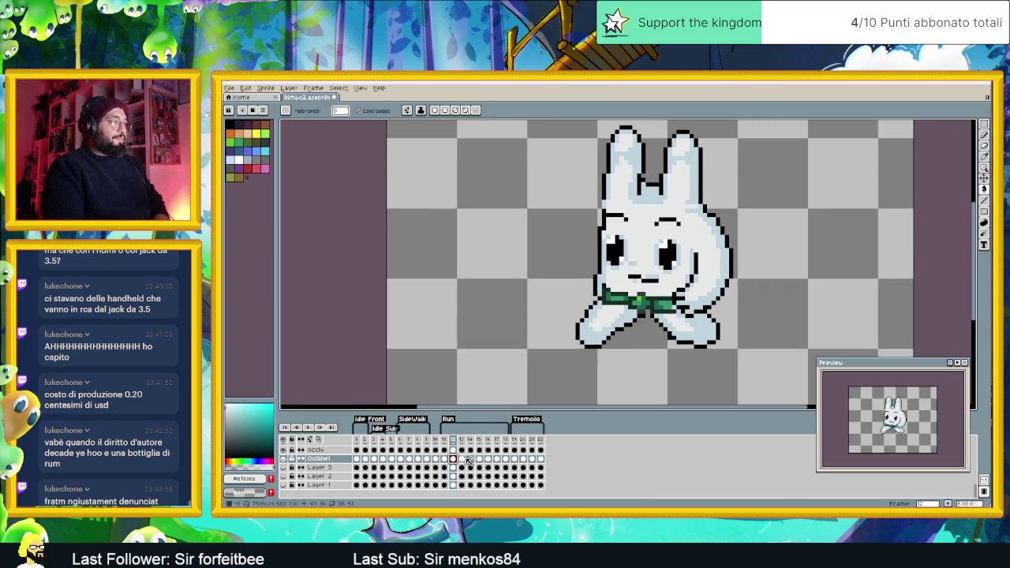
click(462, 459)
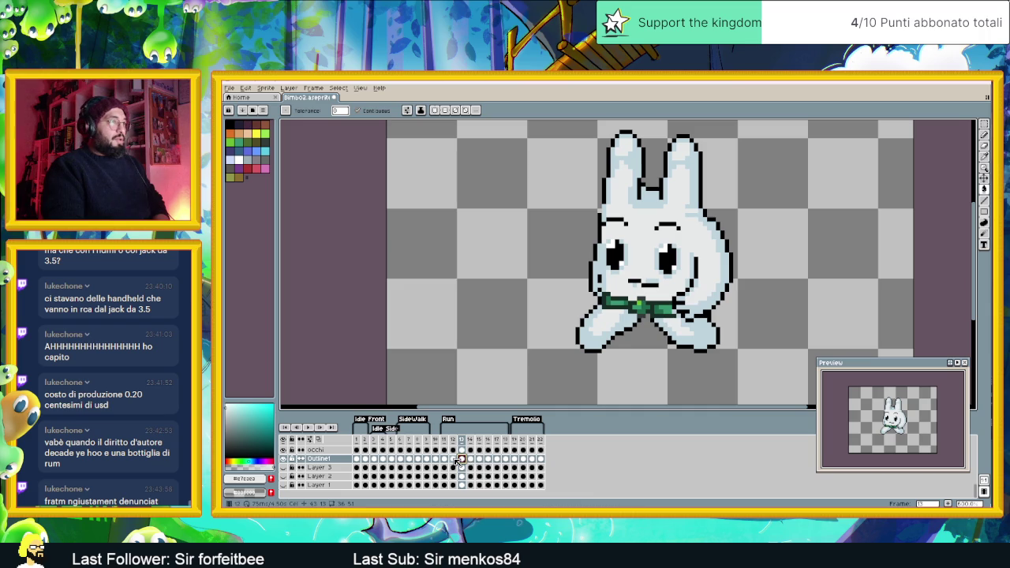
click(454, 459)
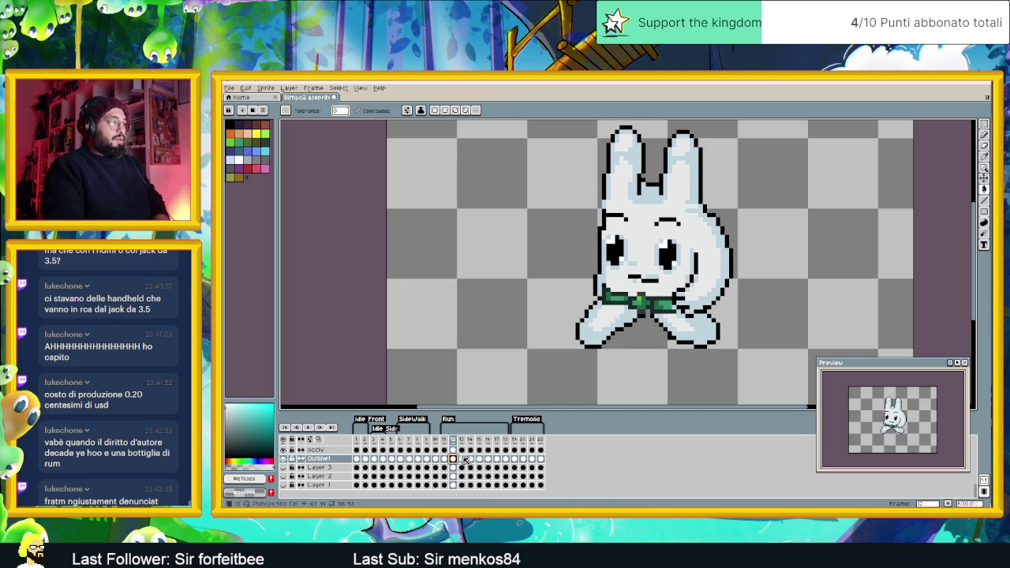
click(463, 459)
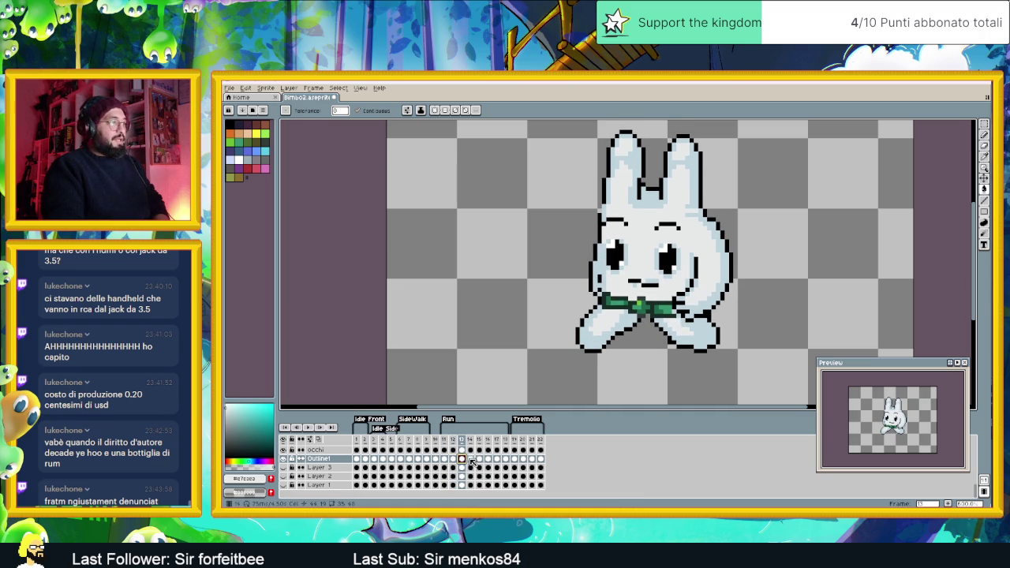
click(471, 460)
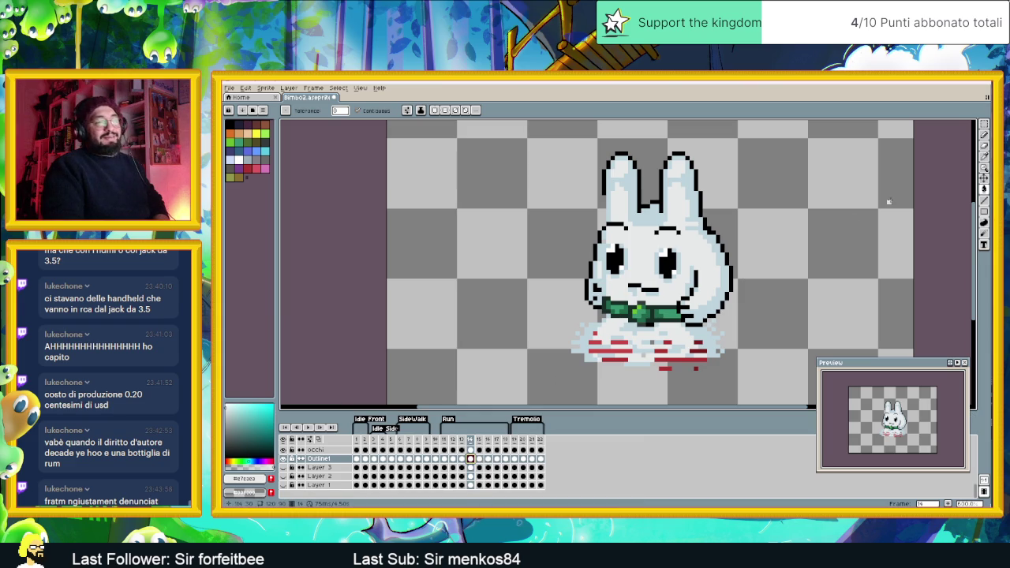
click(984, 124)
Try nudging the selected head up on frame 14, then undo the attempt
drag(576, 143, 765, 284)
key(Up)
key(Up)
key(Up)
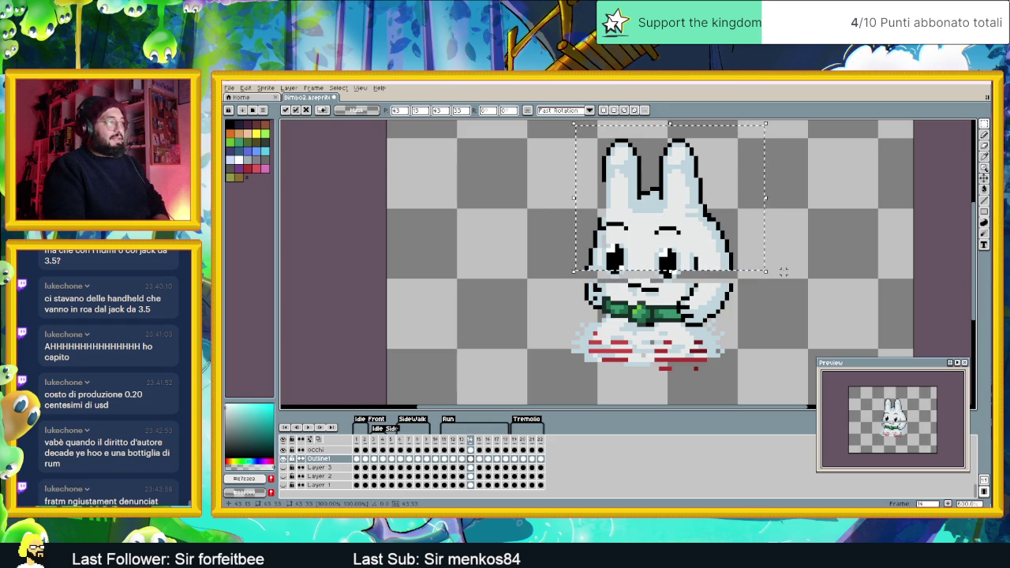
click(572, 282)
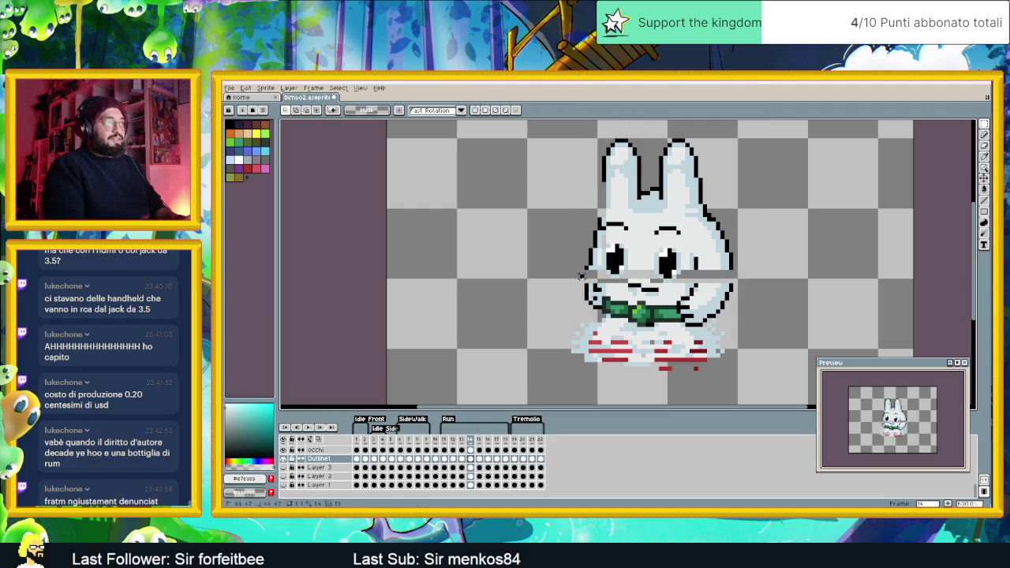
drag(580, 276, 735, 315)
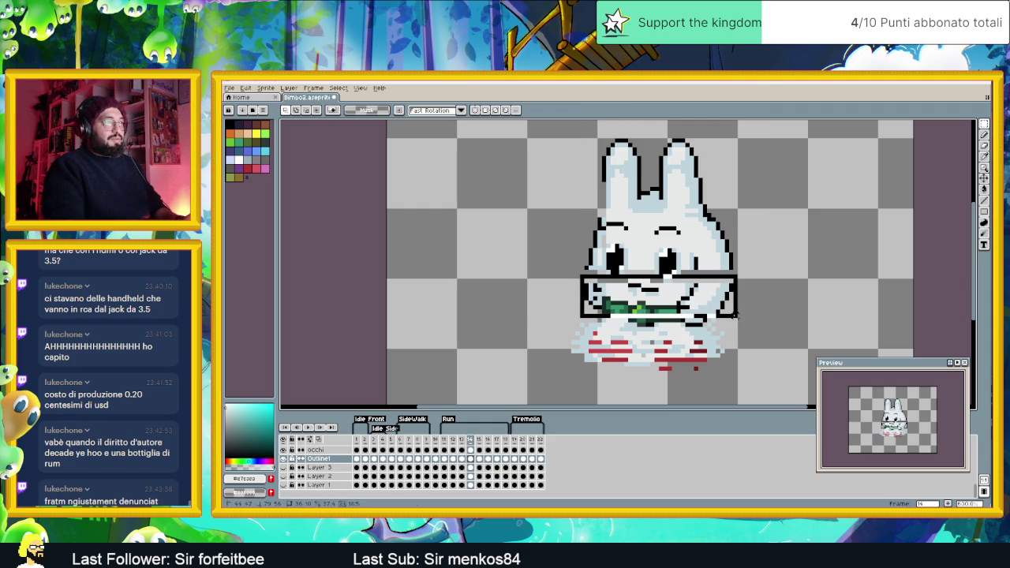
key(ctrl+z)
key(ctrl+z)
click(787, 268)
Reselect the whole head, raise it two pixels, and zoom back out
mouse_move(697, 324)
mouse_down()
mouse_move(577, 271)
mouse_move(582, 265)
mouse_up()
drag(761, 249, 673, 319)
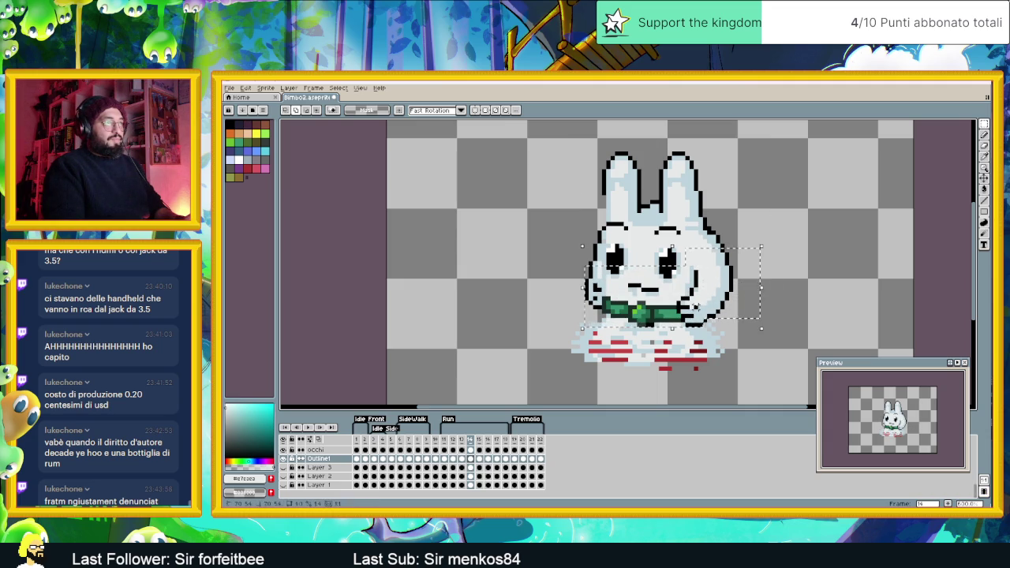
drag(751, 134, 549, 274)
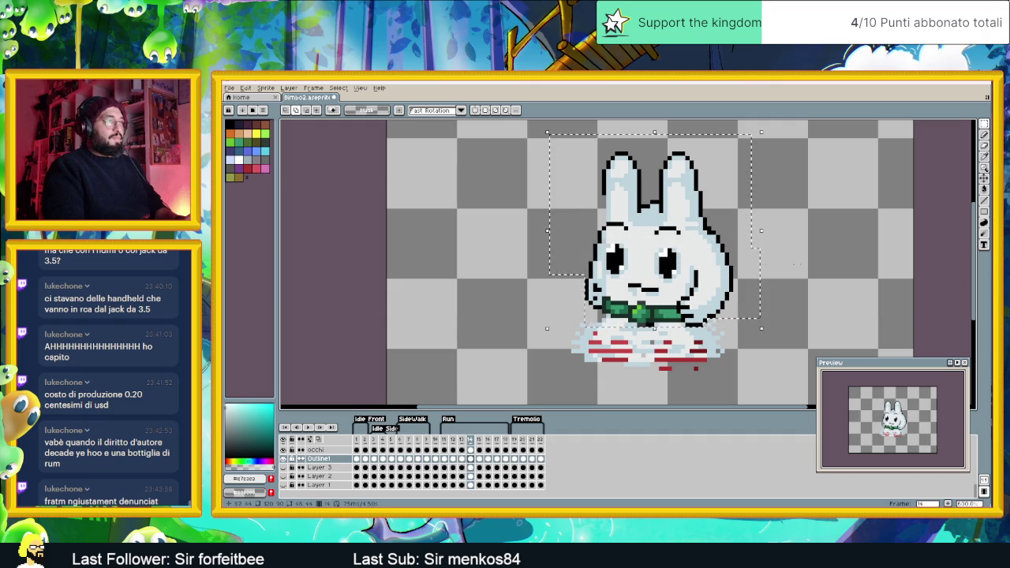
key(Up)
key(Up)
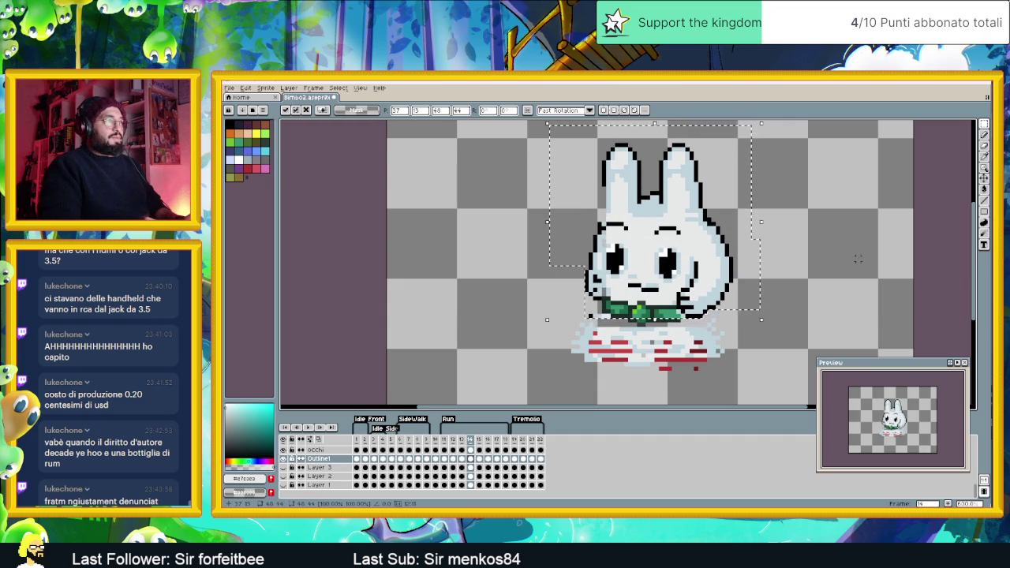
key(Up)
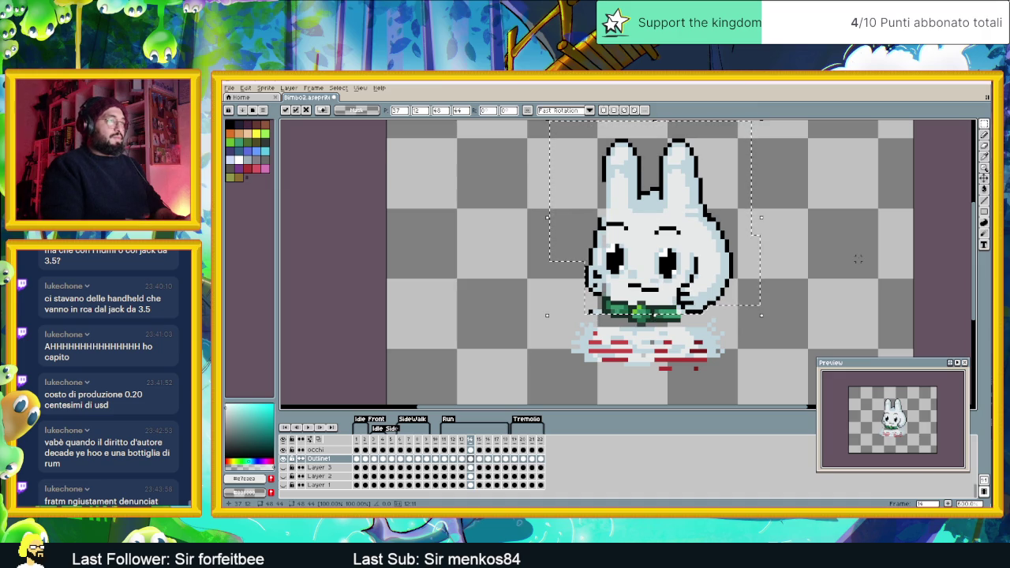
key(ctrl+d)
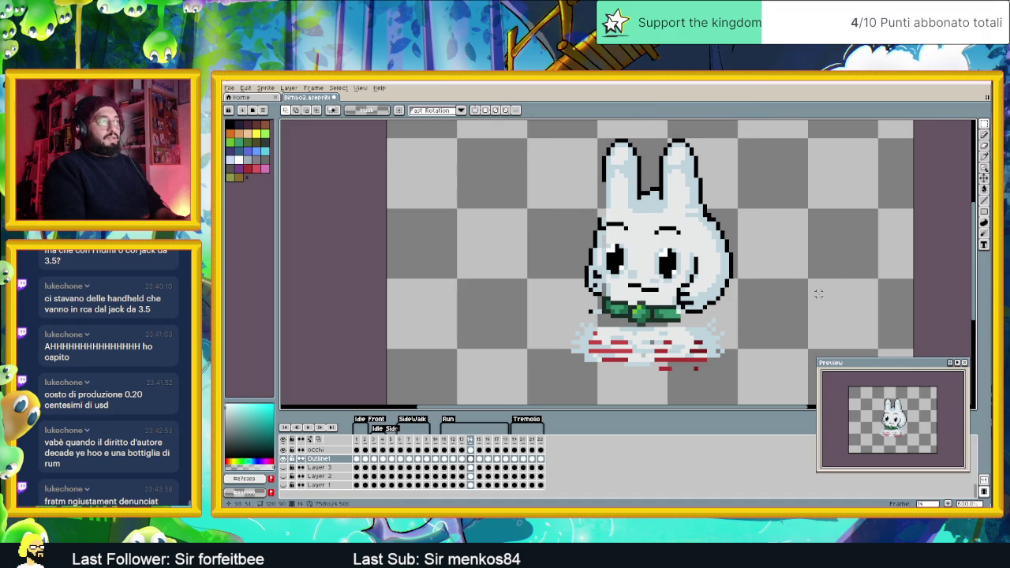
scroll(818, 293, down, 1)
scroll(818, 293, down, 1)
drag(819, 293, 698, 297)
scroll(698, 298, up, 1)
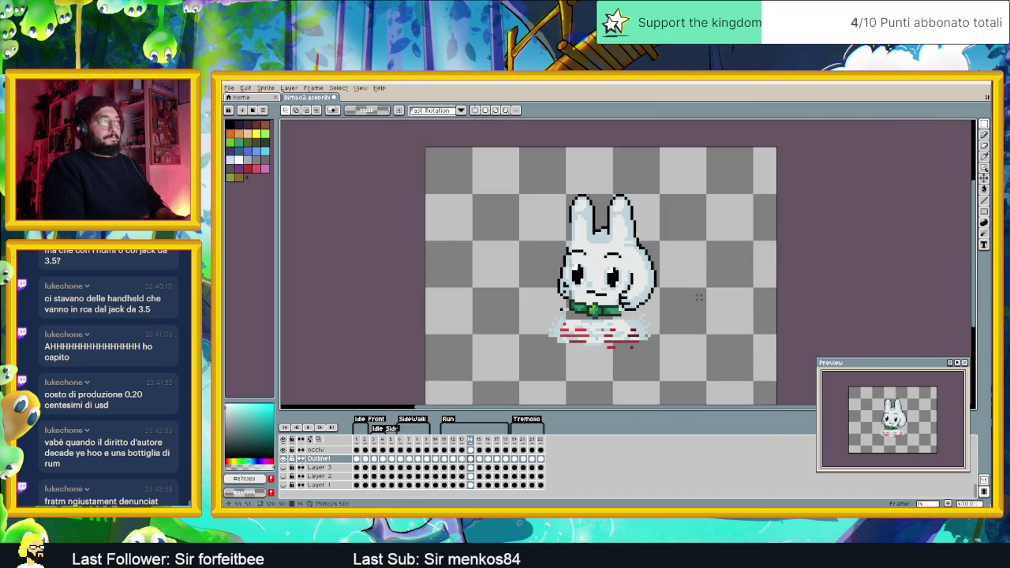
Compare run frames 11 through 17 and settle on frame 15
click(480, 459)
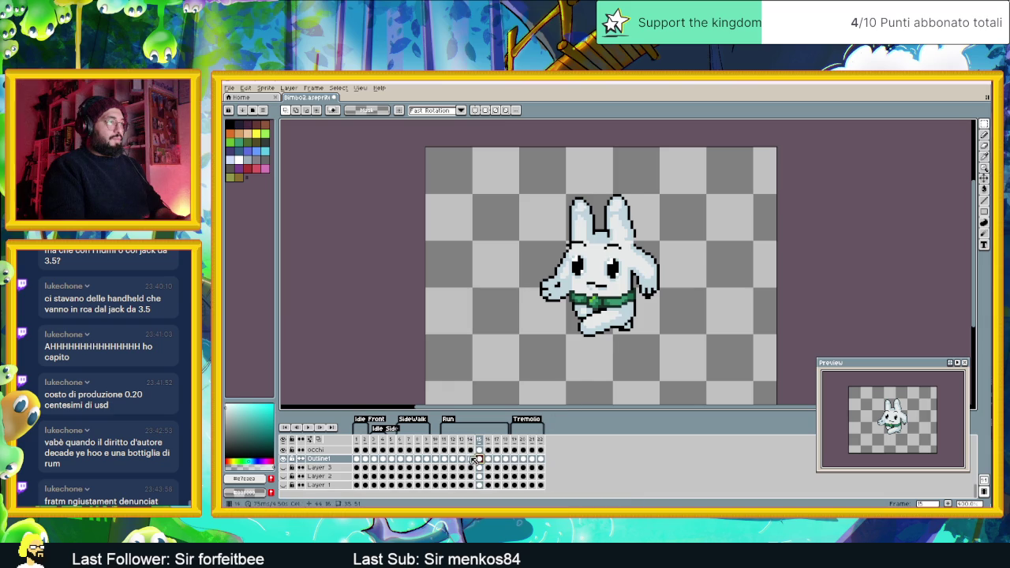
click(473, 459)
click(480, 460)
click(490, 459)
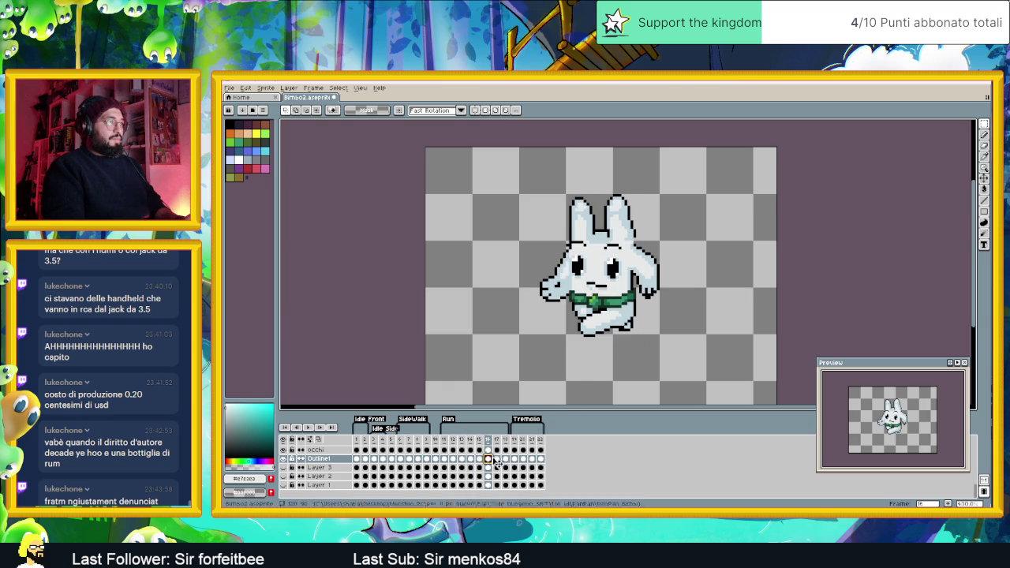
click(497, 459)
click(480, 459)
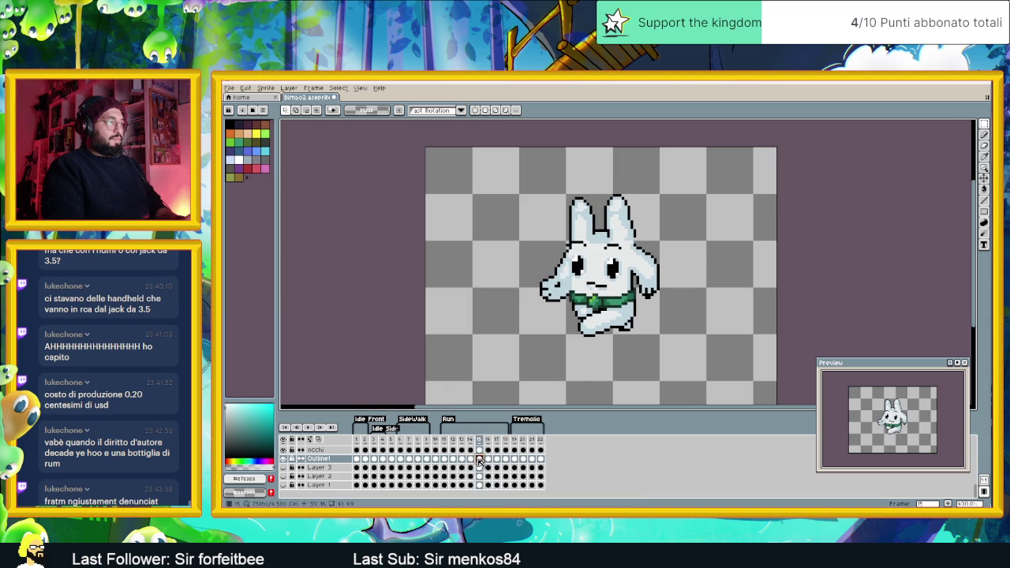
click(445, 460)
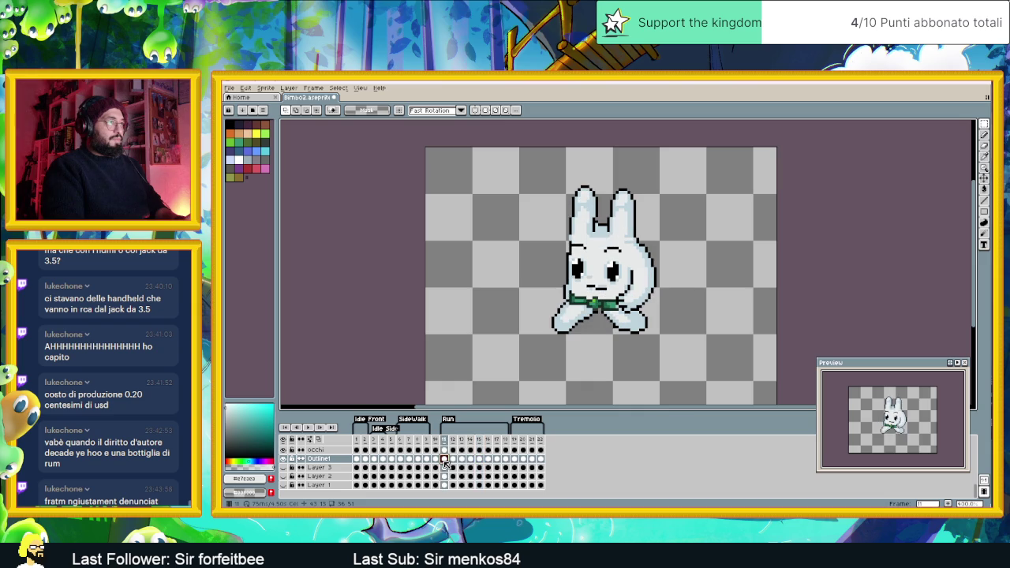
click(480, 459)
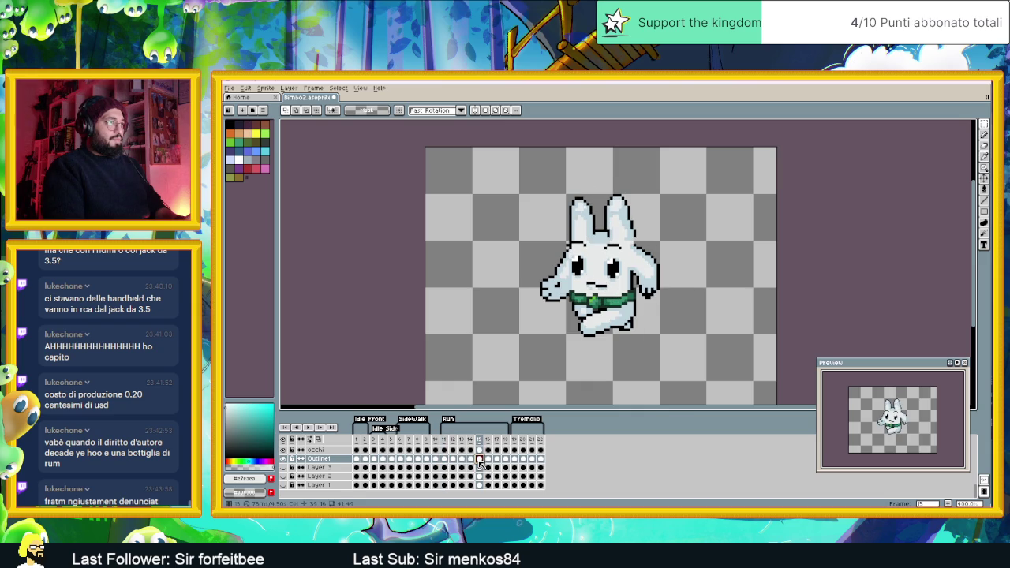
scroll(616, 237, up, 1)
scroll(617, 237, up, 1)
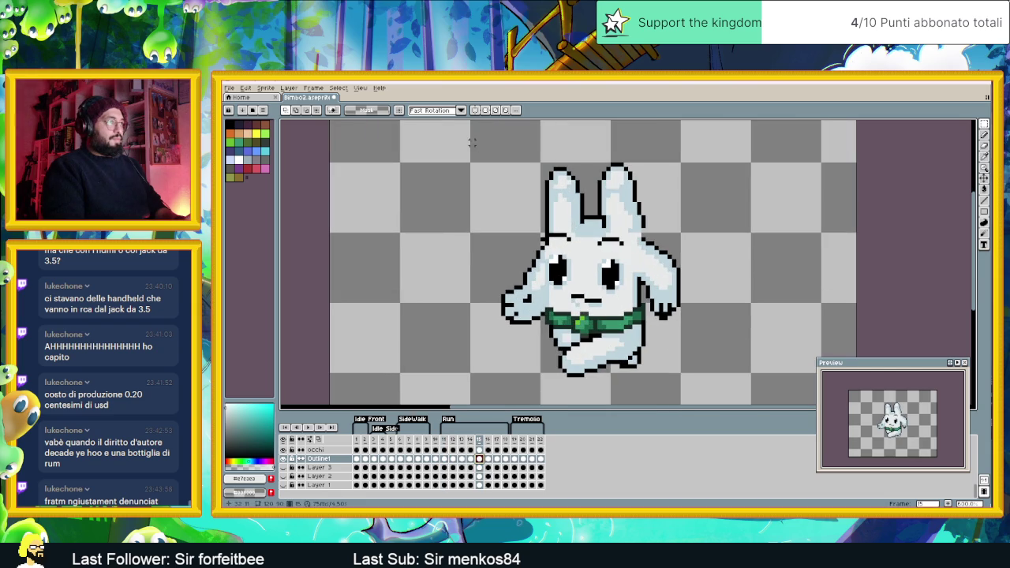
Raise the bunny's upper body and both hands one pixel on frame 15
drag(475, 151, 701, 313)
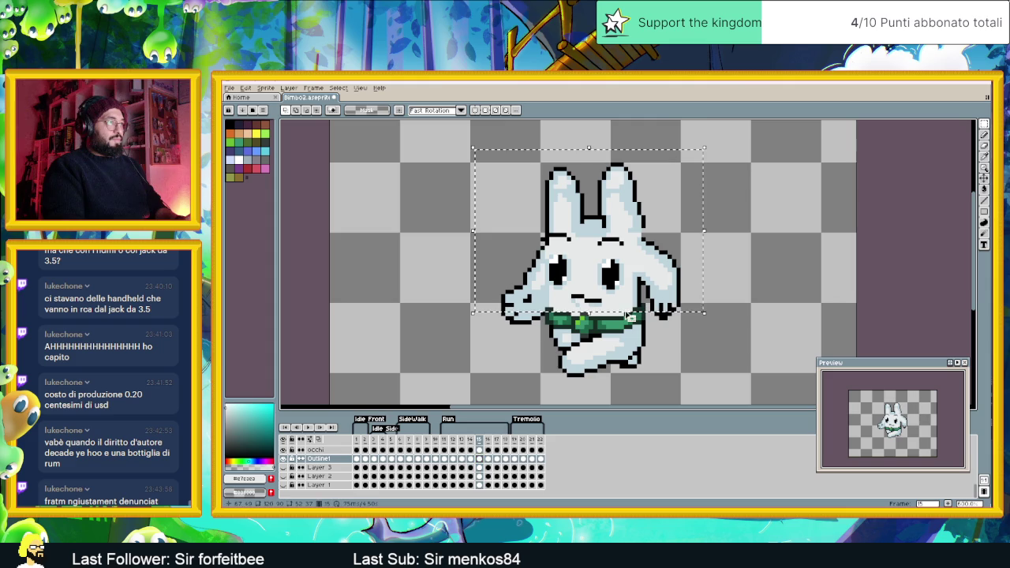
drag(488, 333, 551, 300)
drag(693, 324, 650, 296)
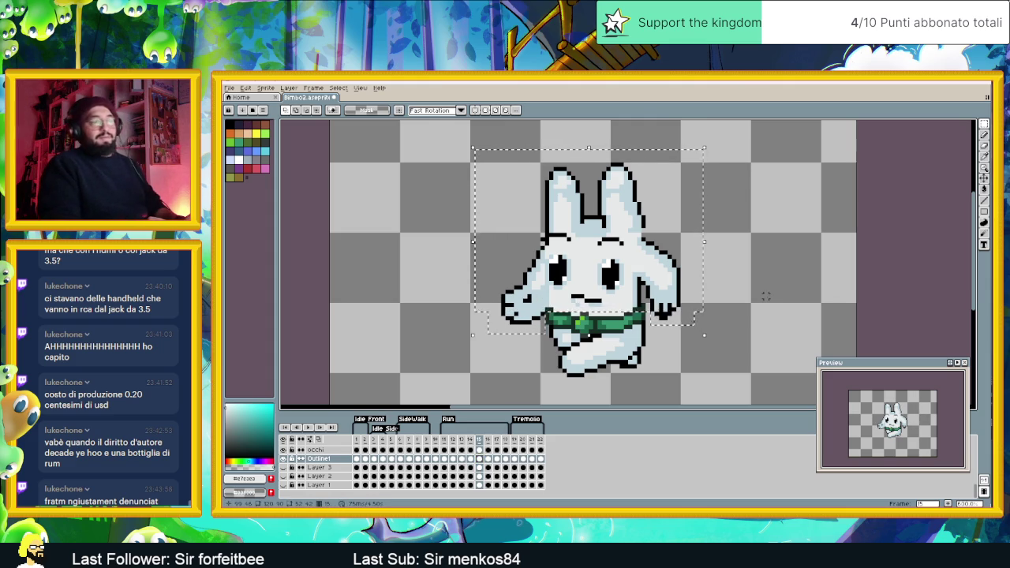
key(Up)
key(Up)
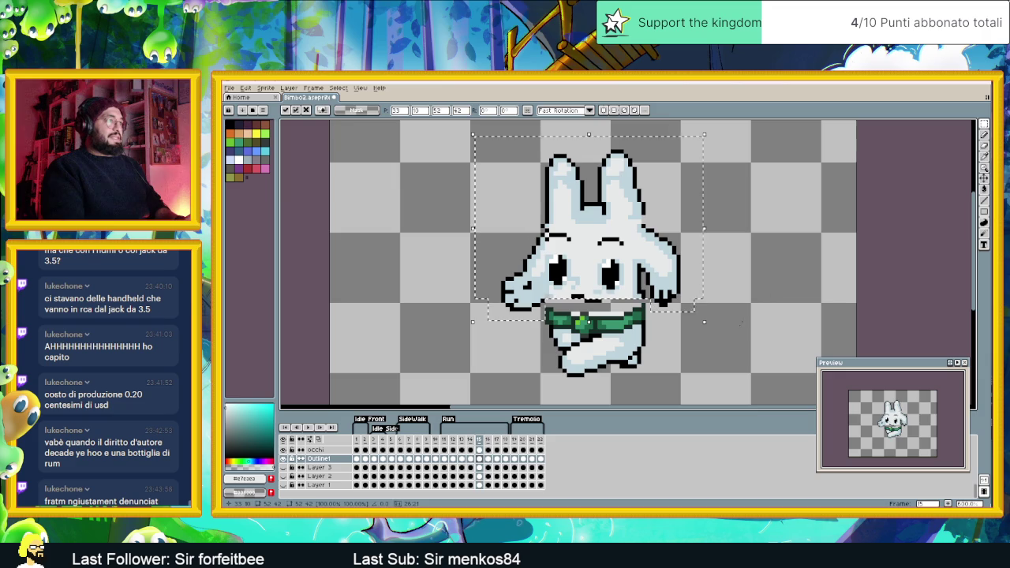
key(ctrl+d)
mouse_move(660, 335)
mouse_down()
mouse_move(567, 337)
mouse_move(542, 332)
mouse_move(542, 309)
mouse_move(655, 304)
mouse_move(661, 335)
mouse_up()
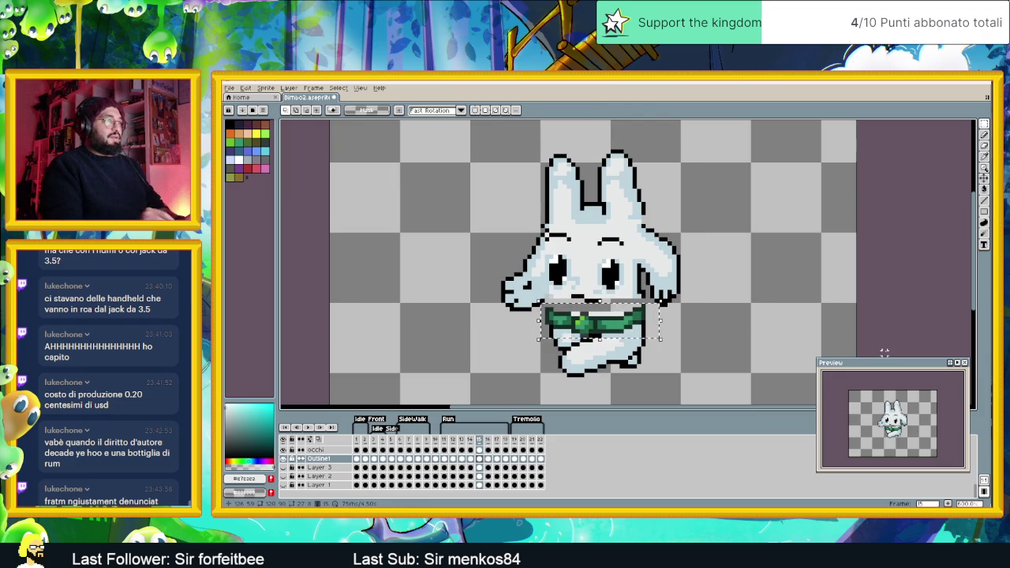
key(ctrl+t)
key(ctrl+d)
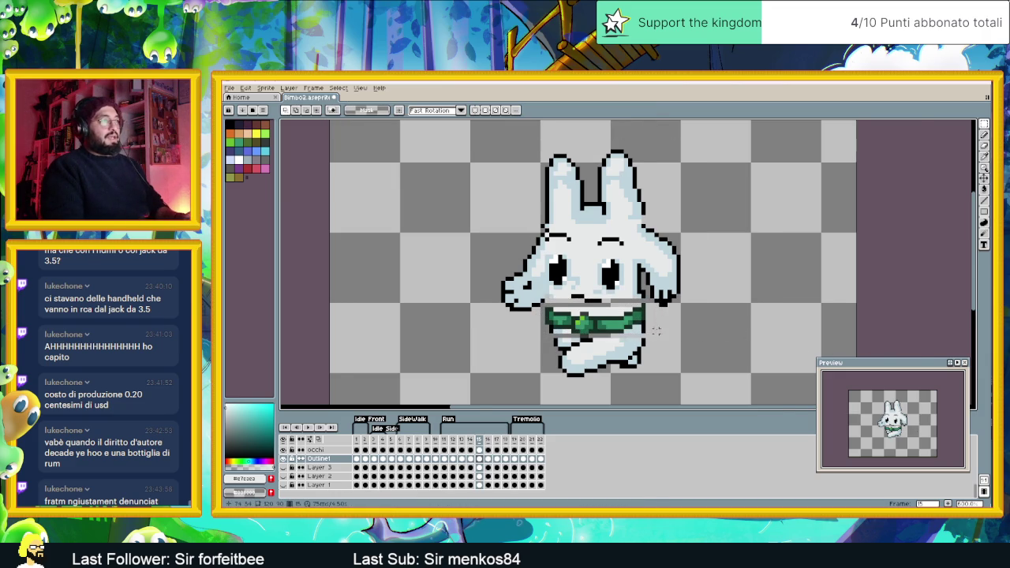
Bucket-fill the grey band above the green belt with the light body colour
scroll(737, 342, up, 1)
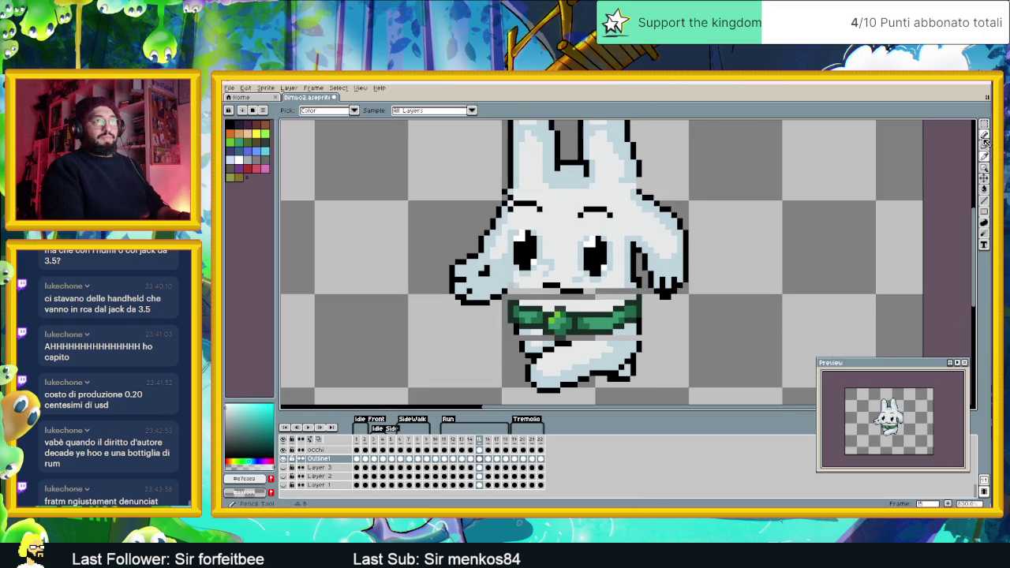
alt+click(641, 320)
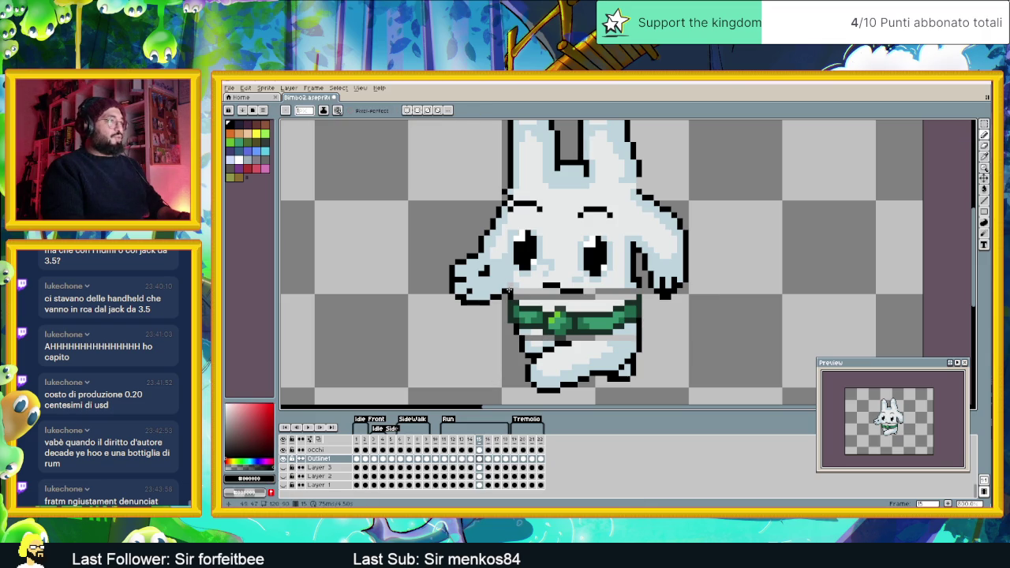
alt+click(628, 286)
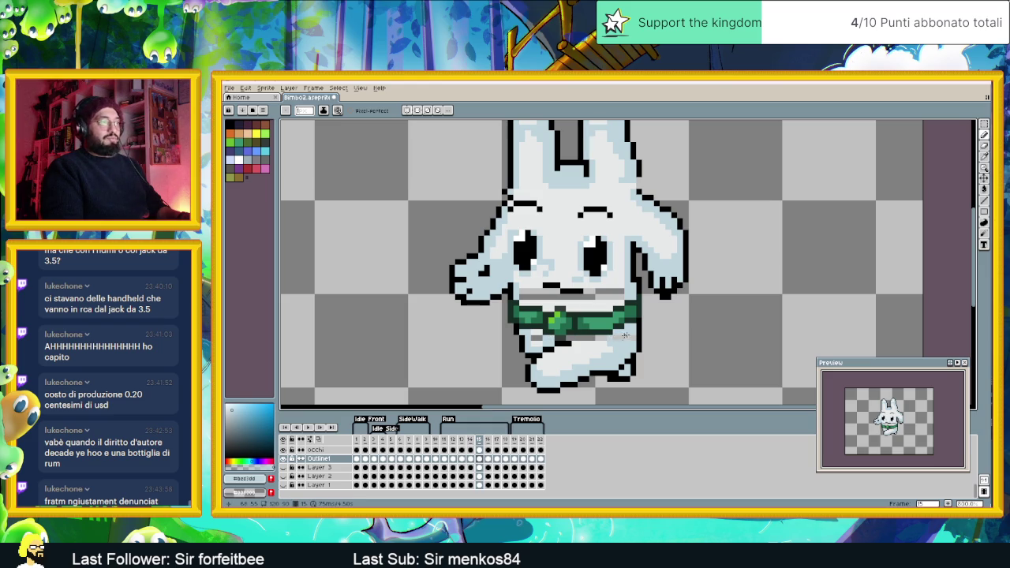
click(984, 189)
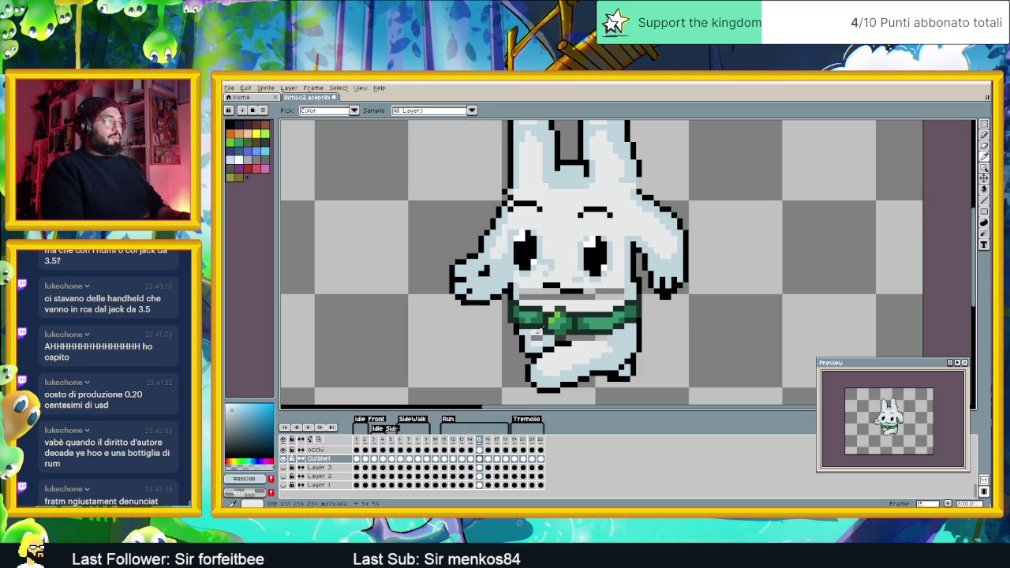
alt+click(530, 338)
click(551, 297)
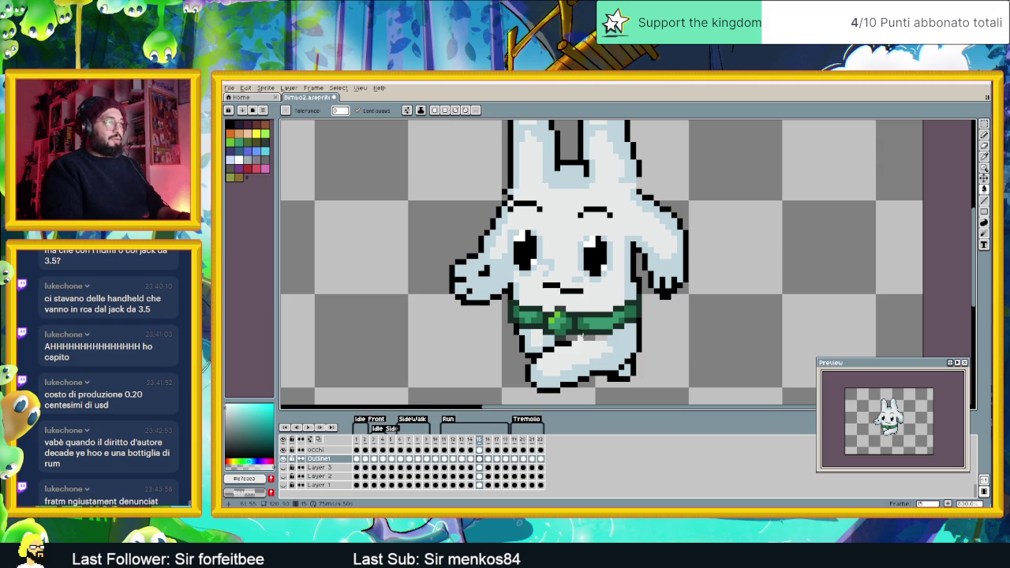
scroll(620, 340, down, 2)
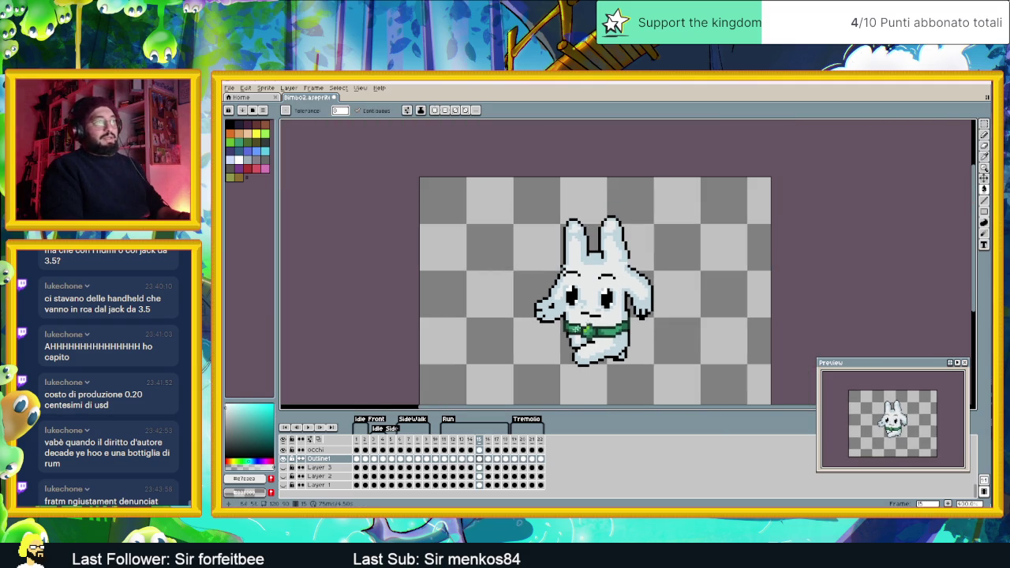
click(488, 459)
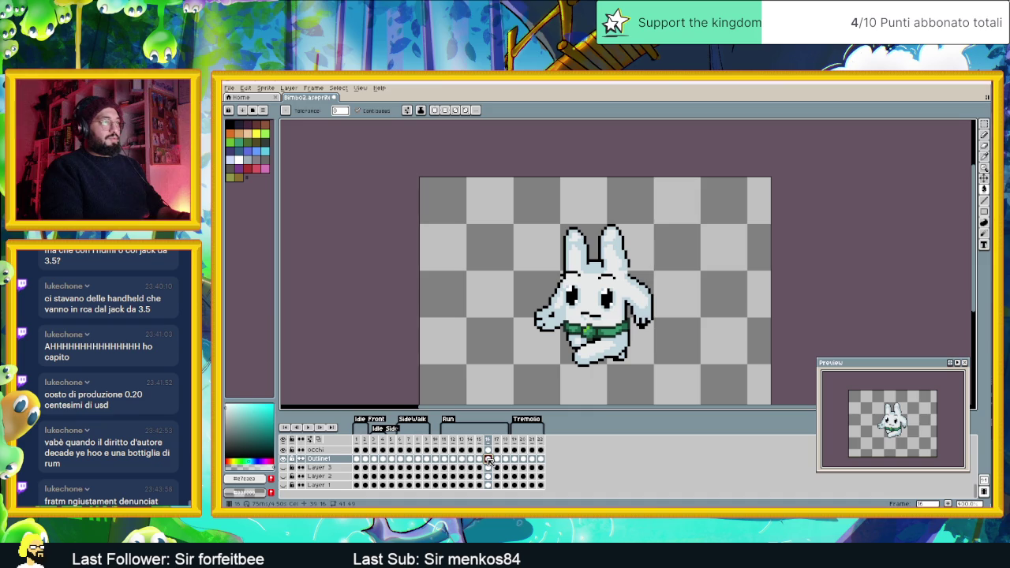
Move to run frame 17 and make a trial selection of the bunny's upper body
click(478, 459)
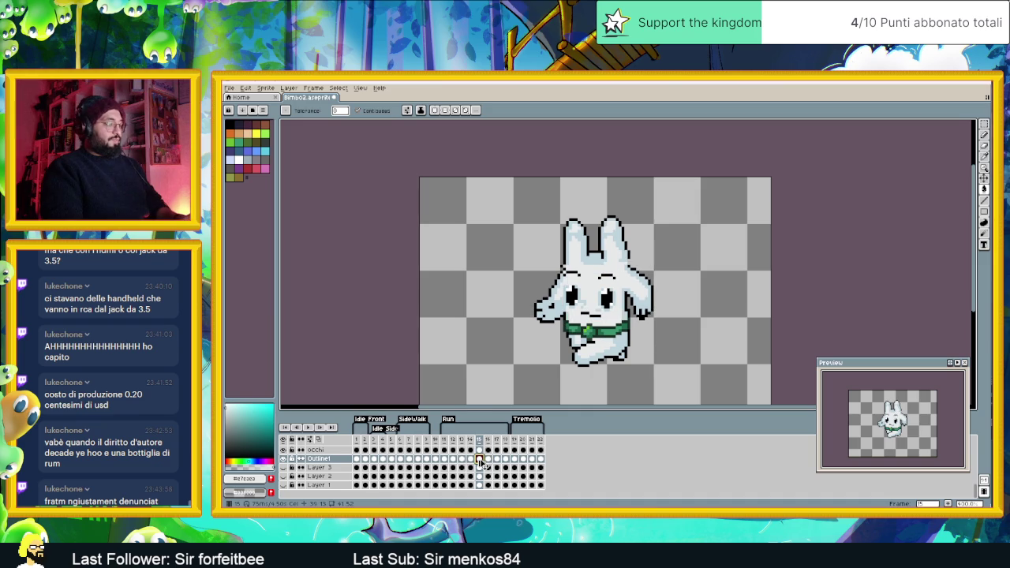
click(487, 459)
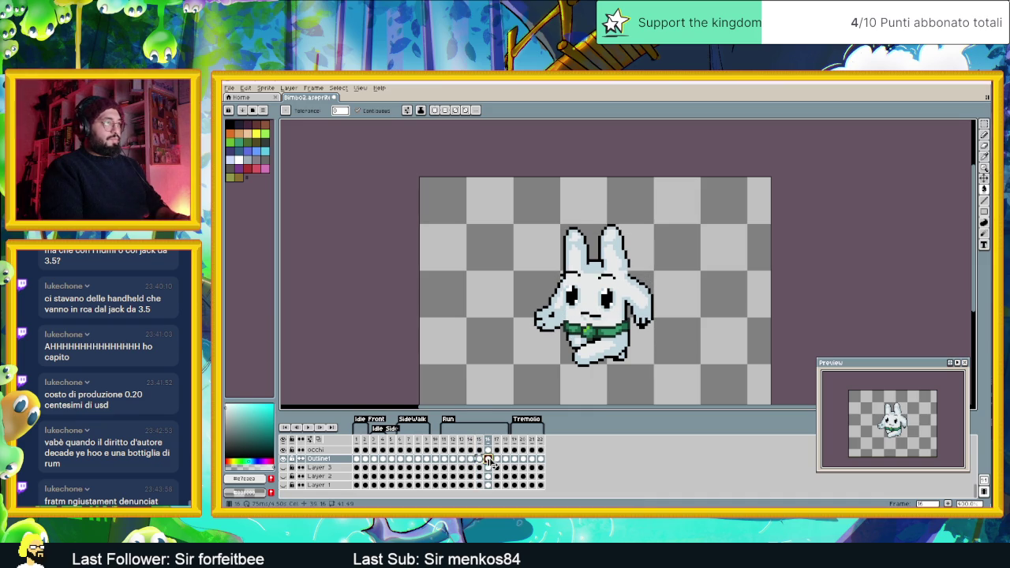
click(496, 459)
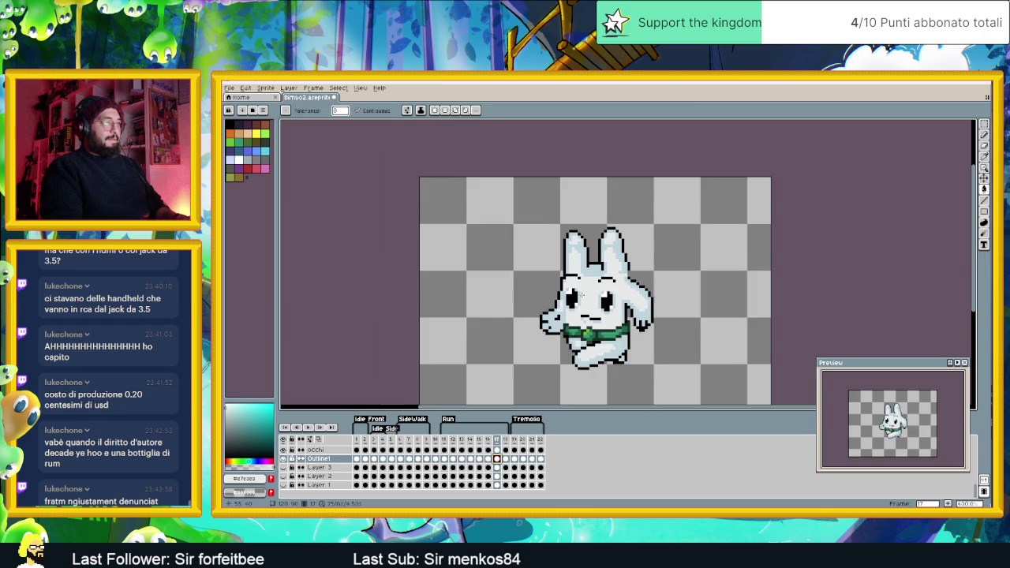
scroll(579, 303, up, 1)
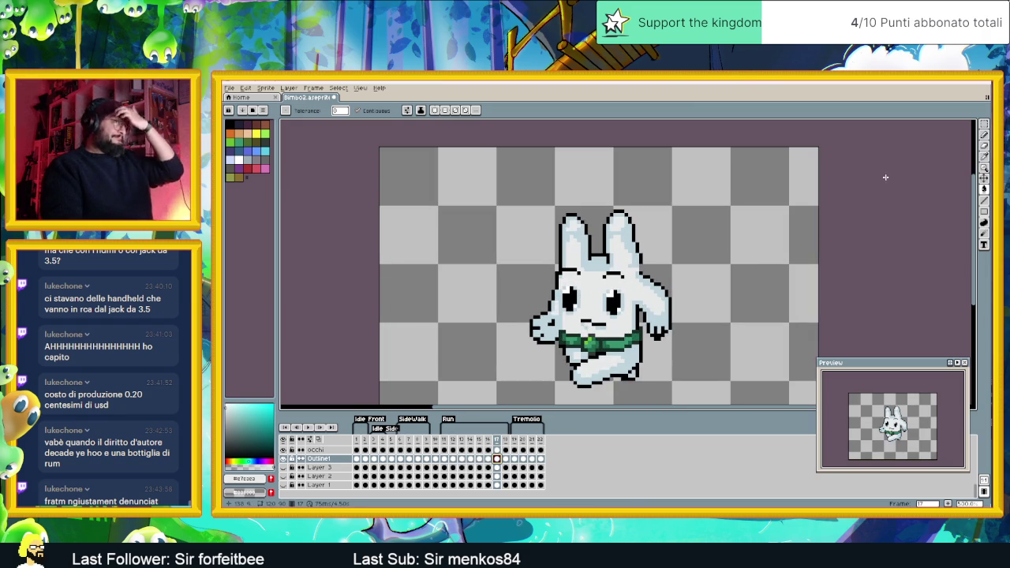
key(m)
drag(483, 185, 707, 343)
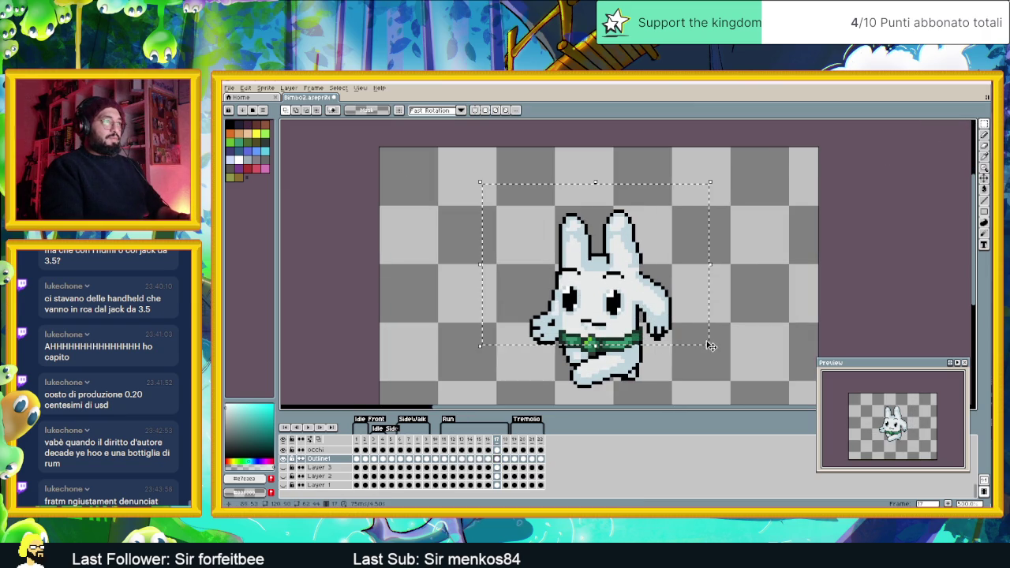
click(659, 350)
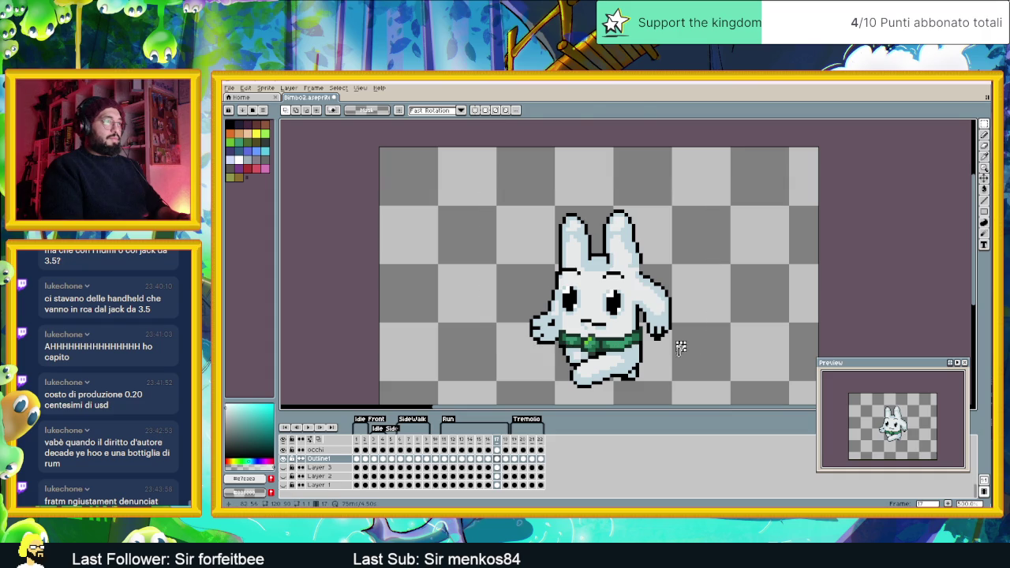
Raise the bunny's head and upper body one pixel on frame 17
key(ctrl+v)
key(Return)
drag(677, 356, 491, 170)
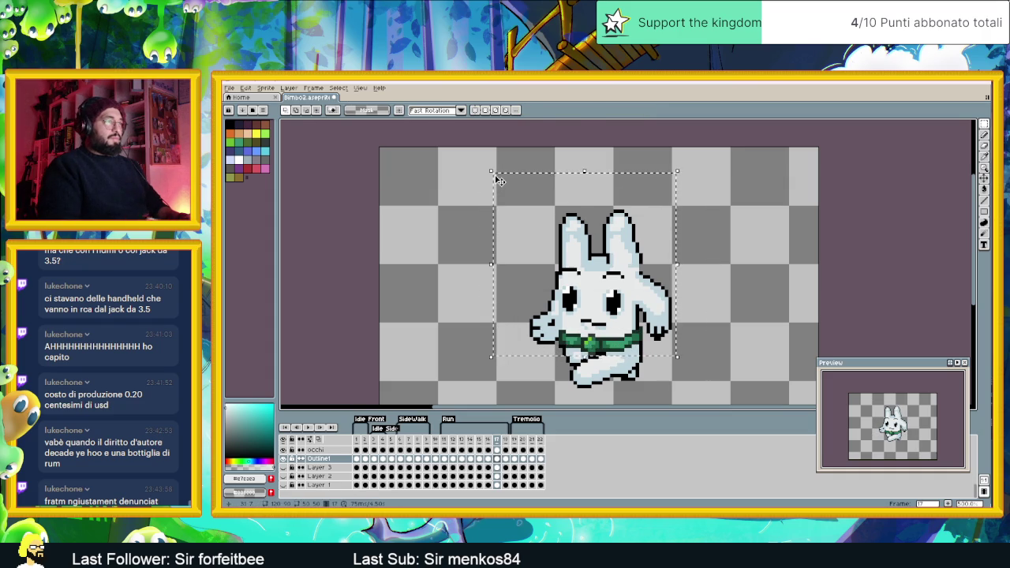
key(Up)
key(Up)
key(Up)
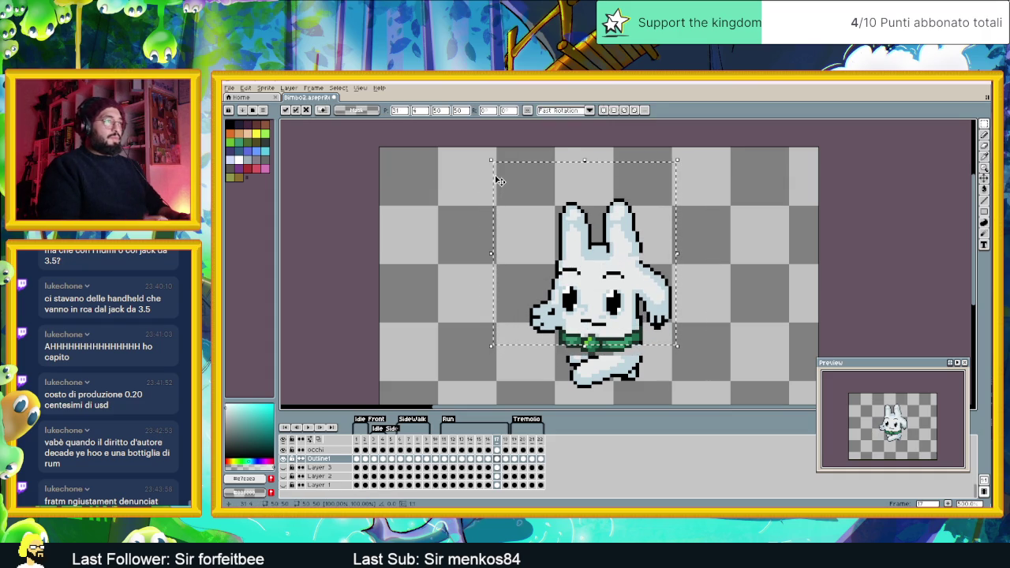
key(Return)
scroll(644, 308, up, 1)
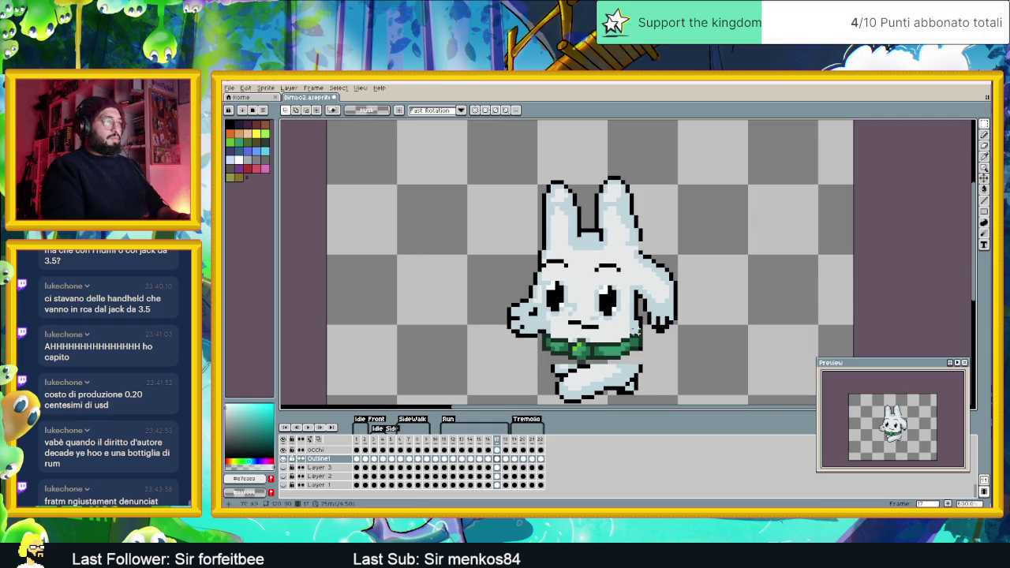
Touch up the frame with black and the light body colour using pencil and bucket
alt+click(555, 363)
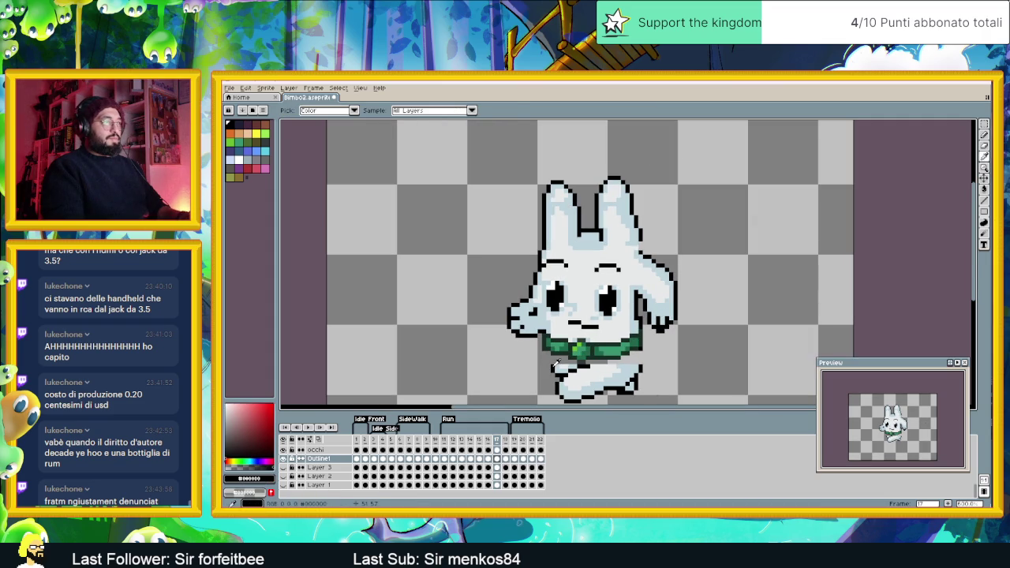
click(983, 202)
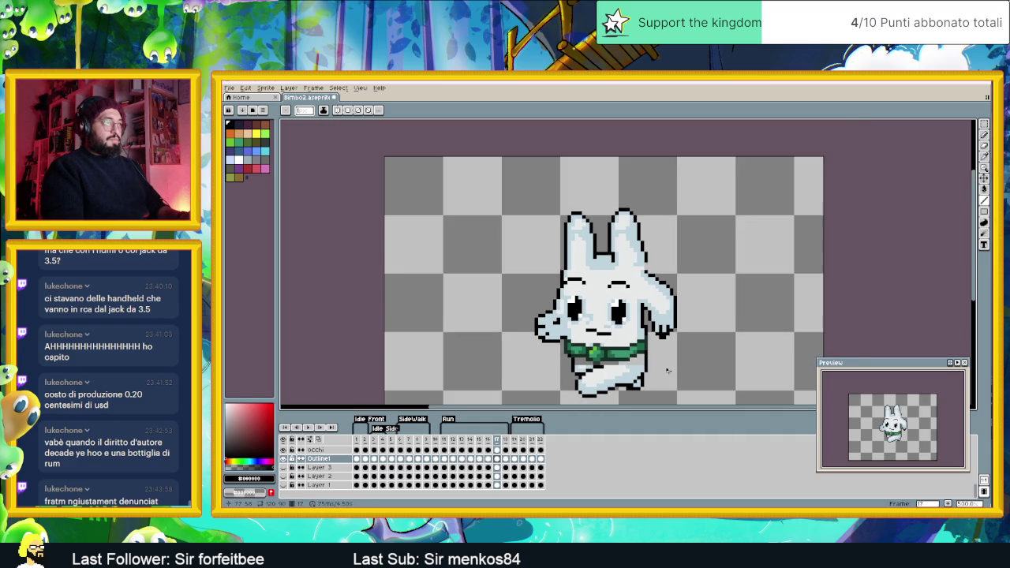
alt+click(626, 364)
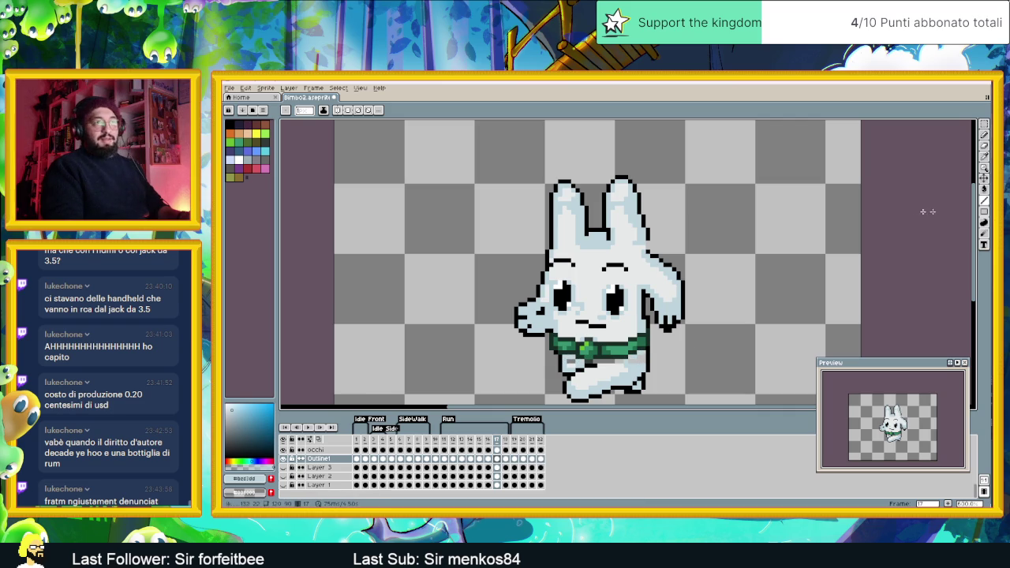
click(984, 190)
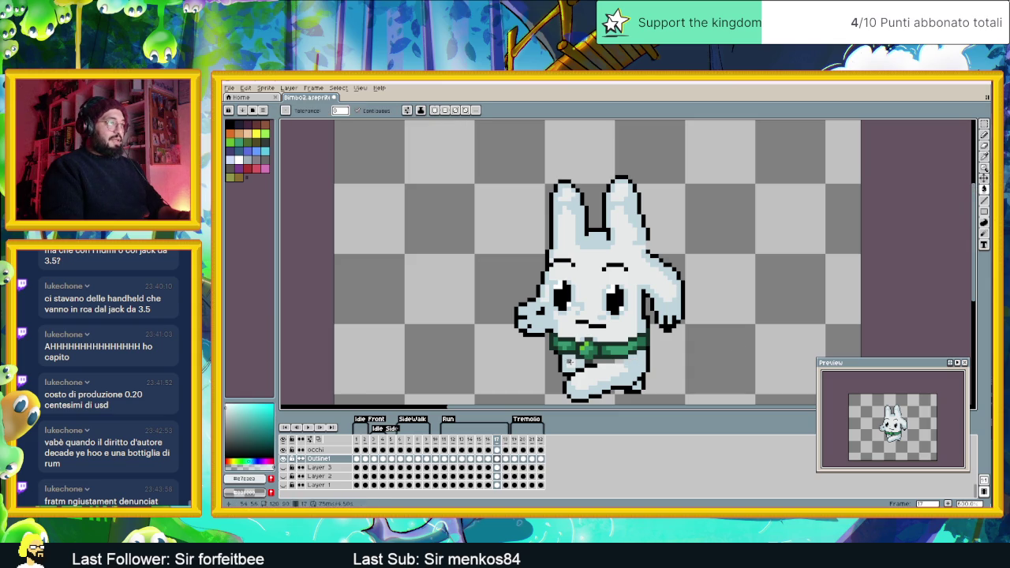
scroll(636, 363, down, 1)
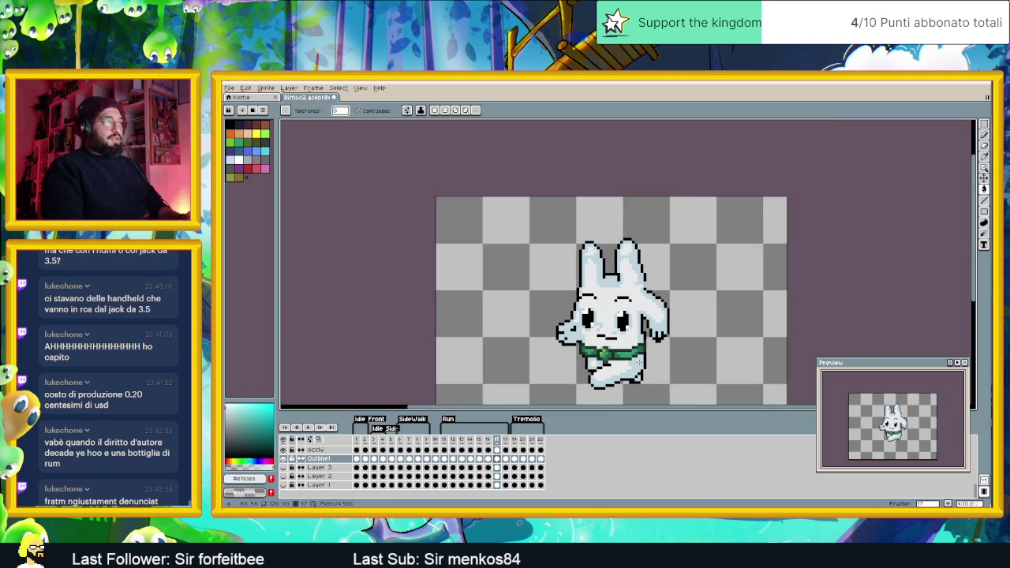
scroll(675, 320, down, 1)
scroll(675, 320, down, 1)
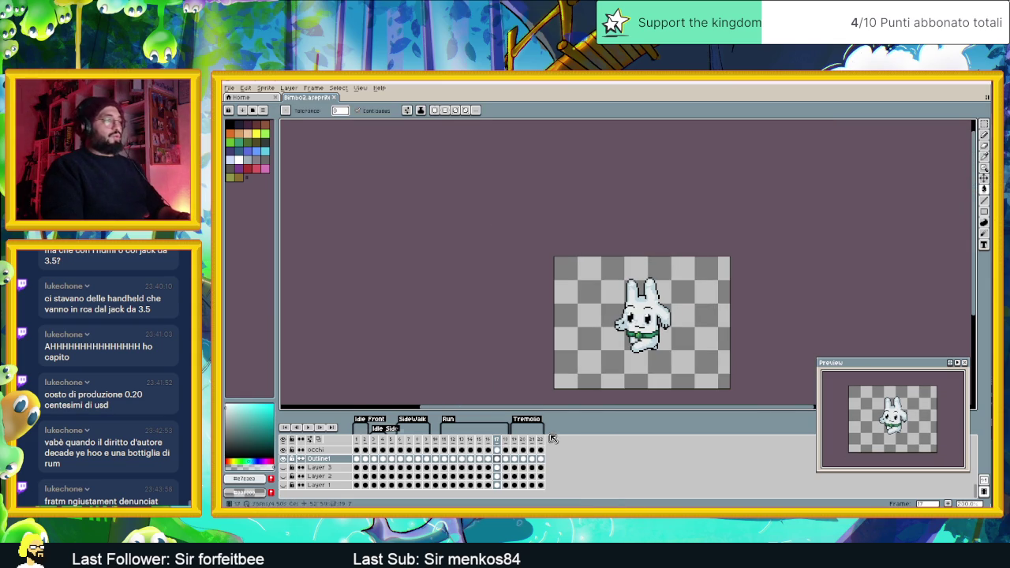
On frame 18, raise the bunny's head one pixel above the collar
click(506, 443)
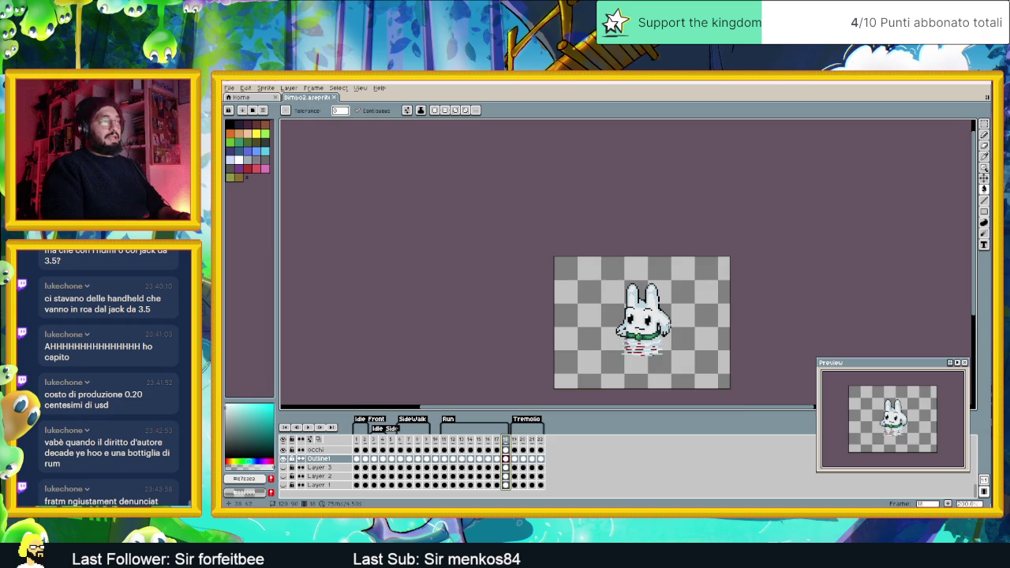
scroll(663, 331, up, 1)
scroll(616, 343, up, 1)
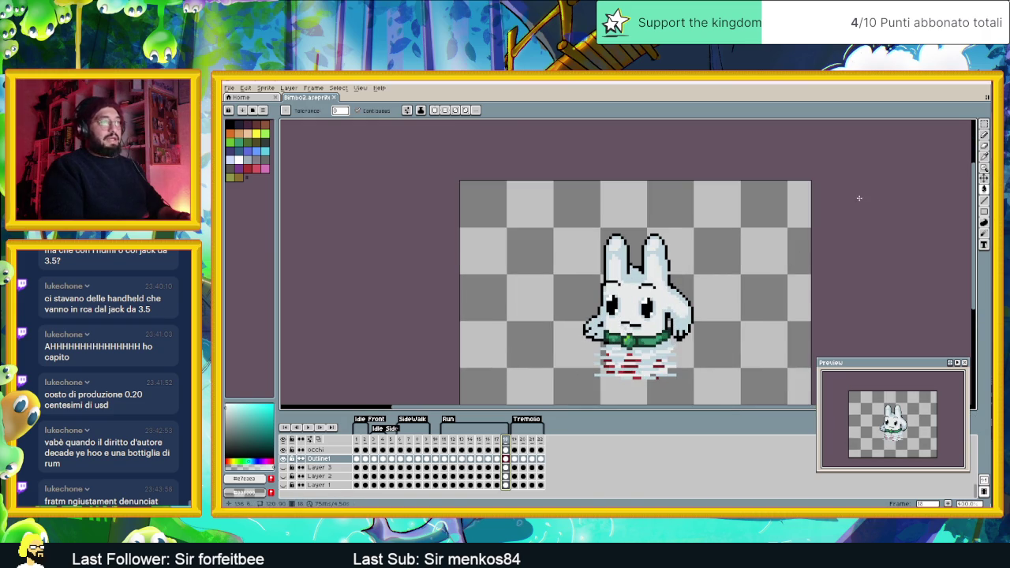
key(m)
key(w)
scroll(613, 323, up, 1)
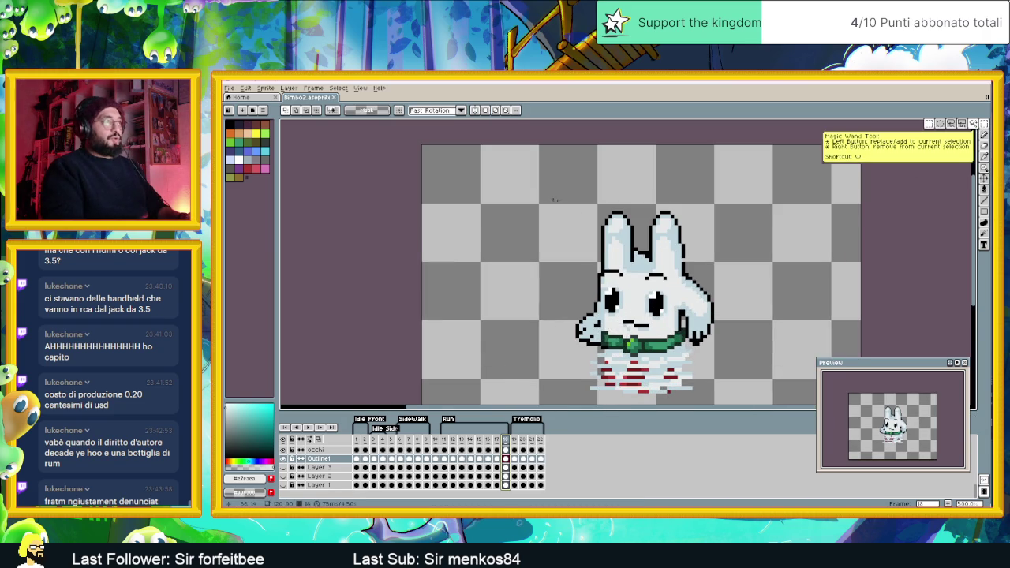
drag(547, 194, 758, 344)
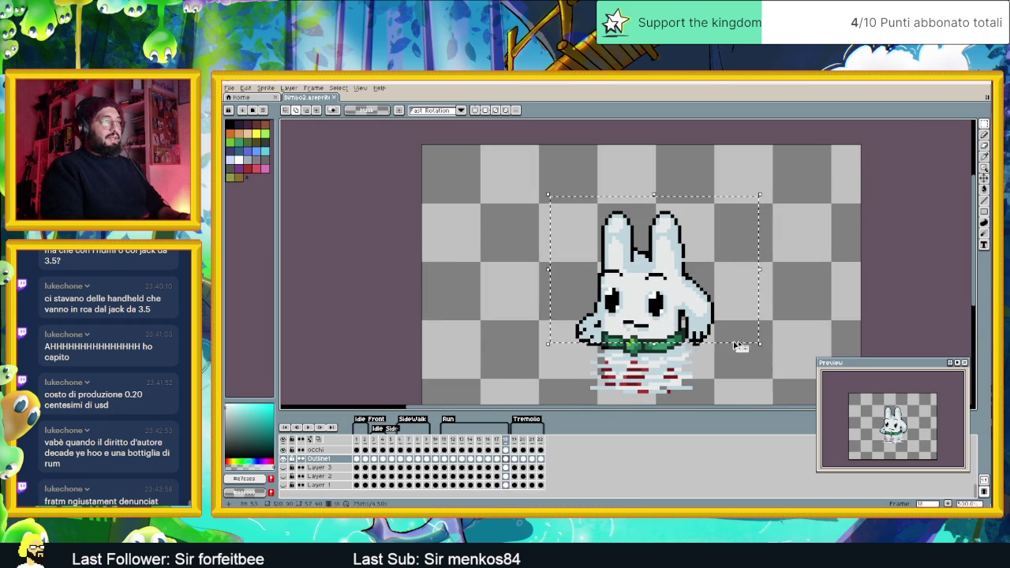
drag(611, 345, 785, 293)
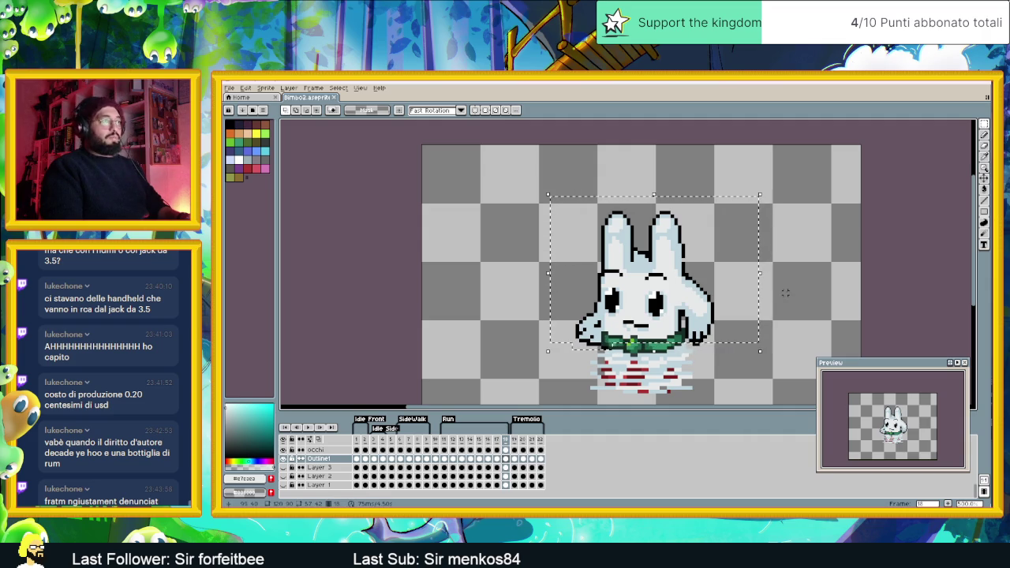
key(Up)
key(Up)
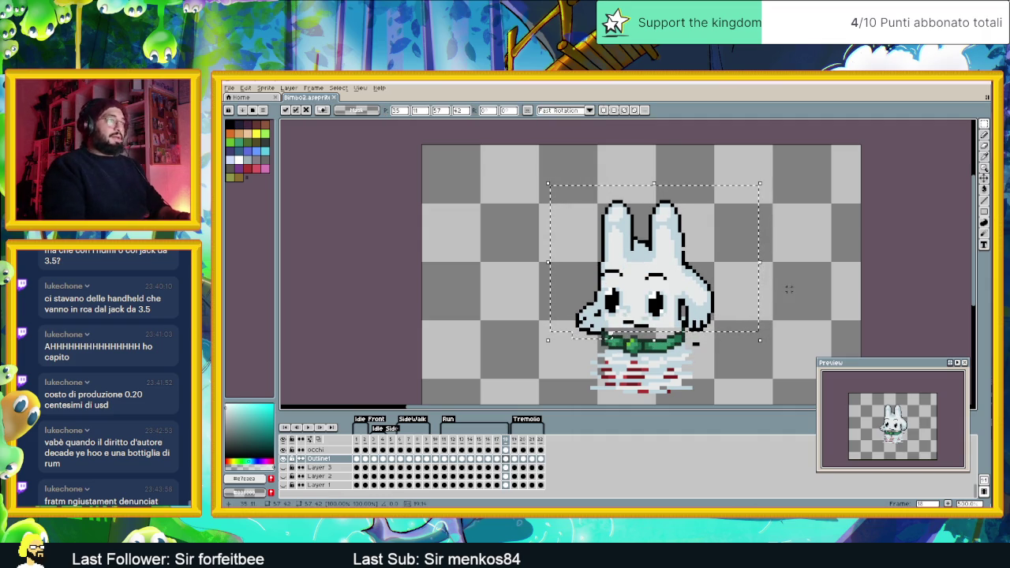
key(ctrl+d)
scroll(686, 334, up, 1)
scroll(686, 334, up, 1)
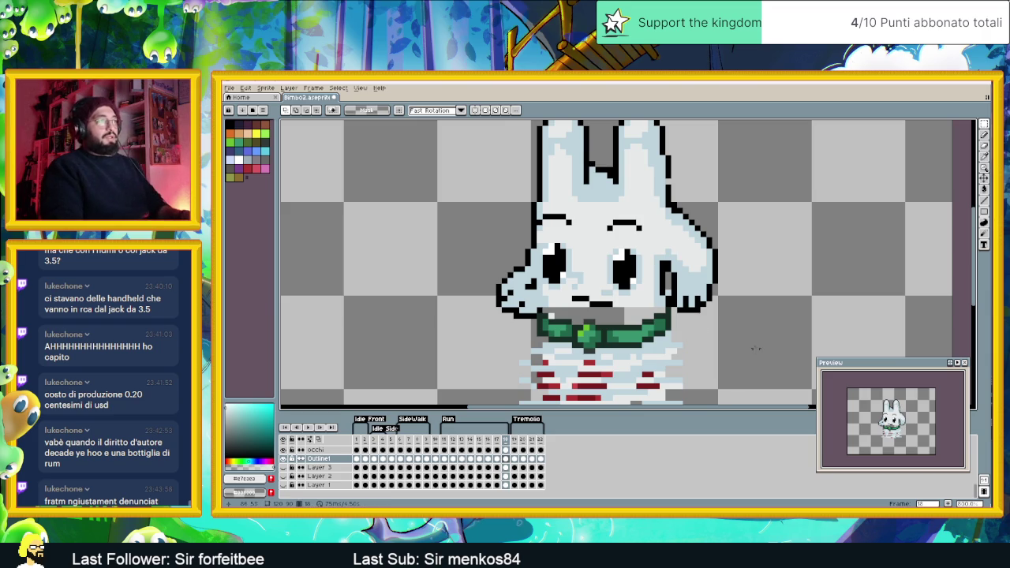
Bucket-fill the gap by the collar with a pale tint and save the sprite
click(984, 134)
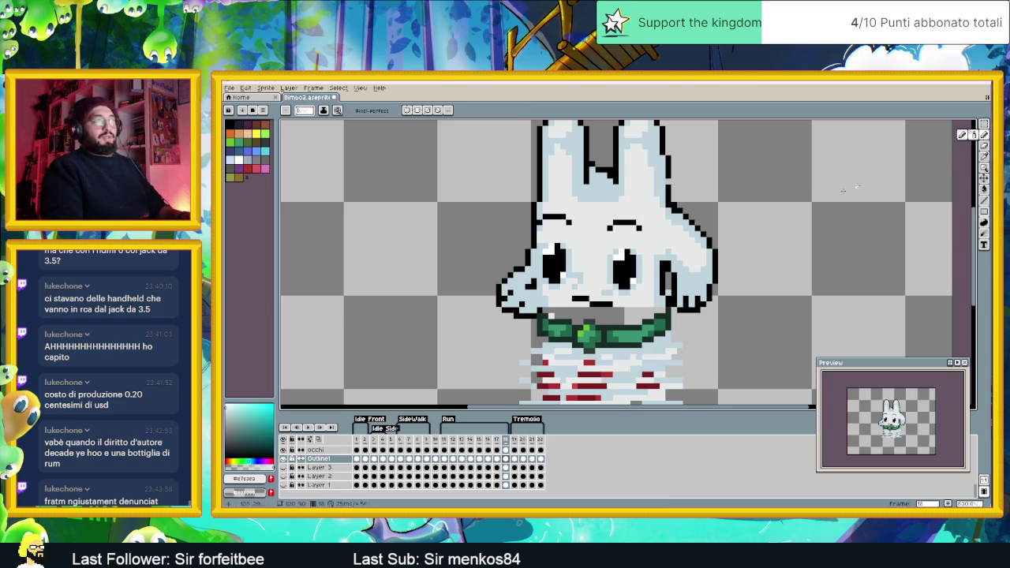
alt+click(542, 299)
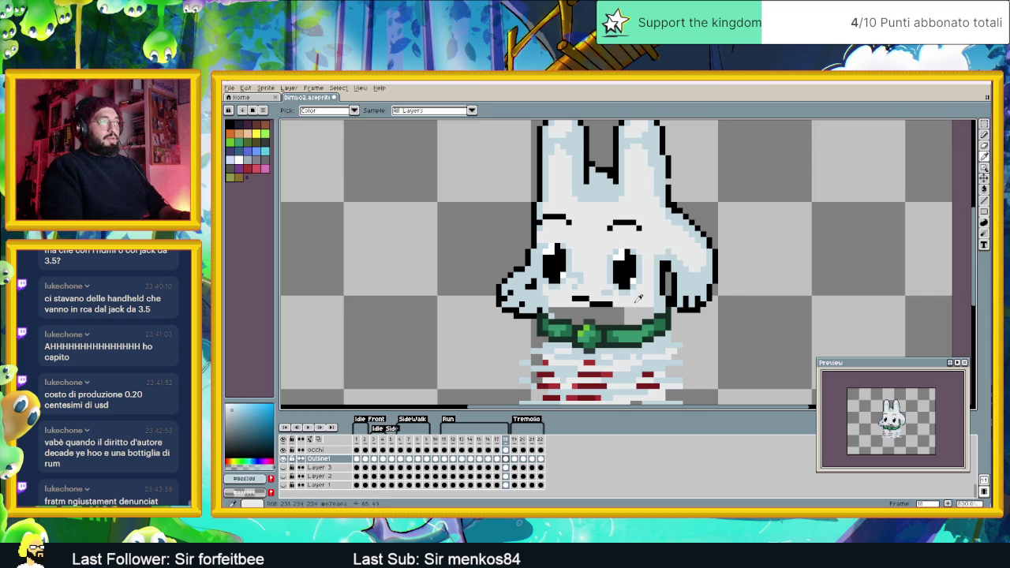
alt+click(634, 304)
click(985, 189)
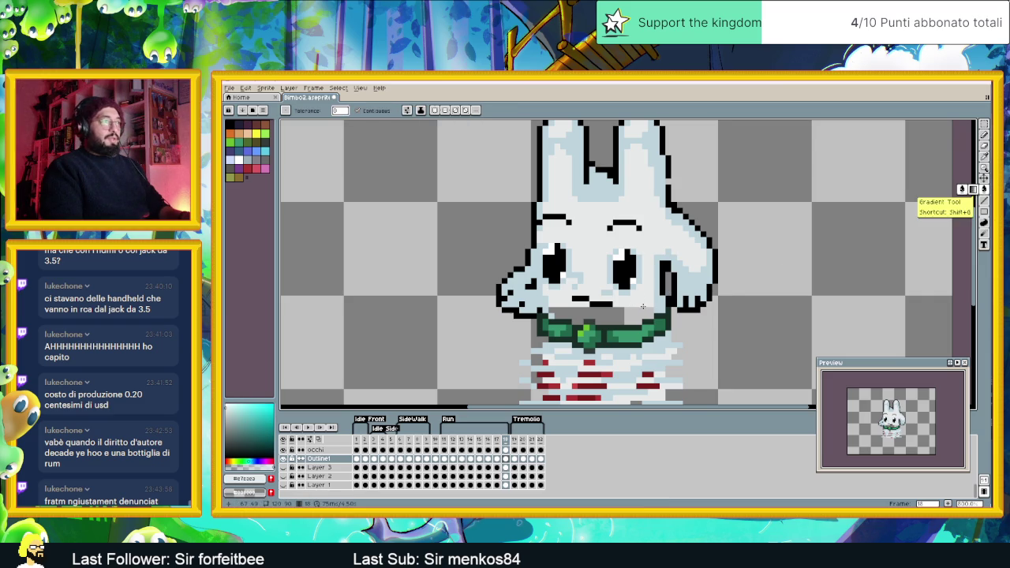
click(638, 313)
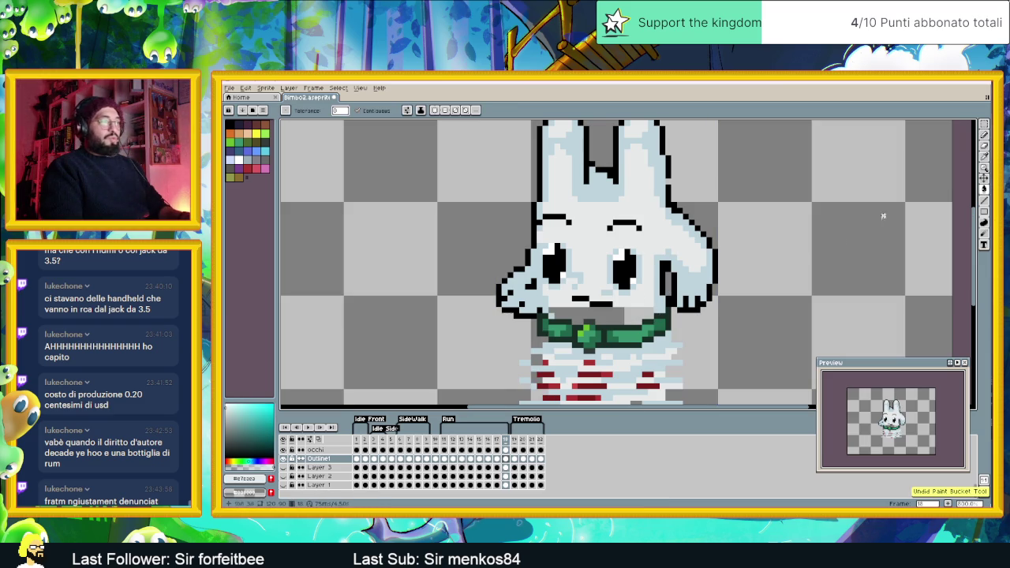
key(b)
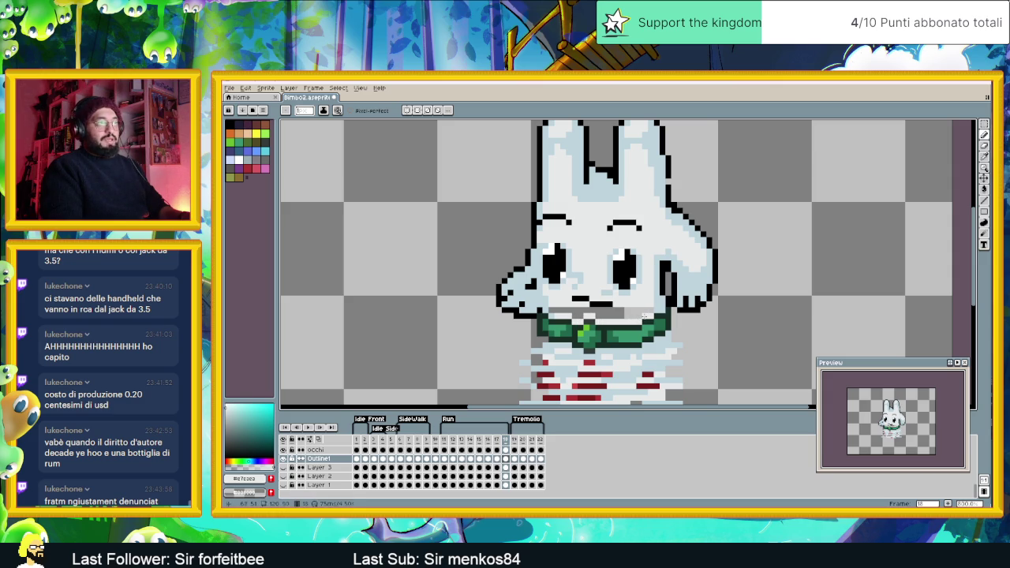
click(984, 189)
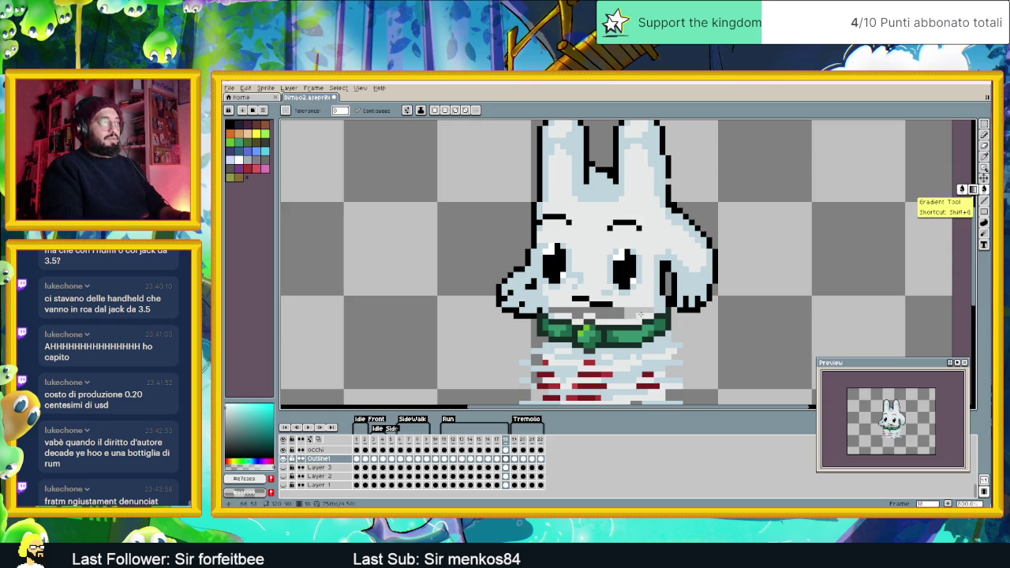
scroll(641, 314, down, 2)
key(ctrl+s)
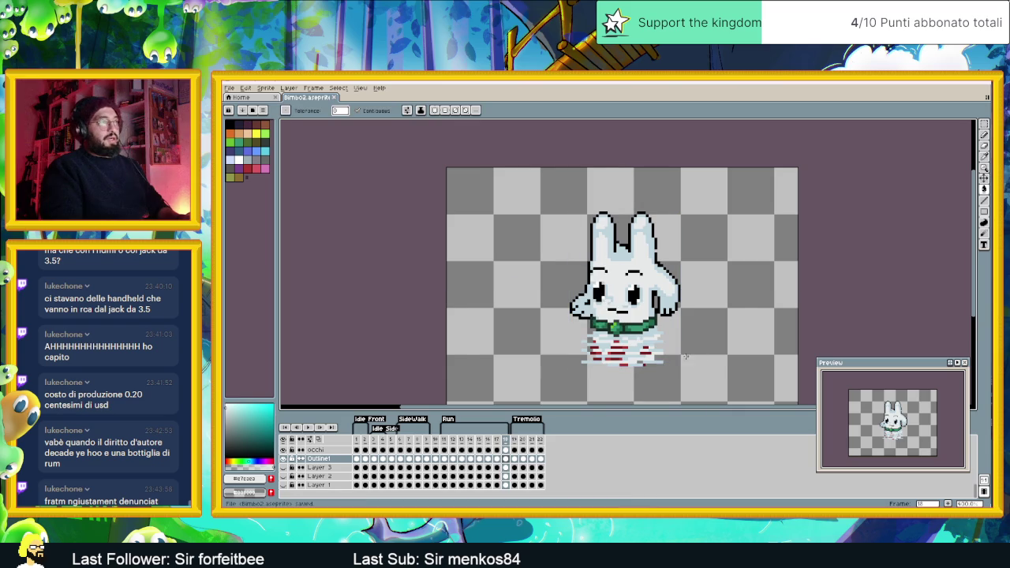
scroll(685, 351, down, 1)
scroll(685, 352, right, 2)
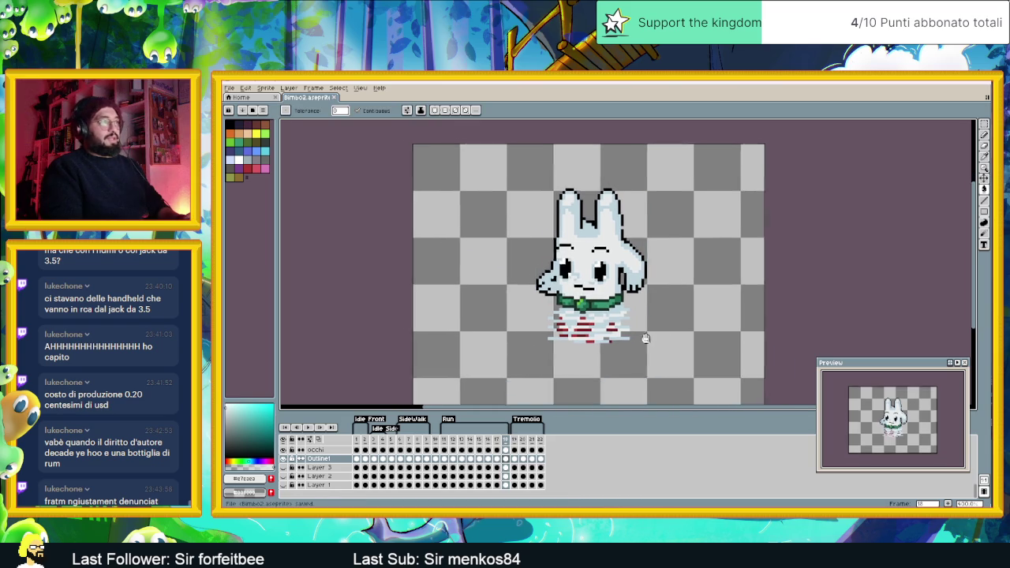
Play the animation and preview the Idle Front, SideWalk and Tremolio frames
click(307, 428)
scroll(695, 336, down, 2)
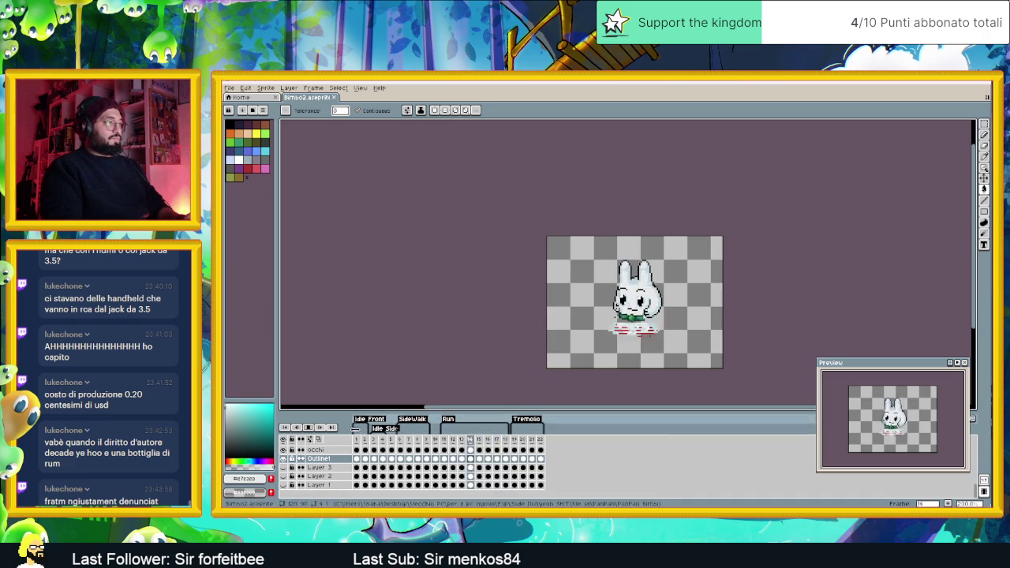
click(368, 443)
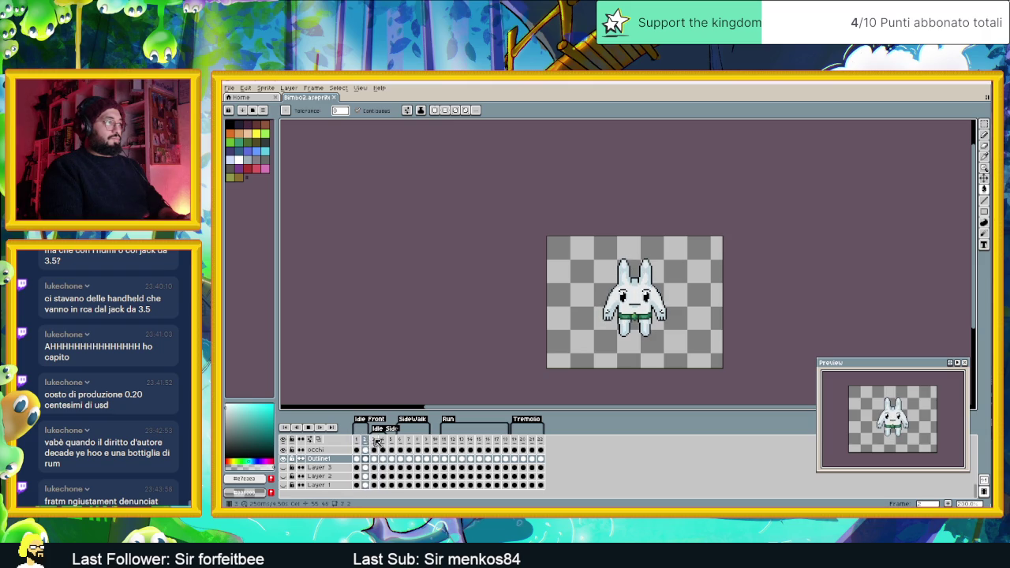
click(425, 441)
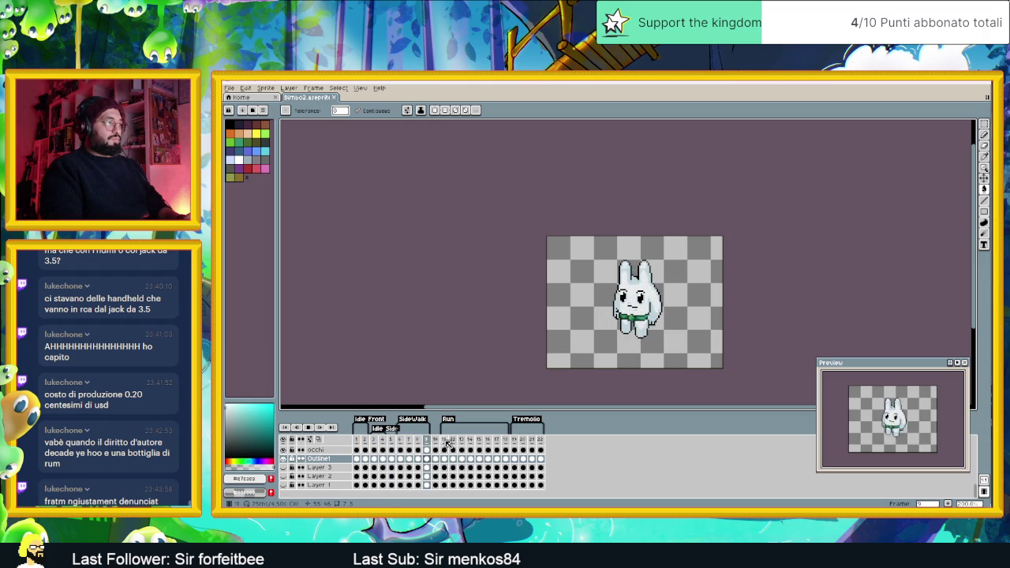
click(515, 440)
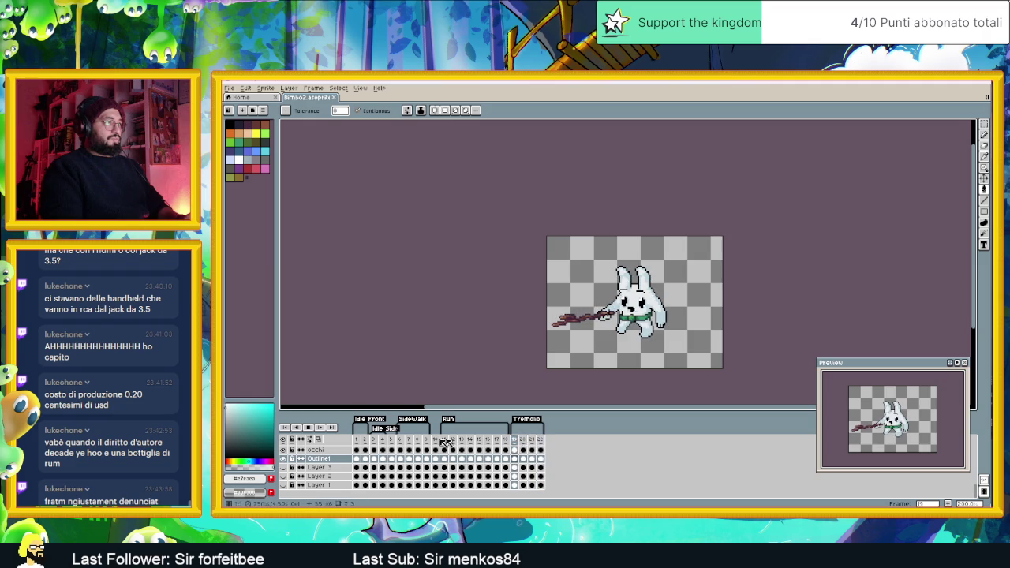
Stop playback and save the sprite file
key(Return)
key(ctrl)
key(ctrl+s)
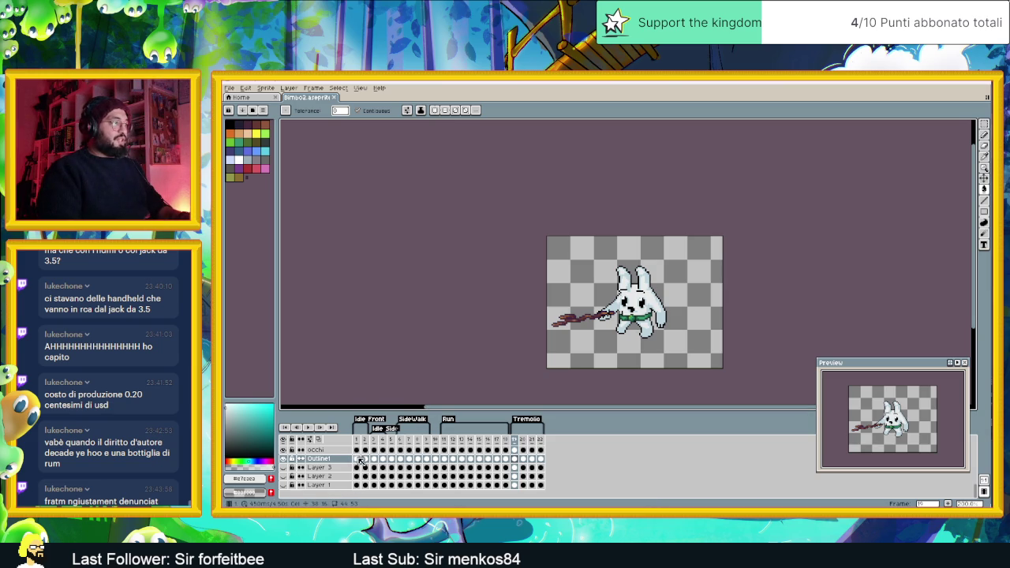
Step through walk frames 1 to 8 on the occhi layer, comparing frames 6 and 7
click(359, 460)
click(359, 458)
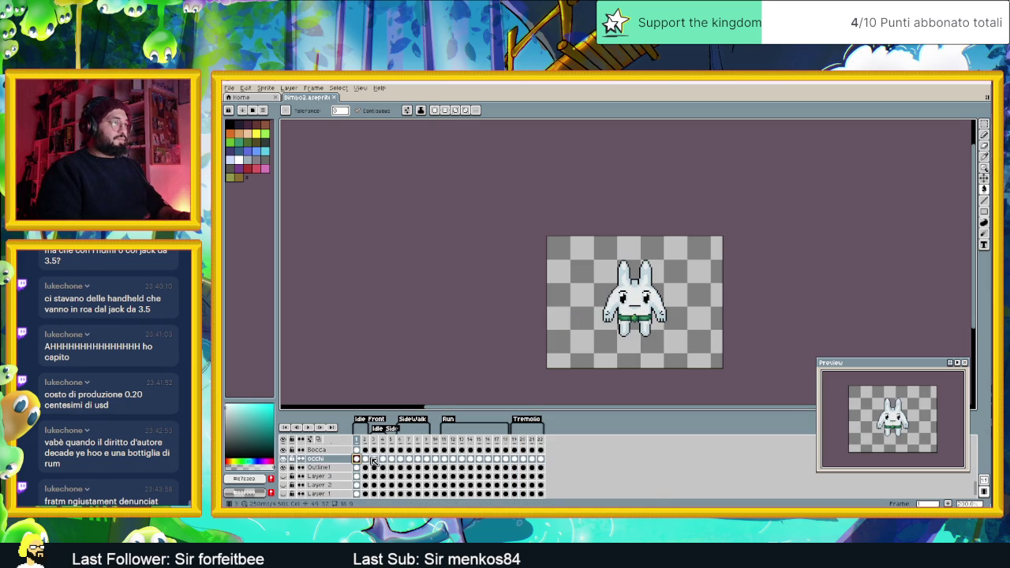
click(383, 459)
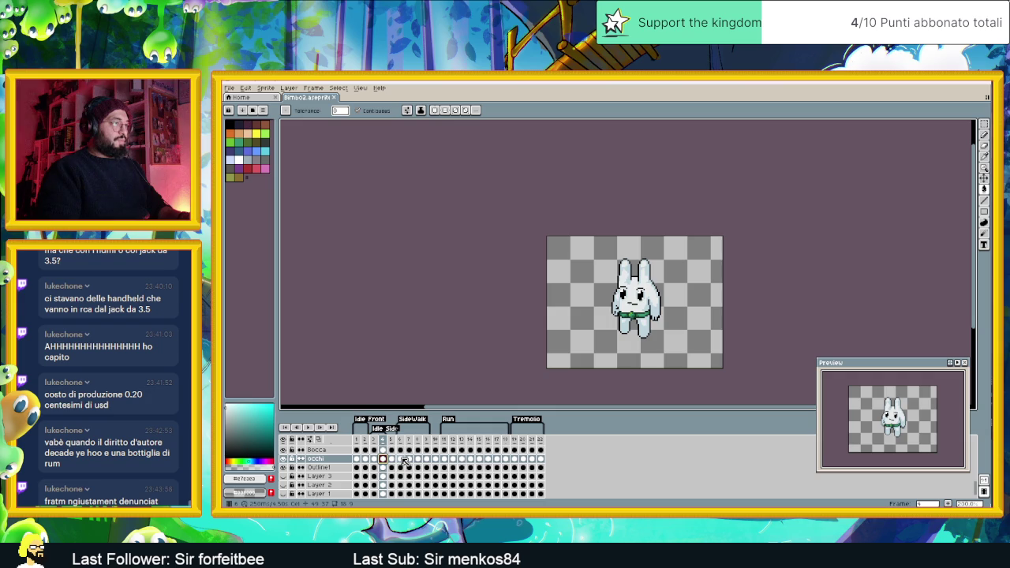
click(401, 459)
click(409, 459)
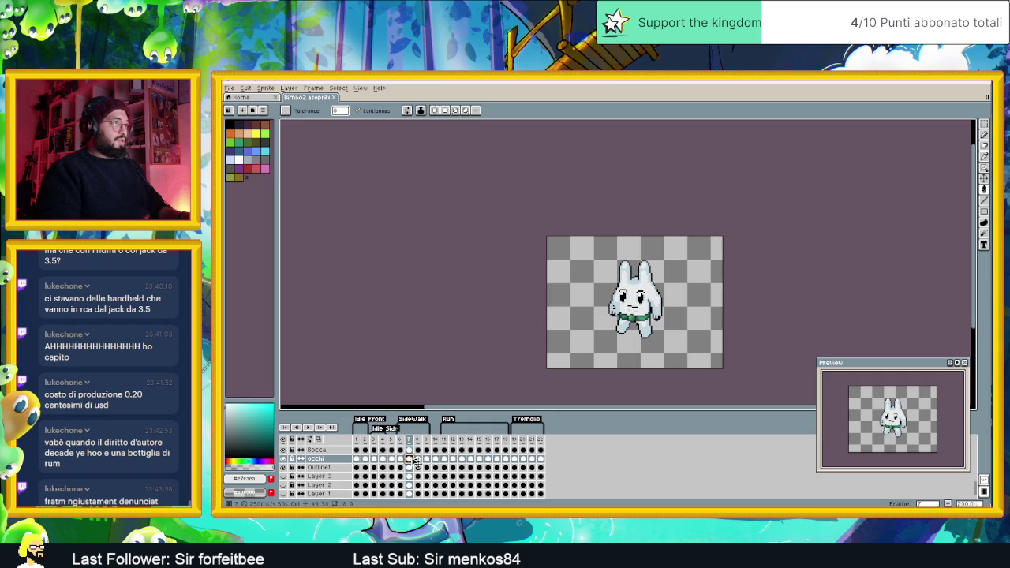
click(402, 460)
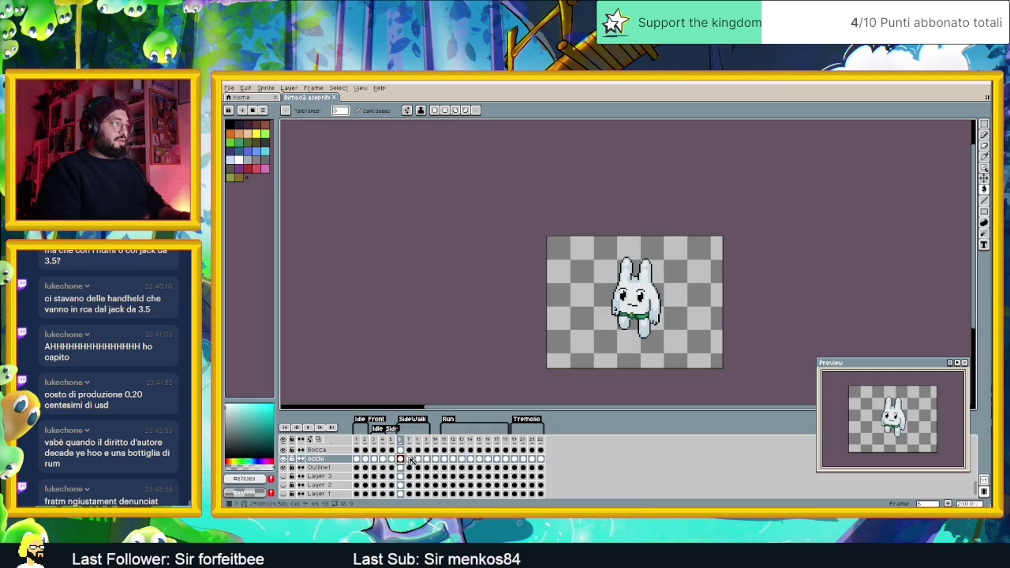
click(410, 460)
click(418, 459)
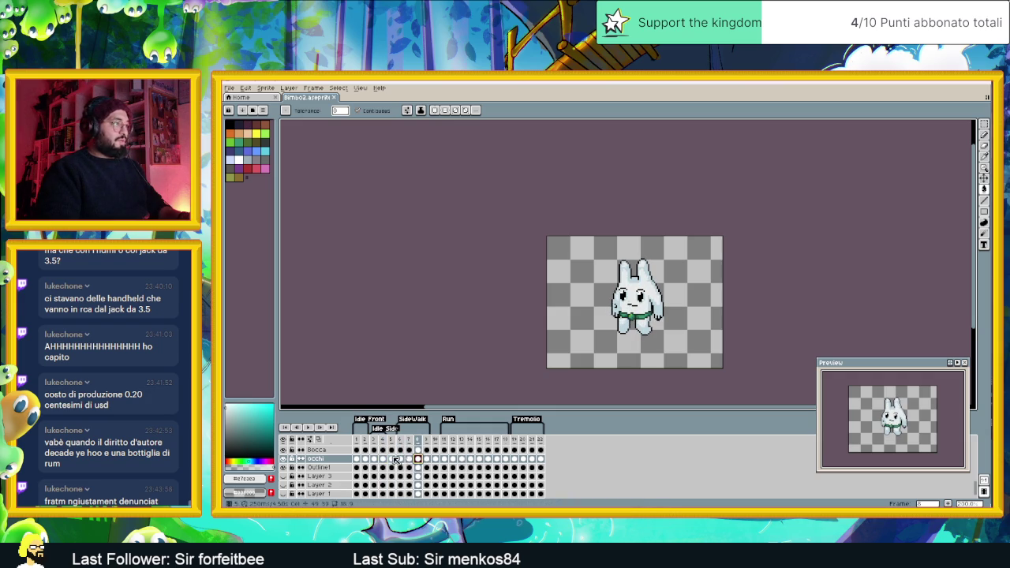
Compare walk frames 3 and 6 through 9, ending on frame 6
scroll(651, 316, up, 2)
scroll(652, 317, down, 2)
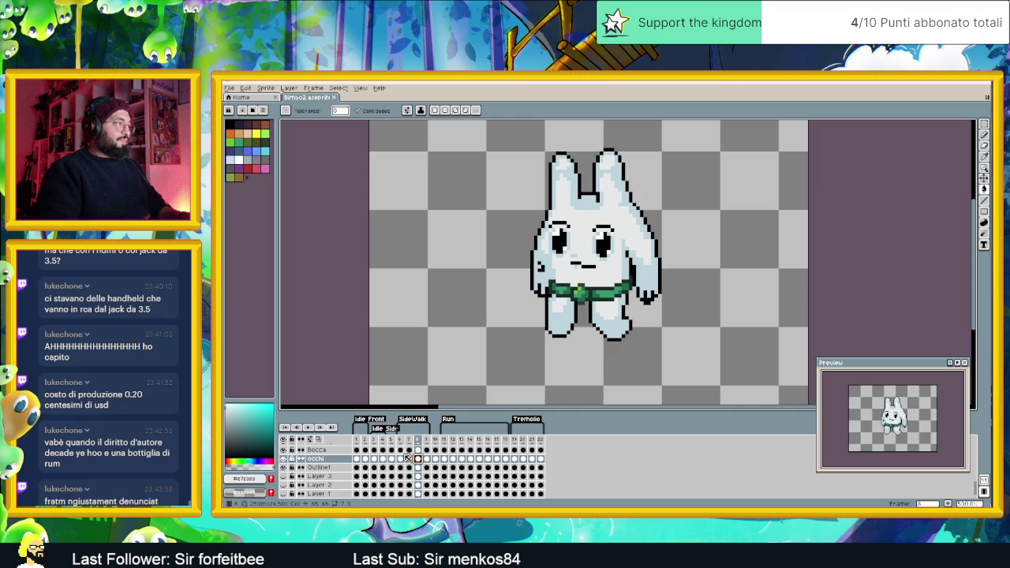
click(402, 460)
click(376, 460)
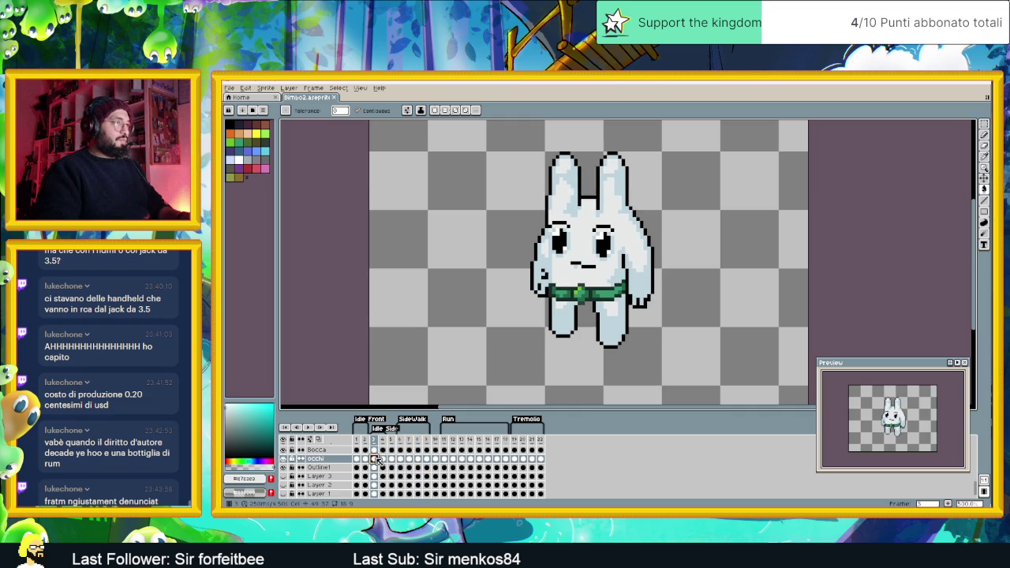
click(401, 460)
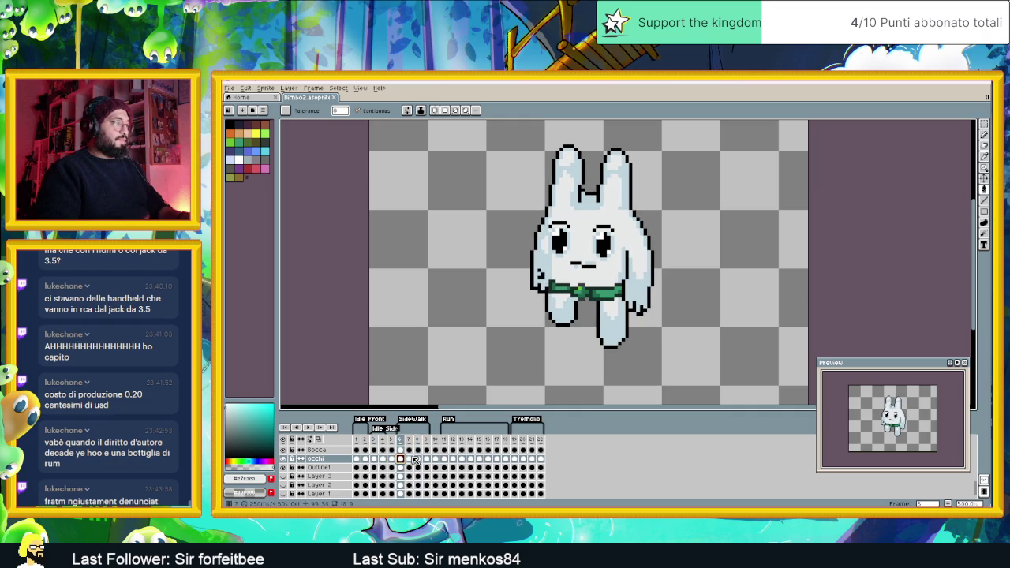
click(410, 459)
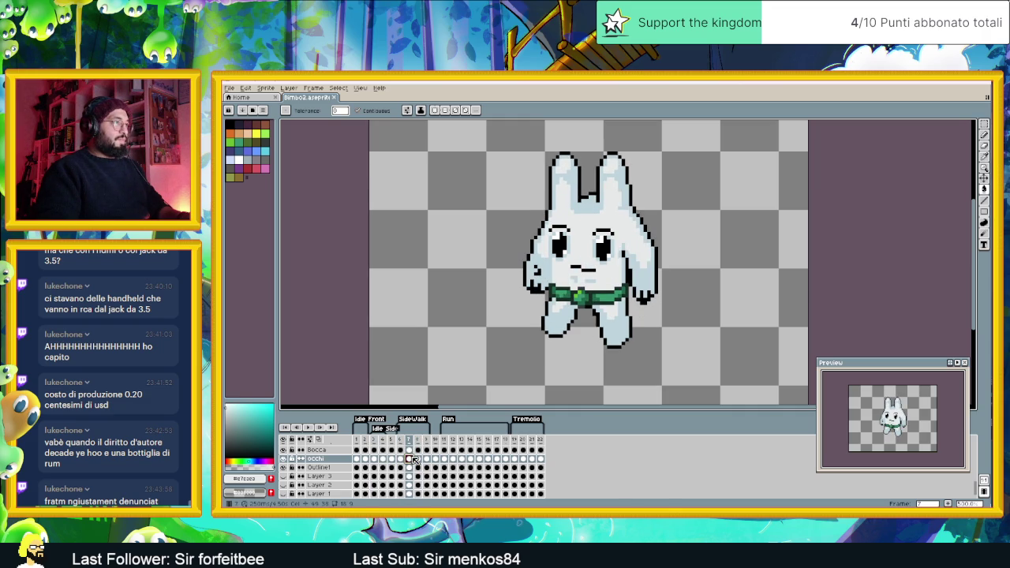
click(418, 459)
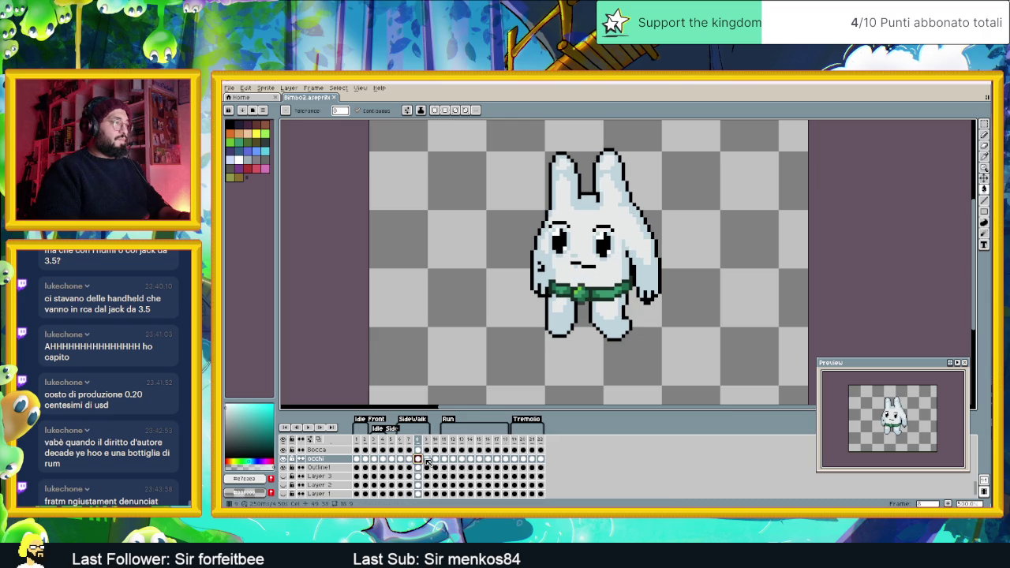
click(426, 459)
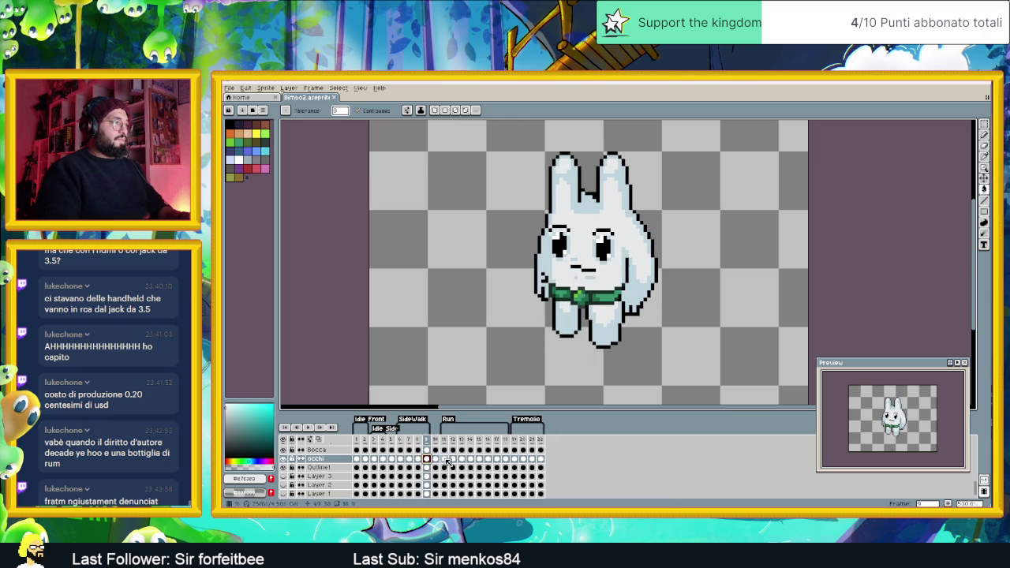
click(400, 459)
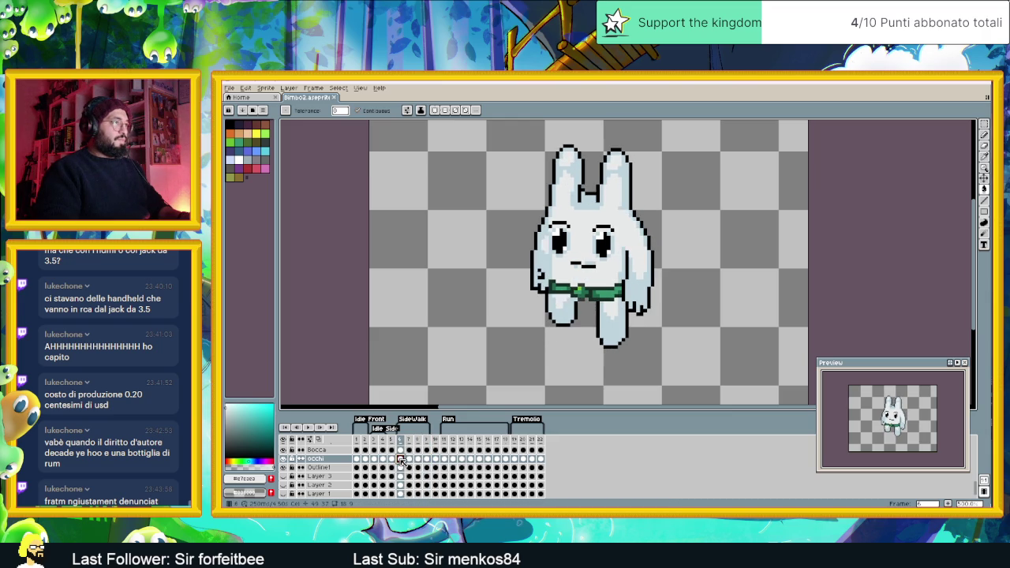
Select the occhi cel on Run frame 11 with the Move tool active
click(445, 459)
scroll(598, 254, up, 1)
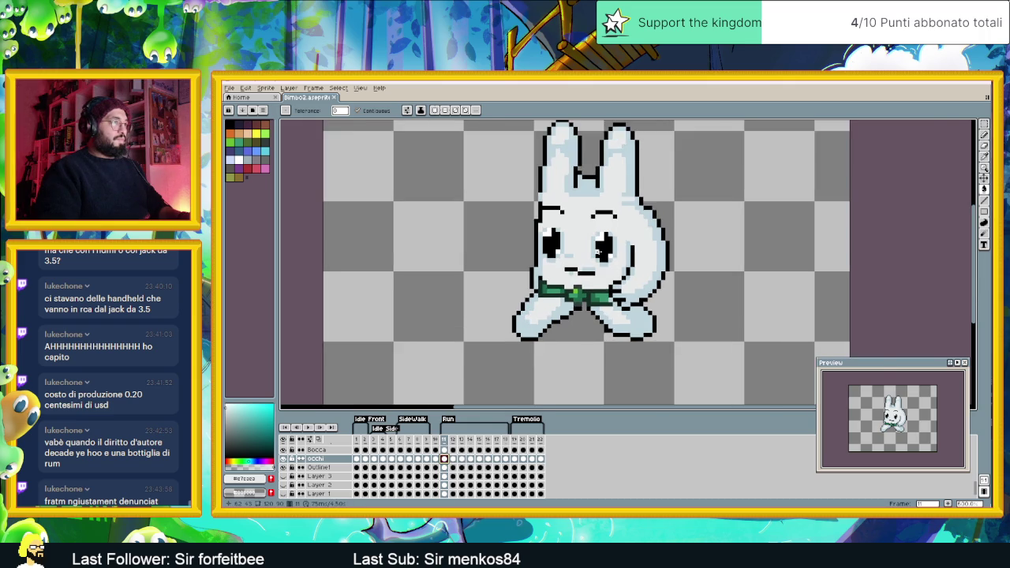
scroll(598, 255, up, 1)
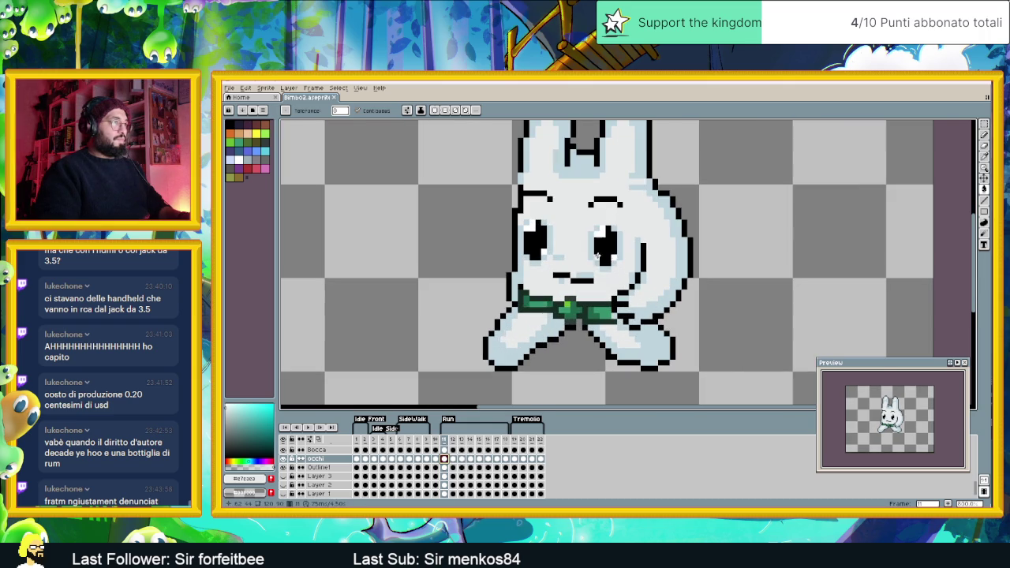
click(400, 459)
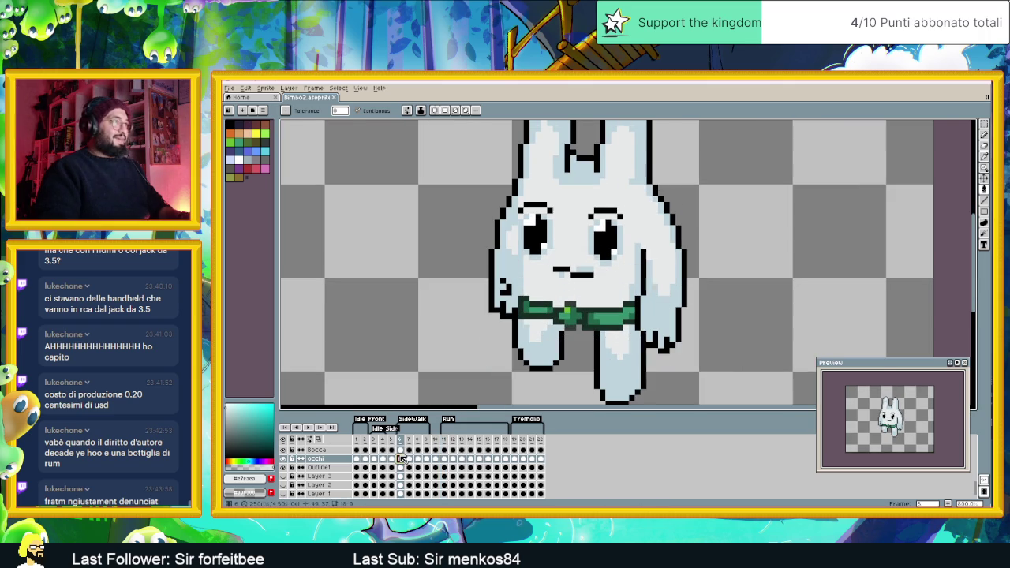
click(445, 459)
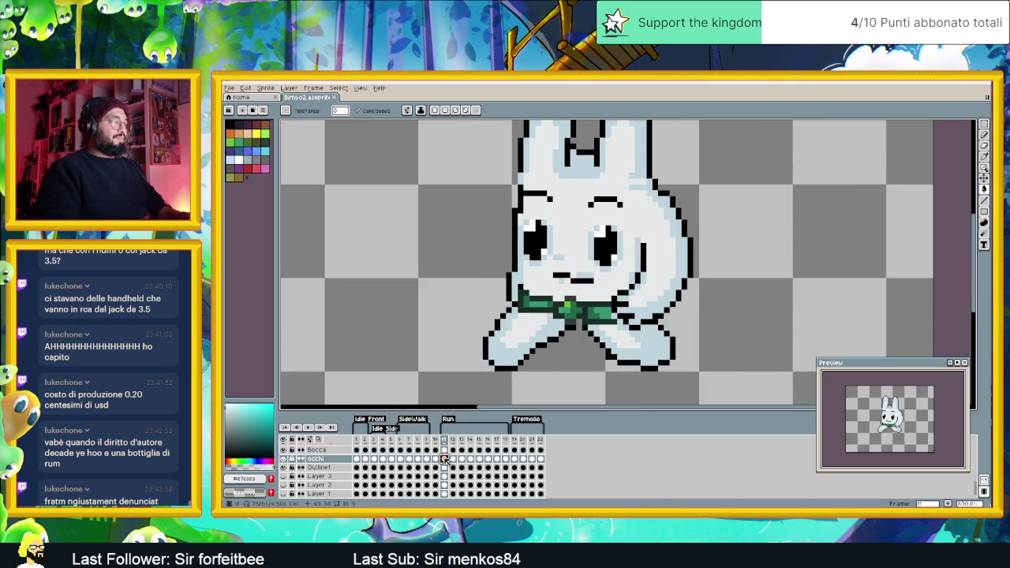
click(984, 180)
click(452, 460)
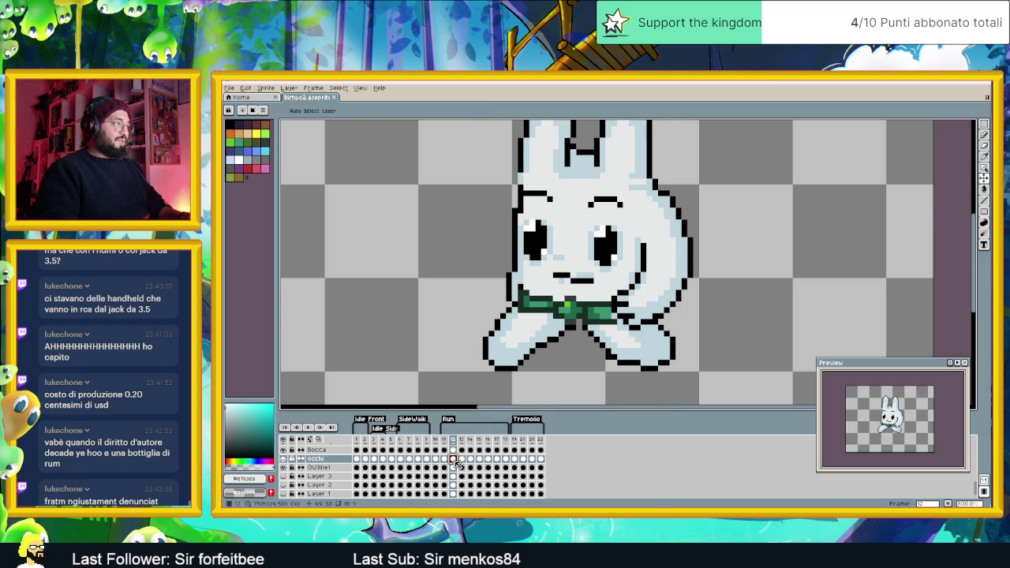
Raise the eyes a few pixels across occhi cels 11–18
drag(452, 460, 505, 463)
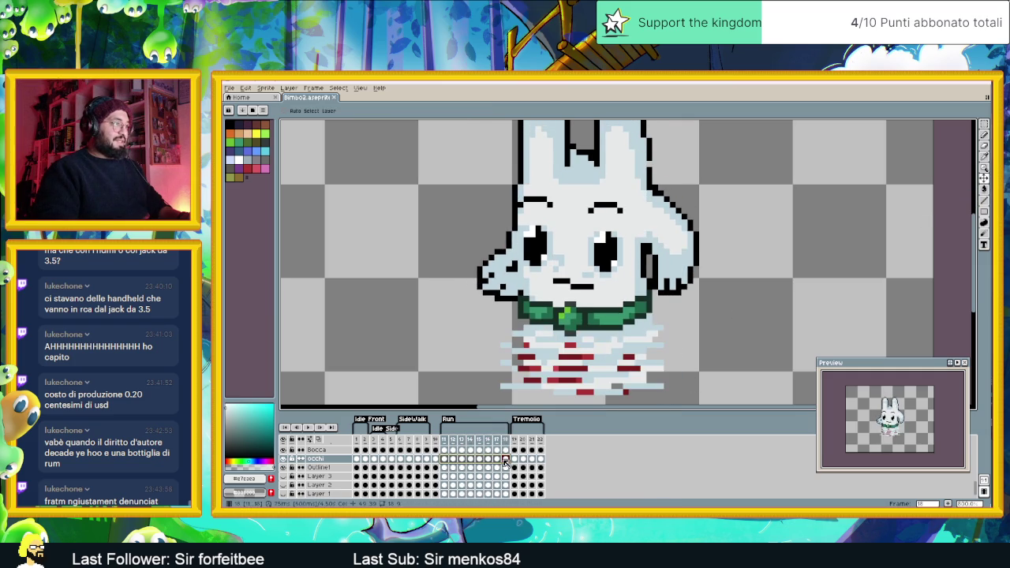
drag(579, 253, 578, 243)
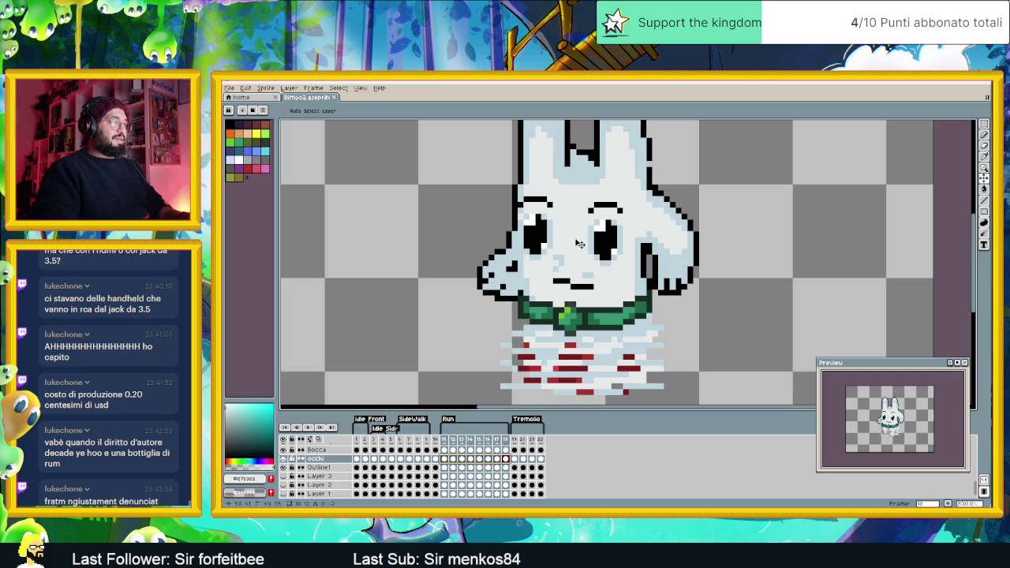
click(402, 460)
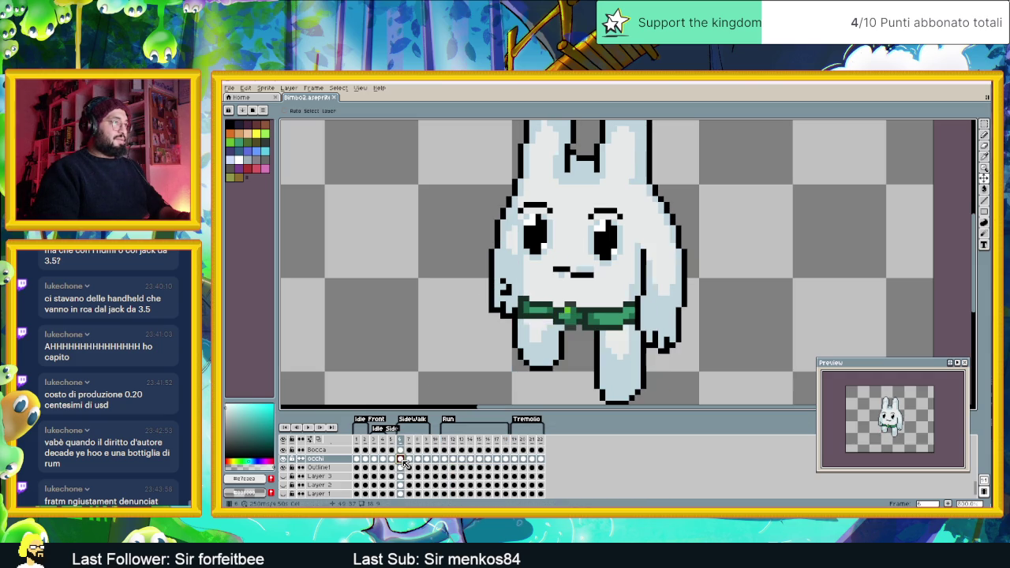
click(445, 462)
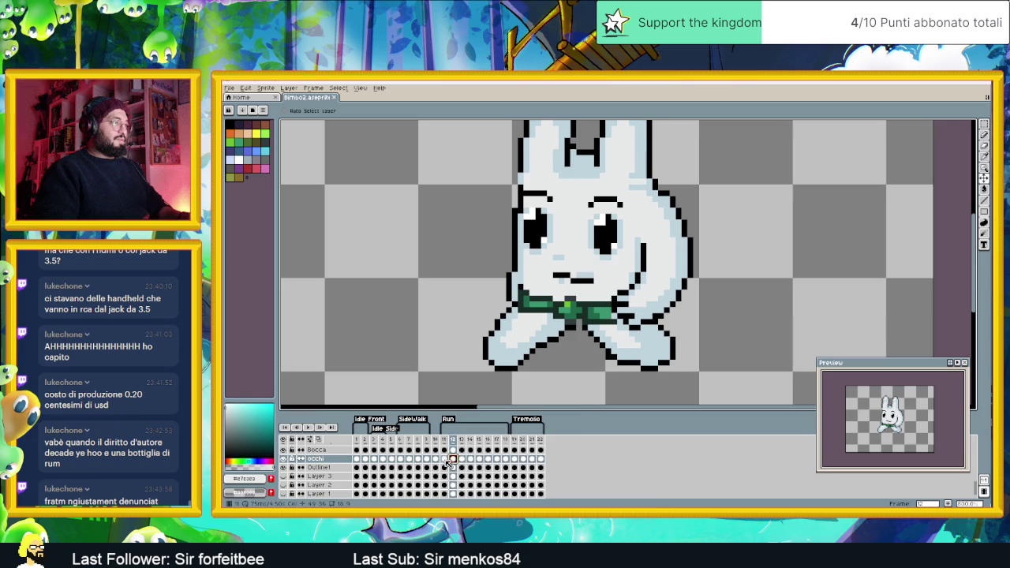
drag(445, 464, 510, 464)
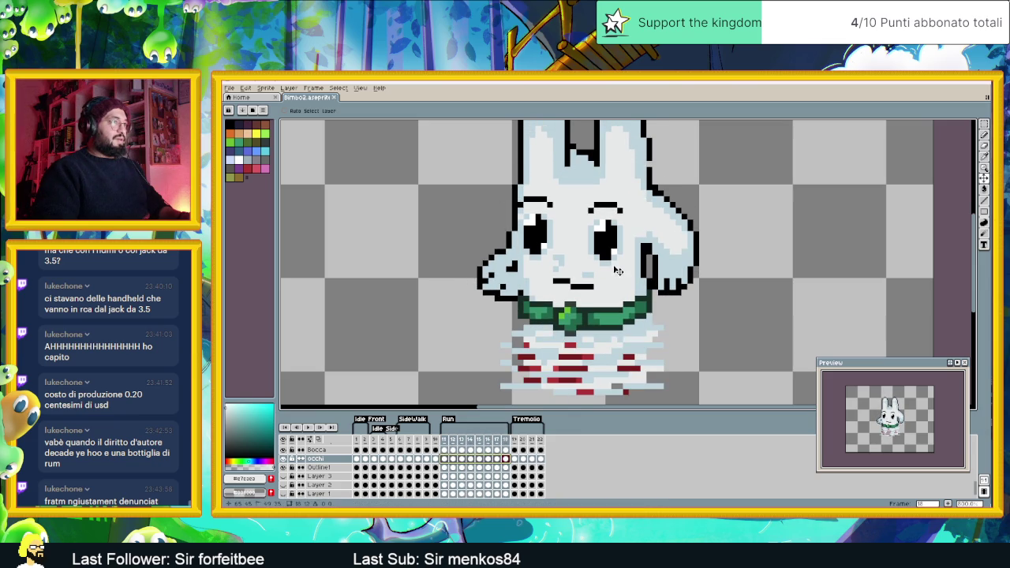
drag(618, 273, 617, 268)
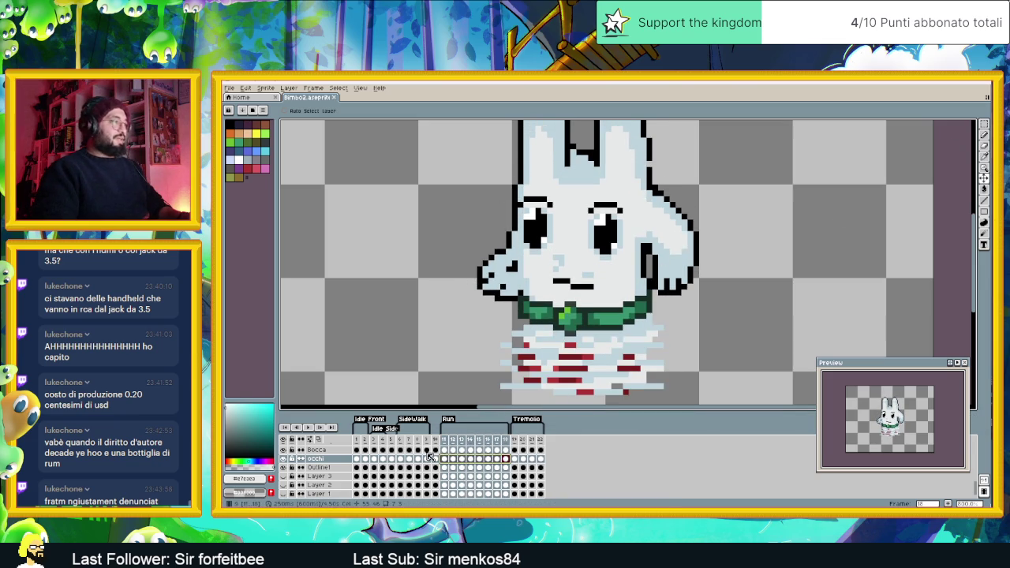
Move the mouth up across the Bocca layer's run cels
click(338, 451)
drag(444, 451, 505, 450)
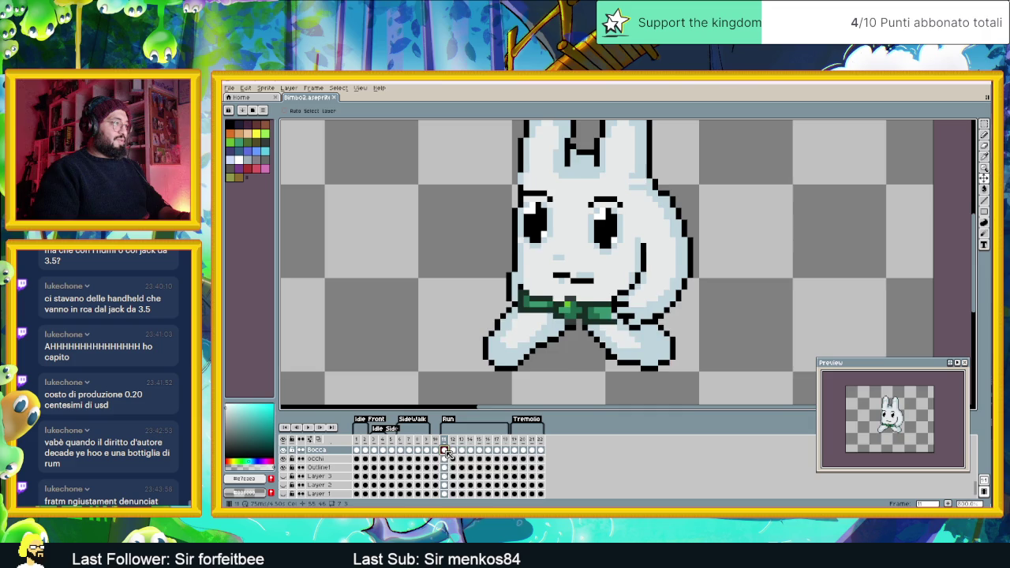
drag(579, 349, 583, 332)
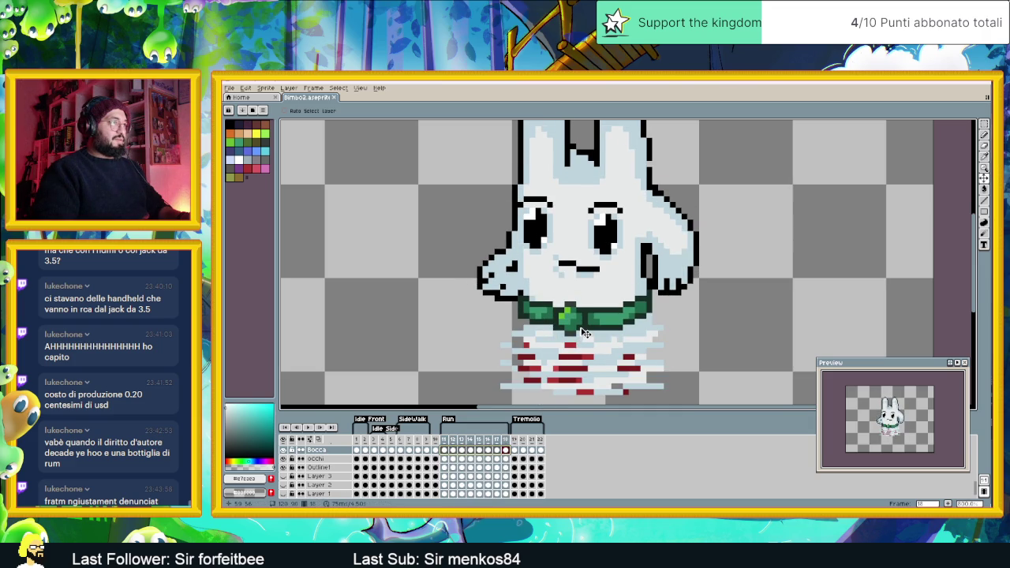
drag(597, 327, 593, 328)
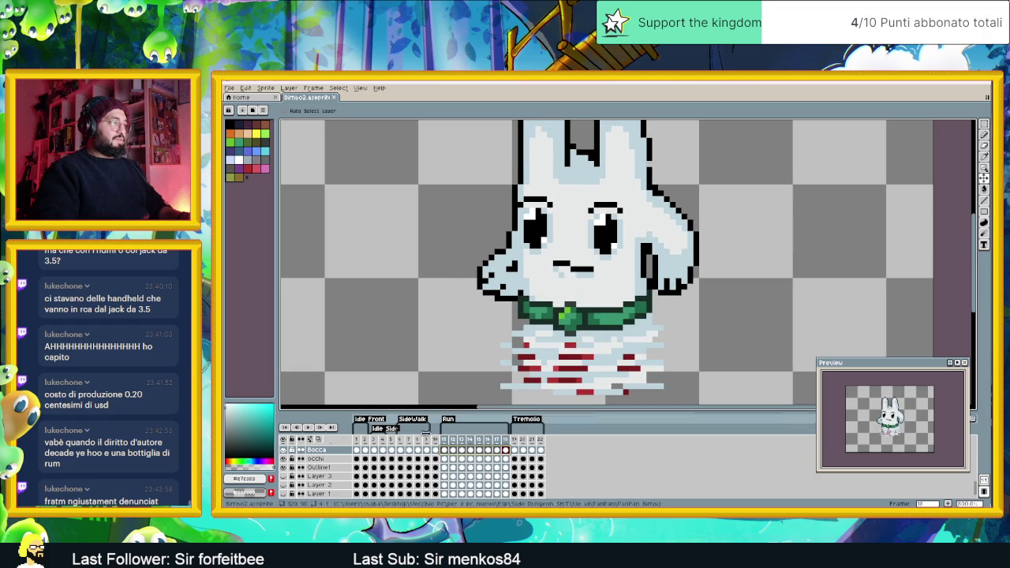
Play the animation to check the changes and save Bimbo2.aseprite
key(Left)
key(Left)
key(Return)
scroll(650, 238, down, 2)
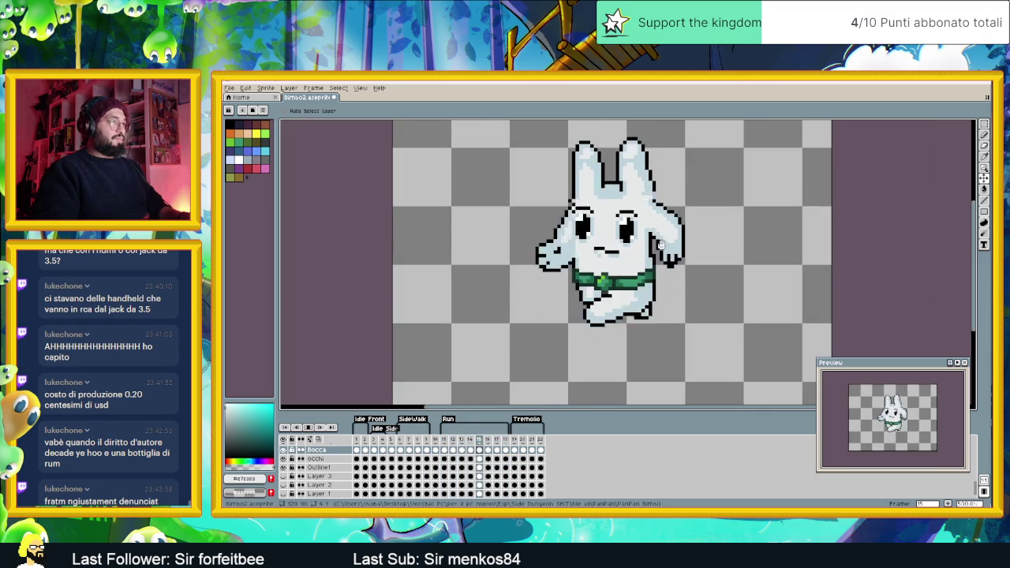
scroll(692, 259, down, 1)
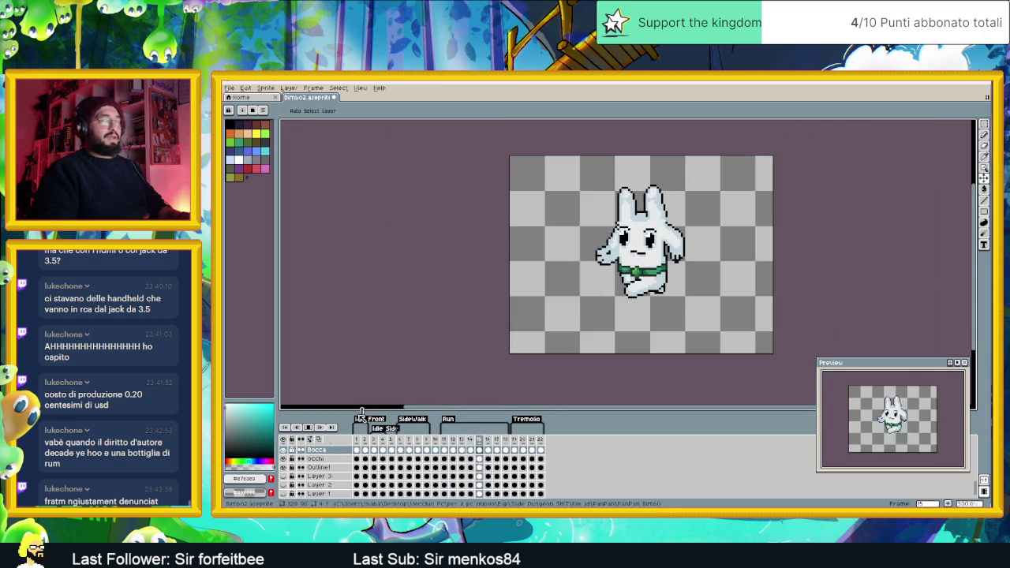
key(ctrl+s)
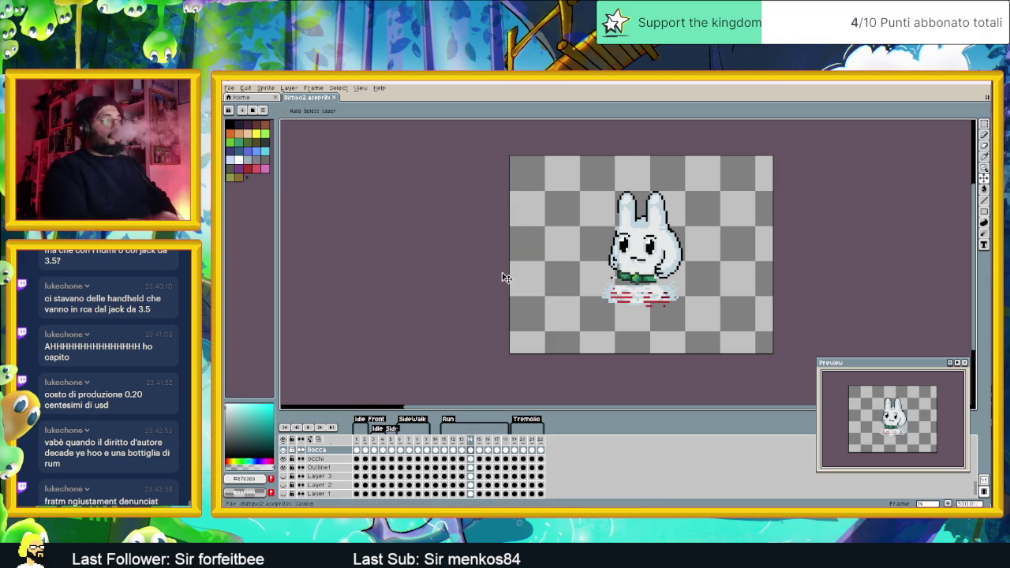
scroll(659, 293, up, 1)
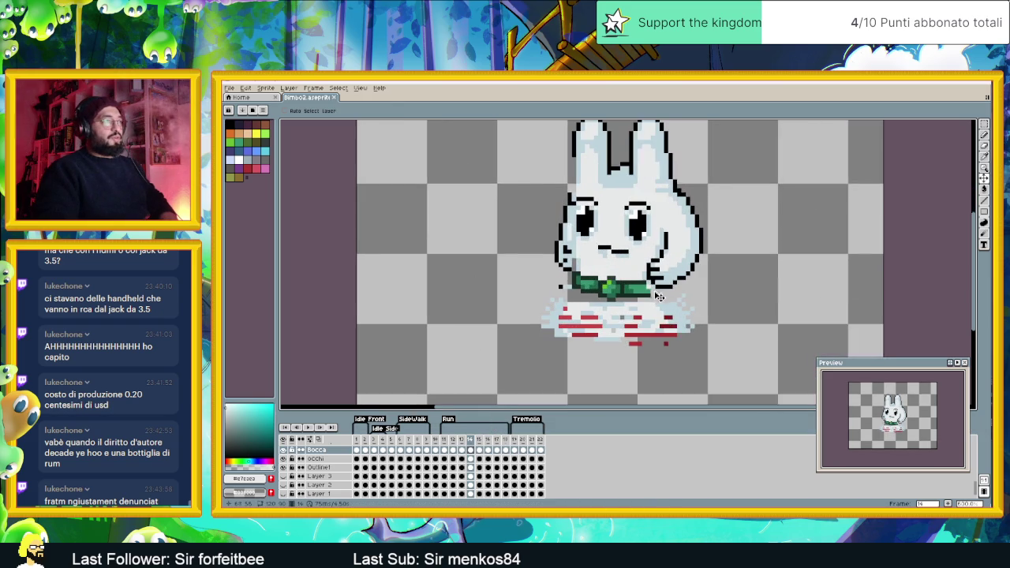
Go to trembling frame 14 with the Pencil tool ready
scroll(658, 293, up, 1)
click(464, 449)
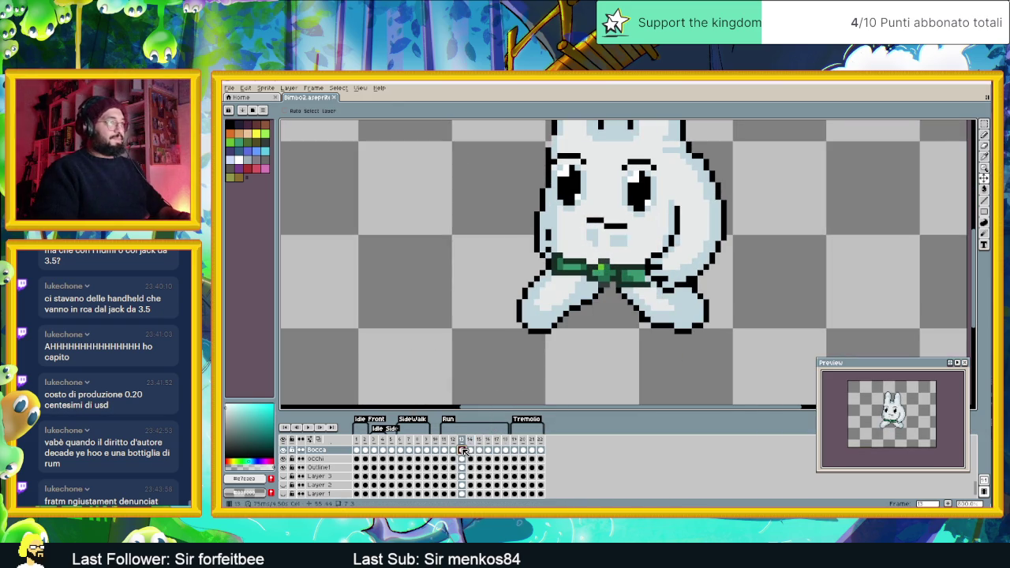
click(473, 450)
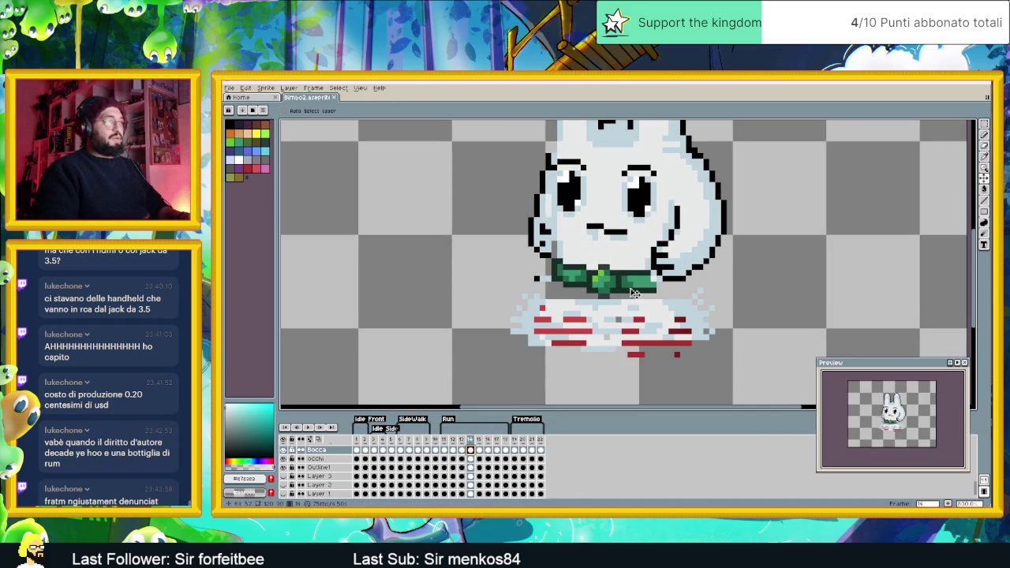
scroll(576, 298, up, 1)
key(i)
key(b)
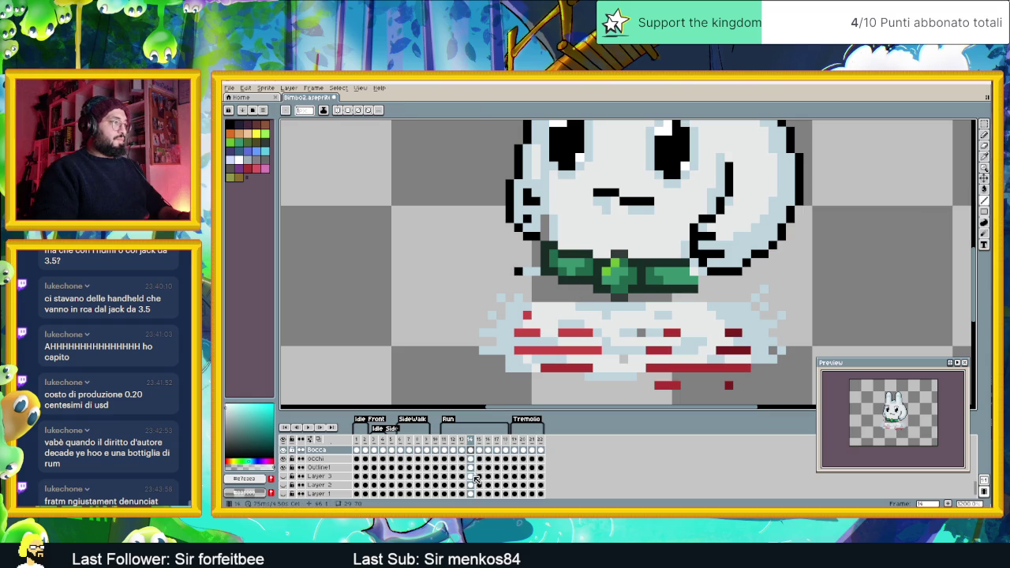
On the Outline layer, paint body light blue-grey over the dark pixels under the collar
click(472, 478)
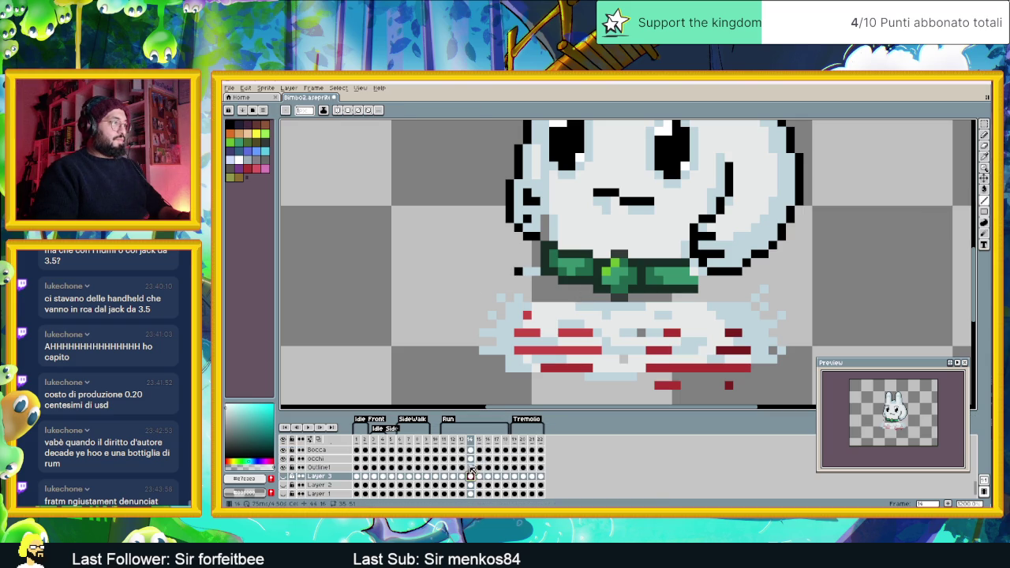
click(471, 467)
alt+click(735, 277)
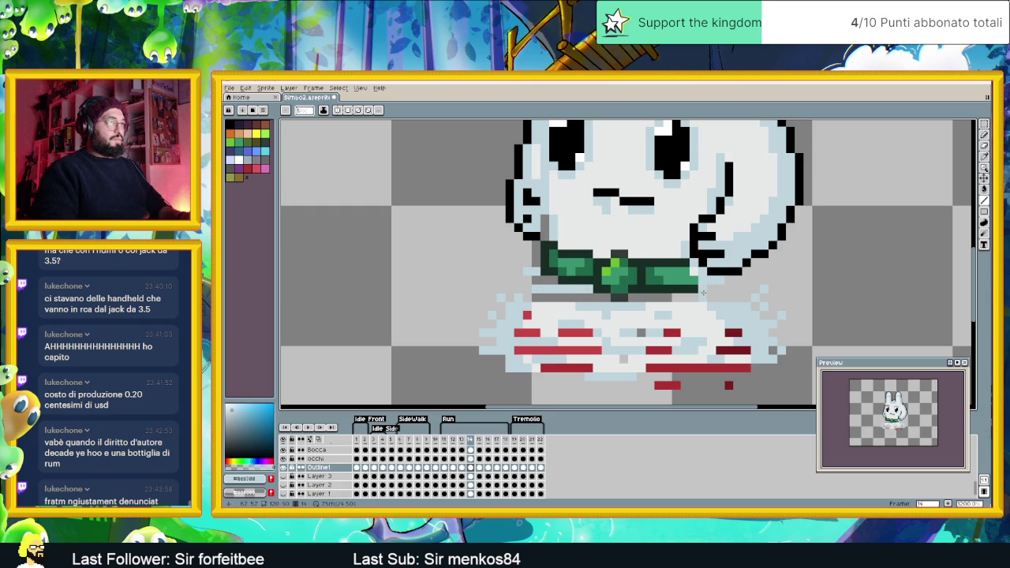
drag(636, 298, 581, 297)
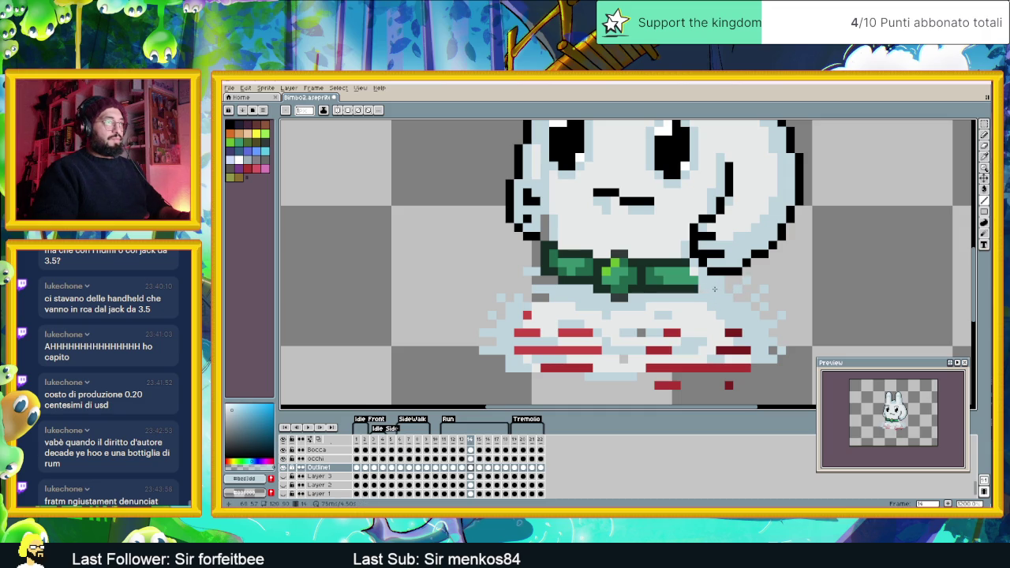
click(542, 298)
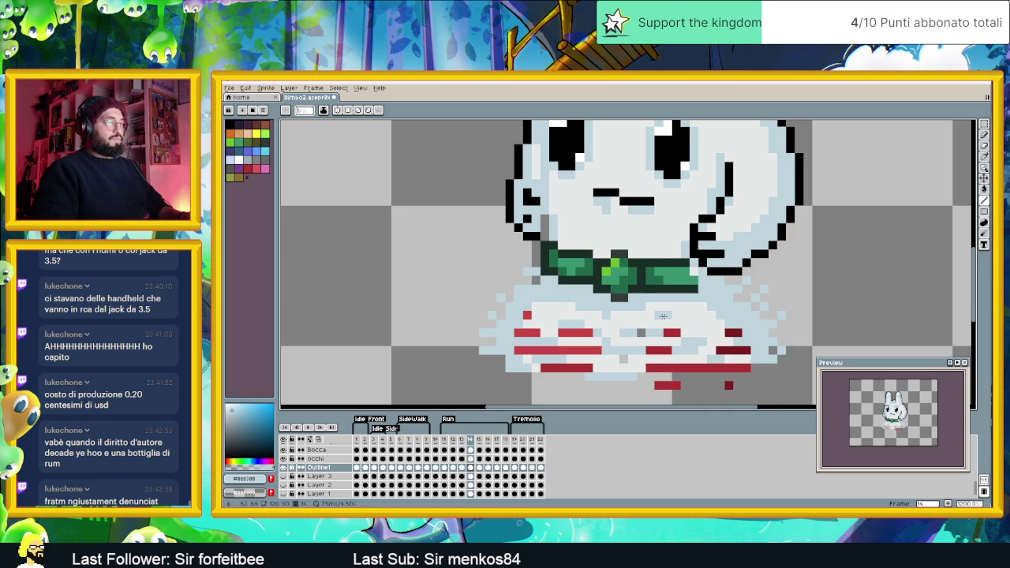
scroll(656, 316, down, 2)
scroll(656, 316, down, 1)
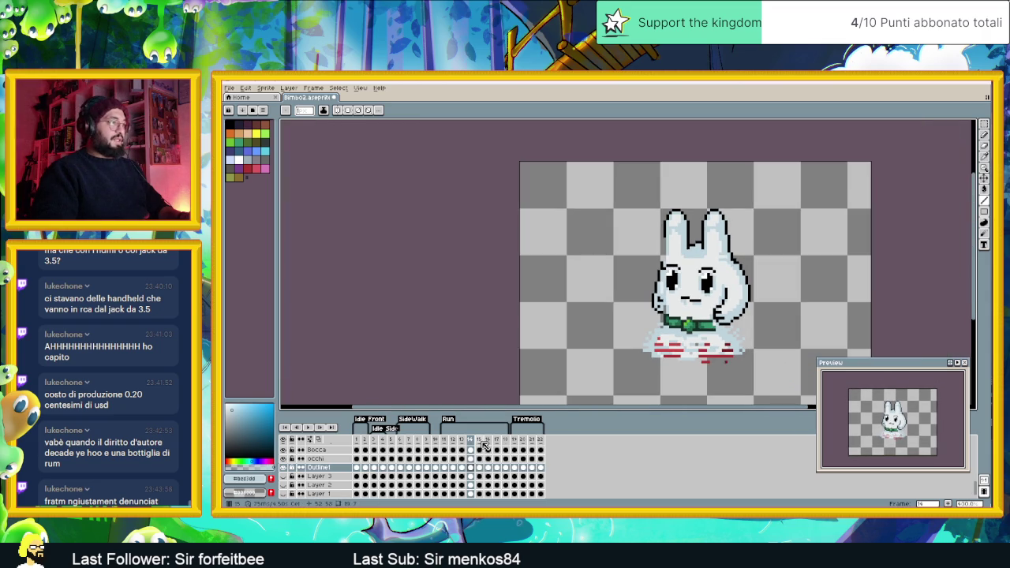
Step through frames 15–18 and 11–18, finishing on Run frame 11
key(Right)
click(489, 442)
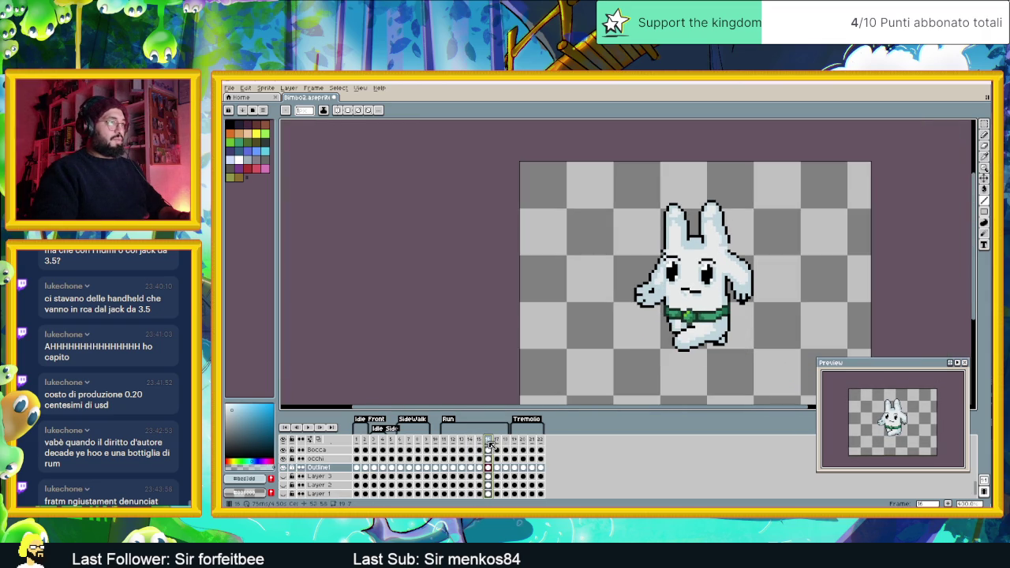
click(496, 439)
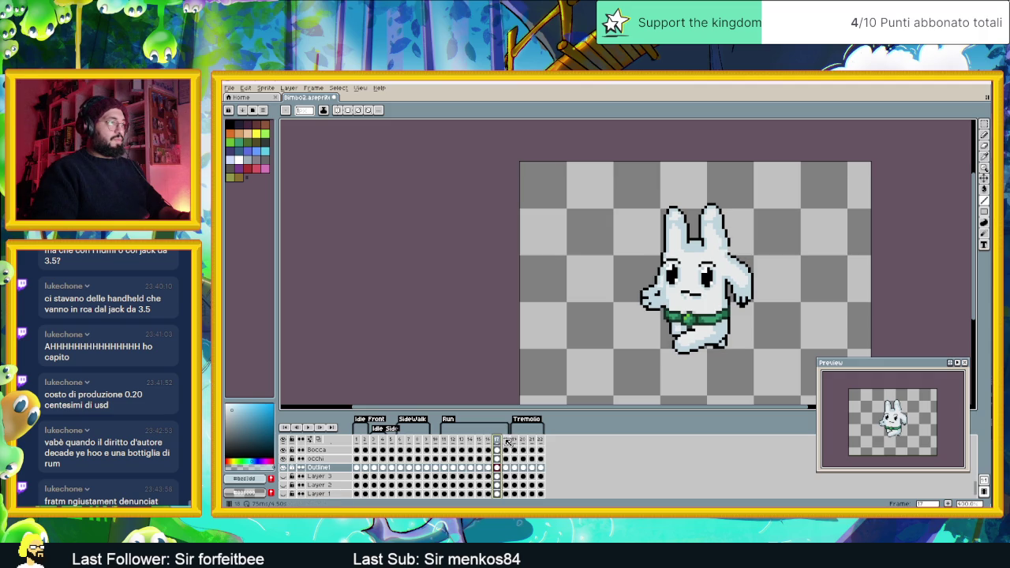
click(505, 441)
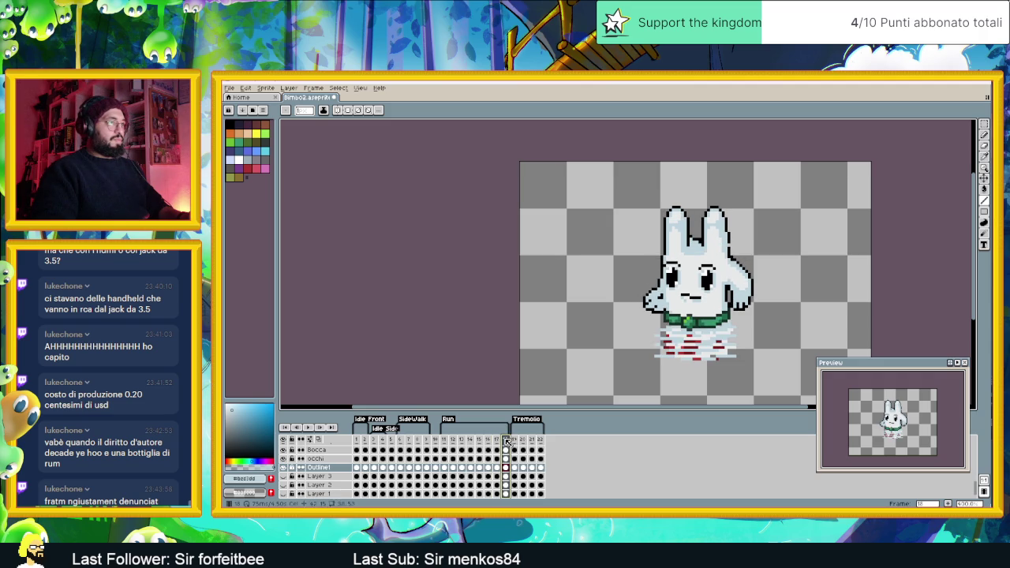
click(444, 439)
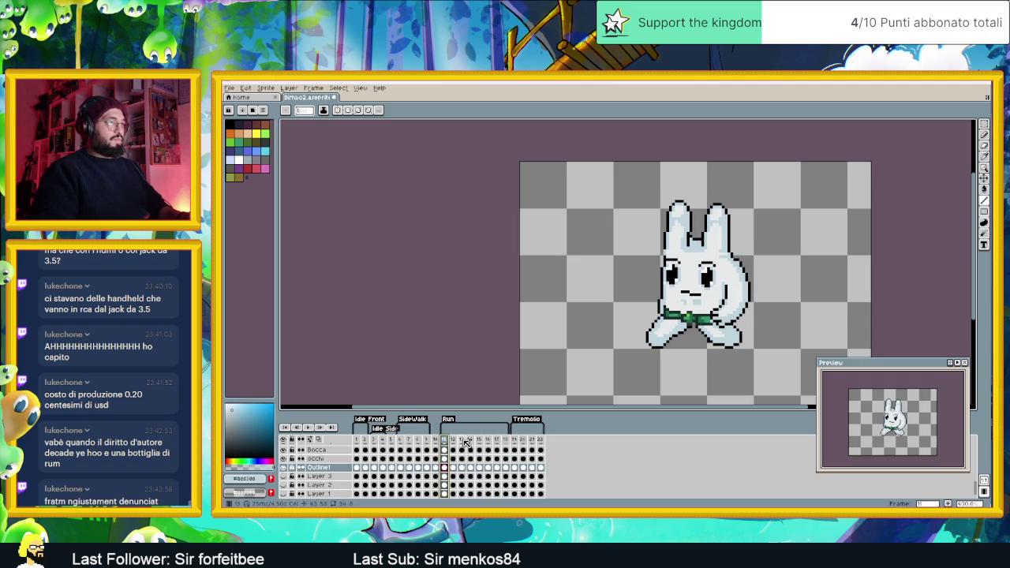
click(453, 440)
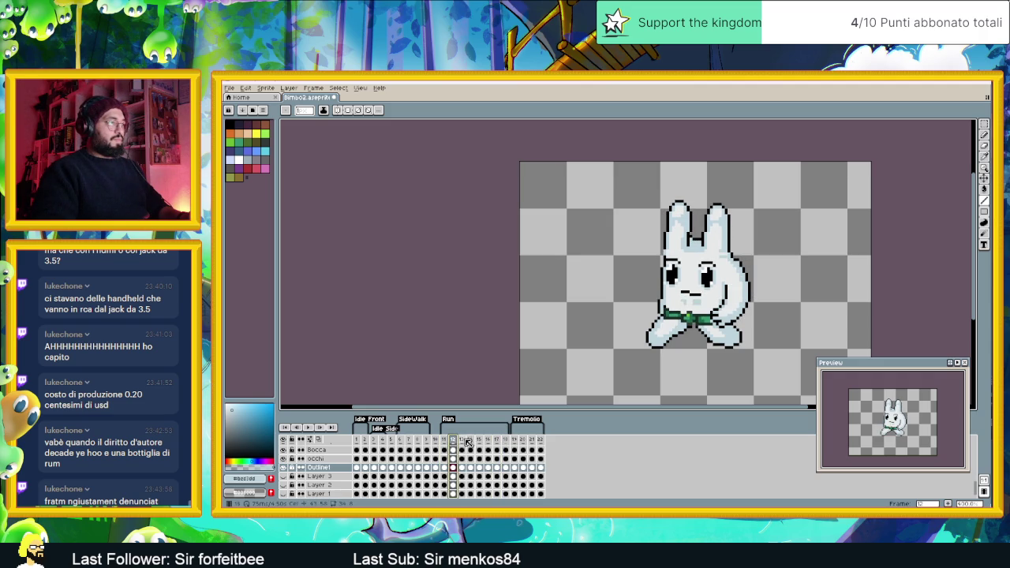
key(Right)
key(Right)
key(Right)
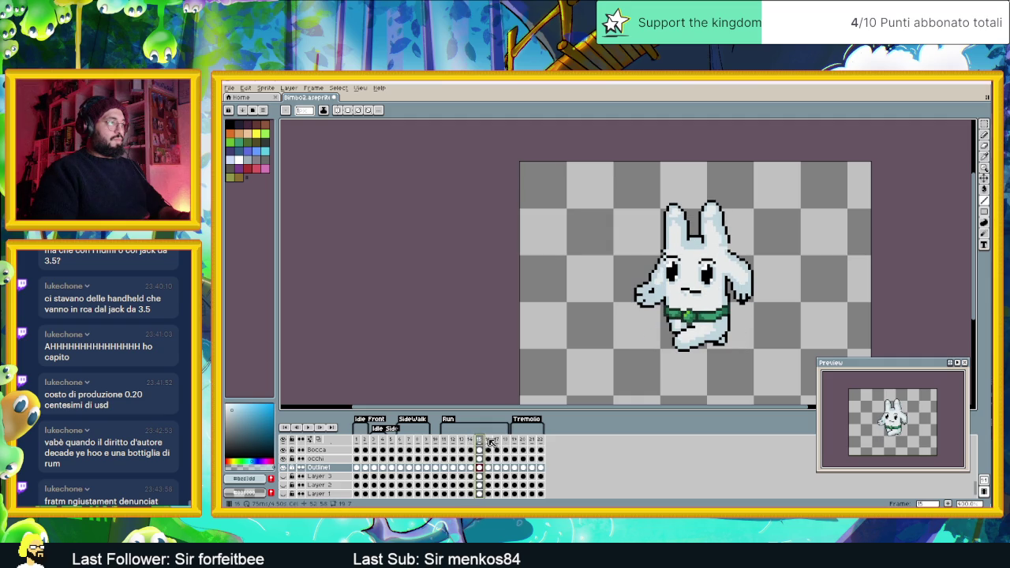
key(Right)
key(Right)
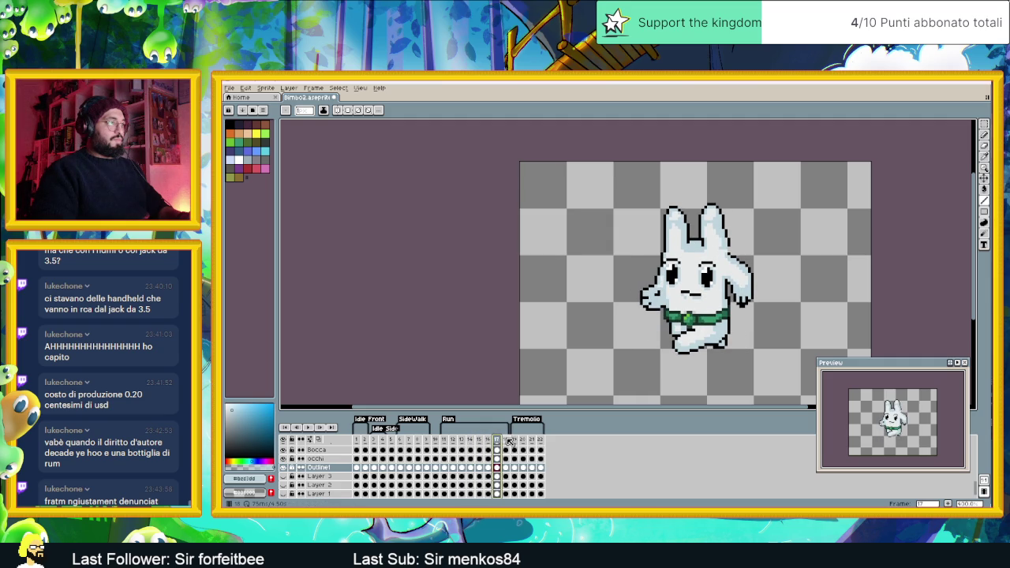
click(506, 439)
click(444, 442)
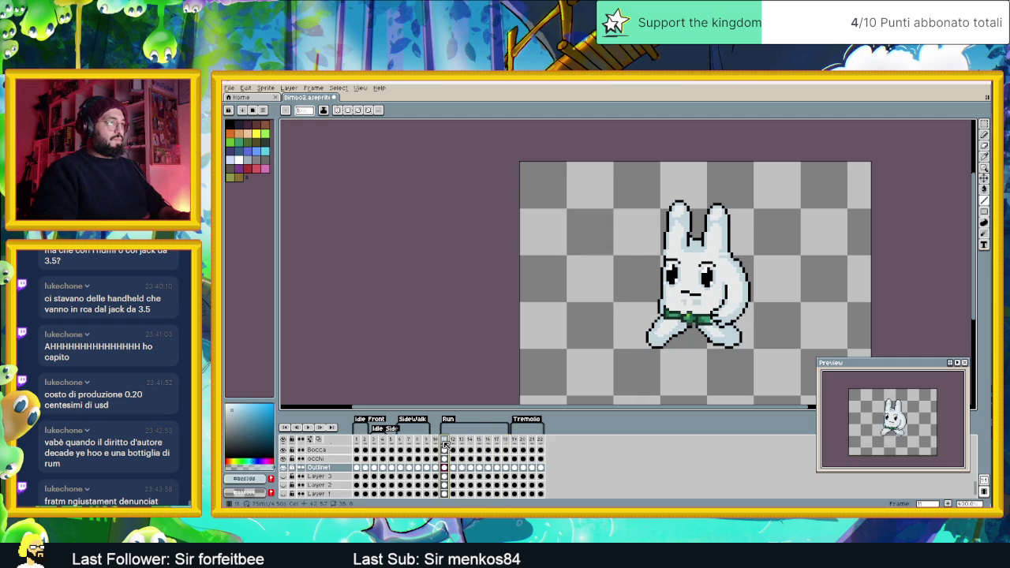
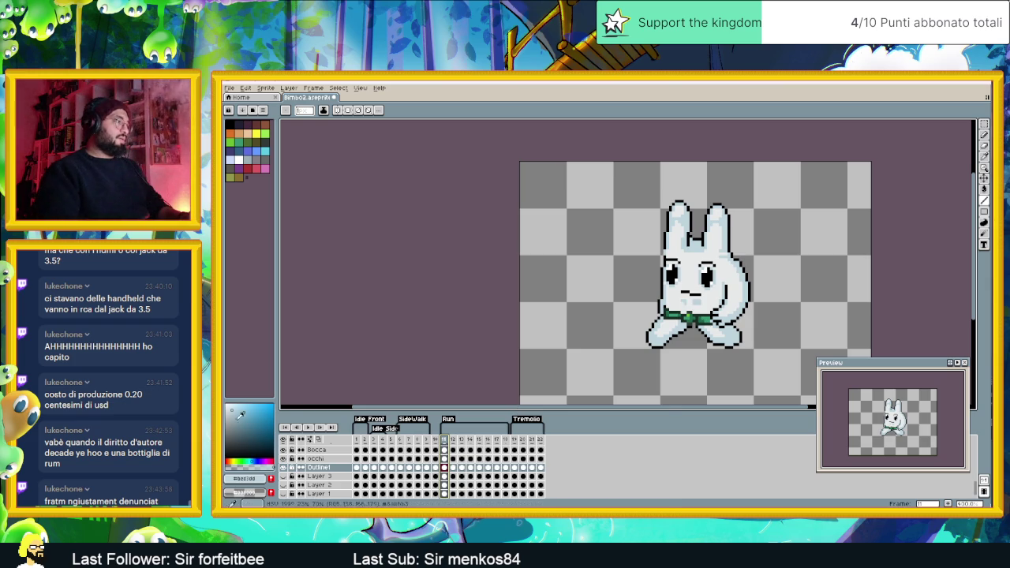
Show the Copricapo headband layer and preview the animation, including the Run frames
scroll(338, 463, up, 3)
scroll(338, 463, up, 5)
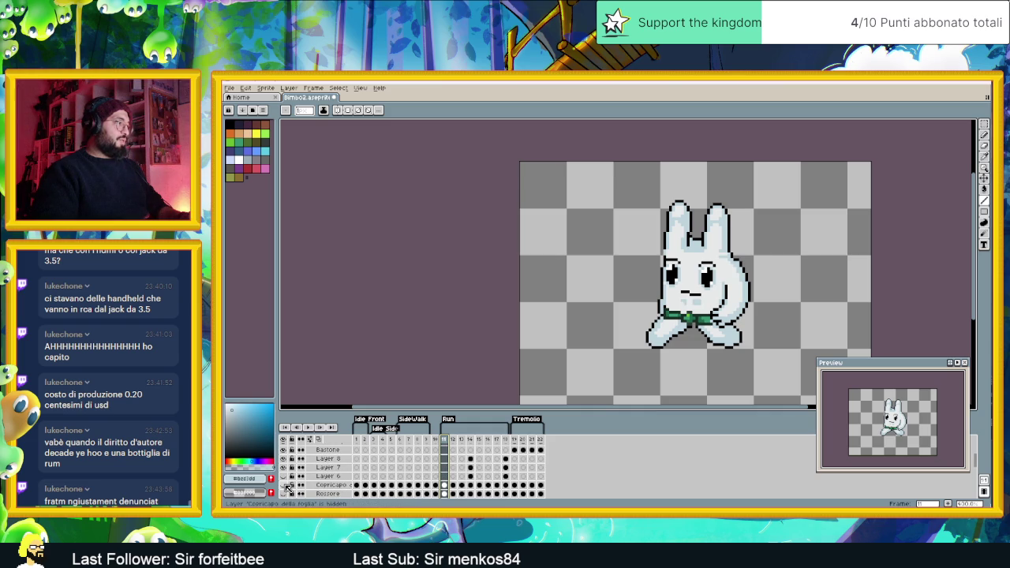
click(283, 485)
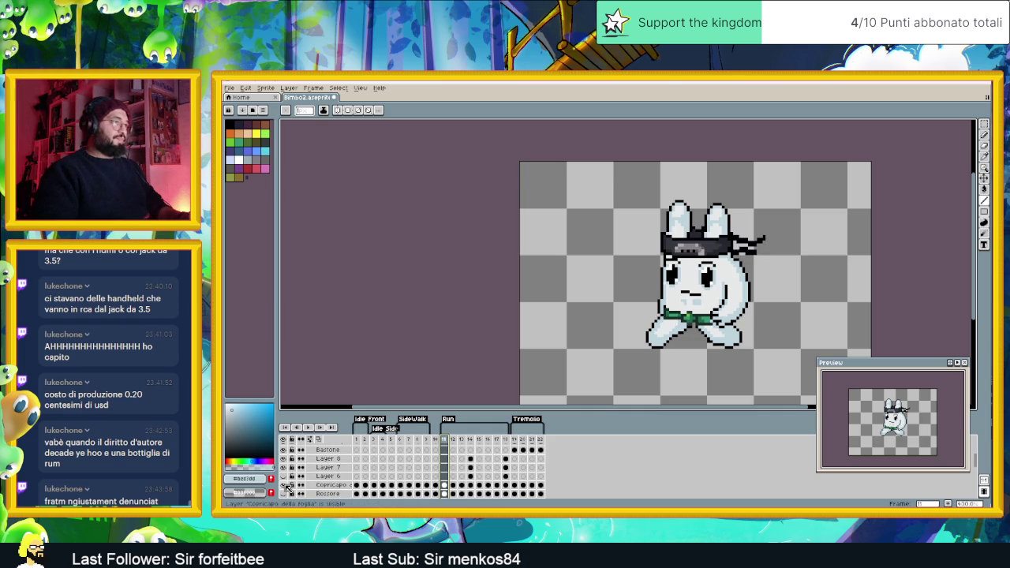
click(308, 427)
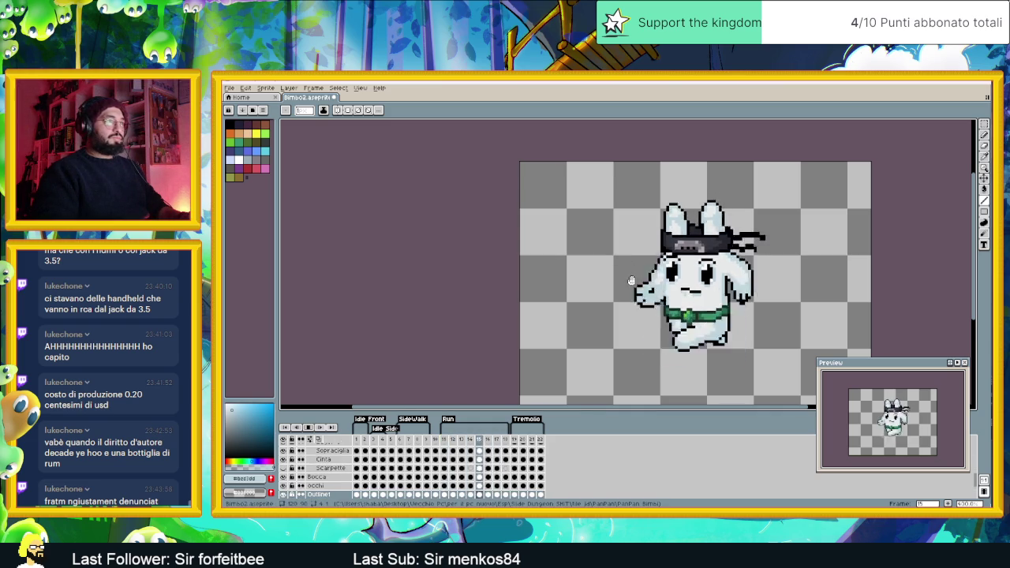
scroll(631, 284, down, 2)
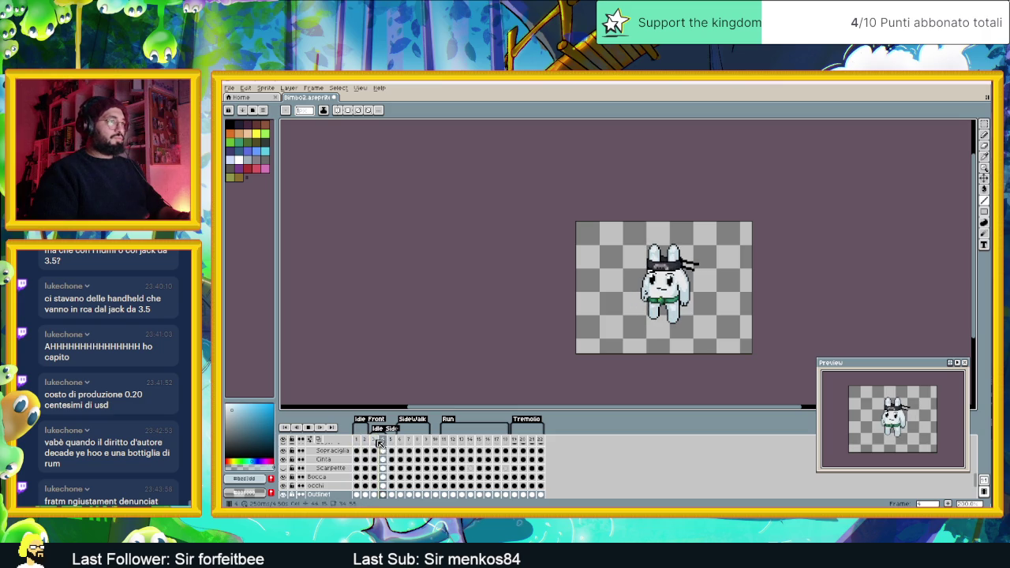
click(441, 445)
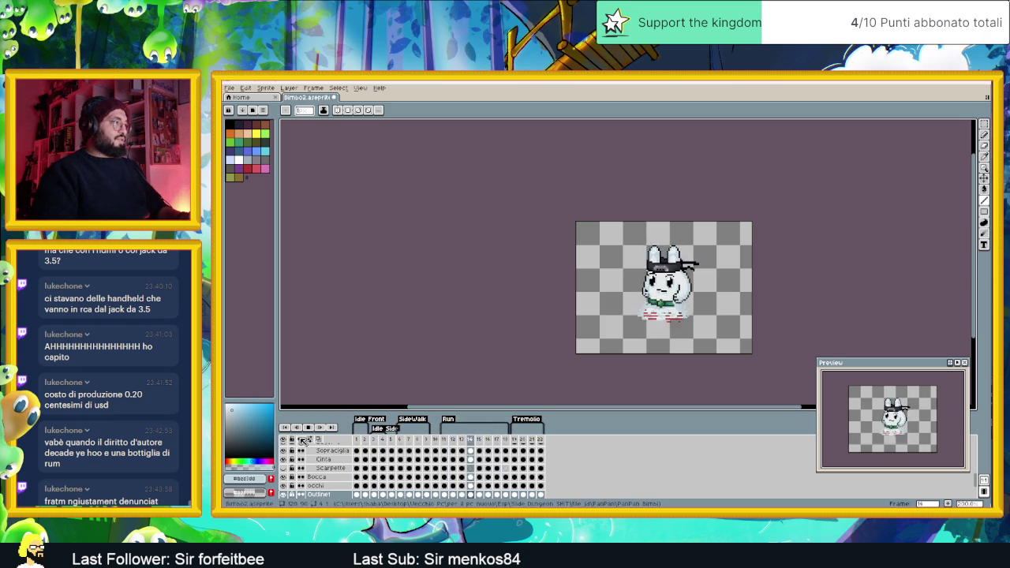
key(plus)
key(plus)
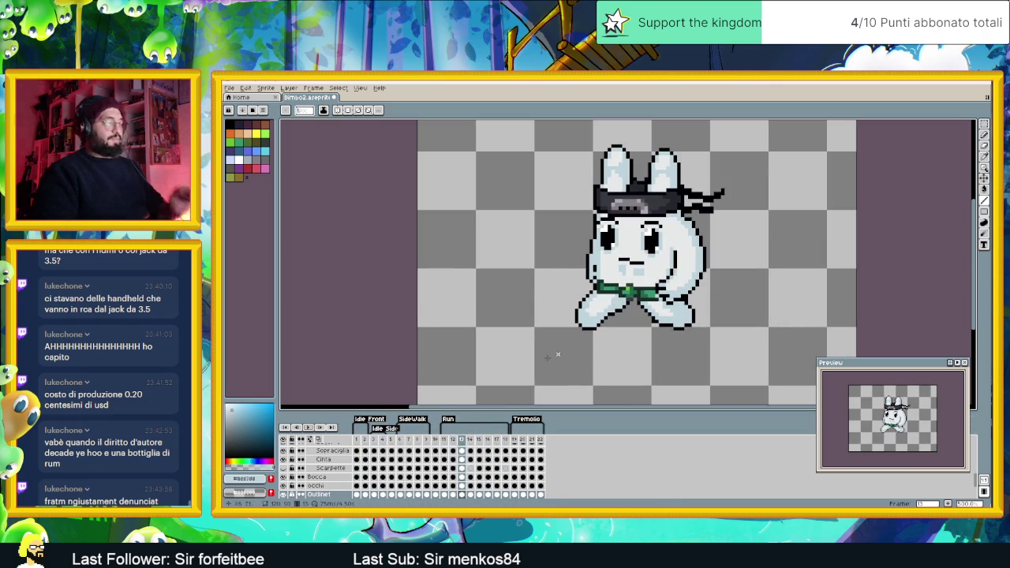
Add a new empty layer and delete the green belt cels on Cinta frames 1–22
key(shift+n)
click(357, 468)
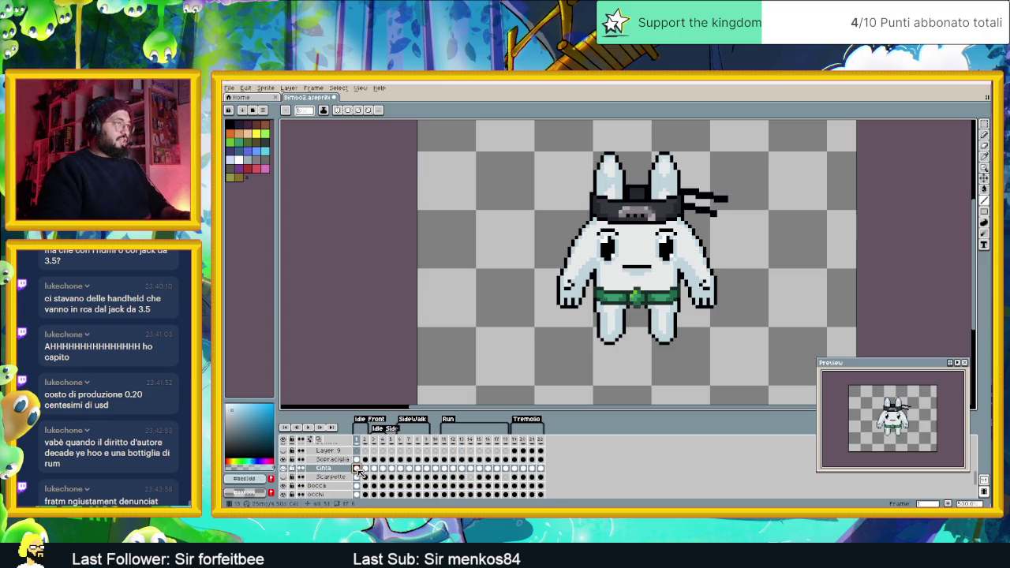
drag(357, 469, 540, 472)
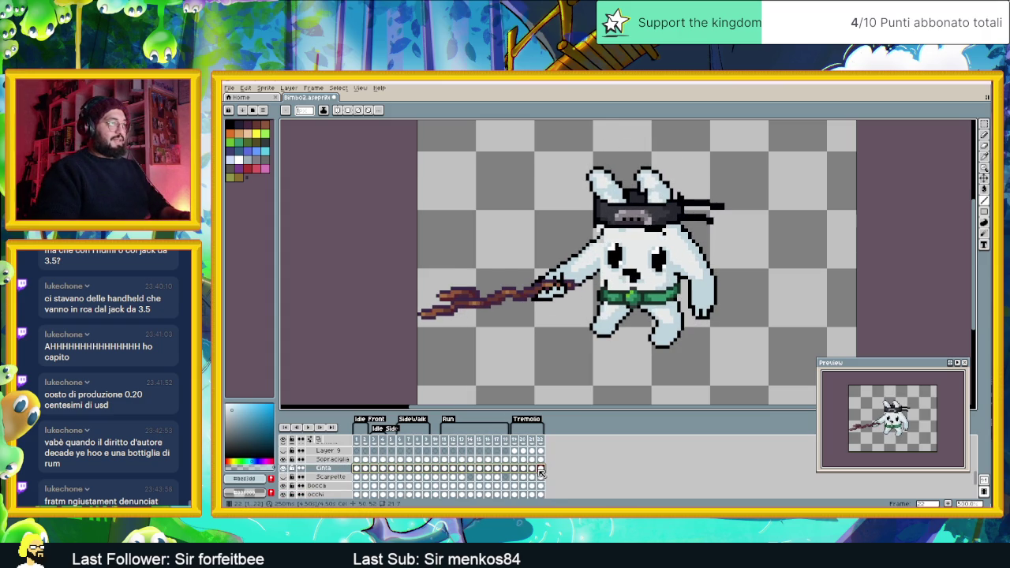
key(Delete)
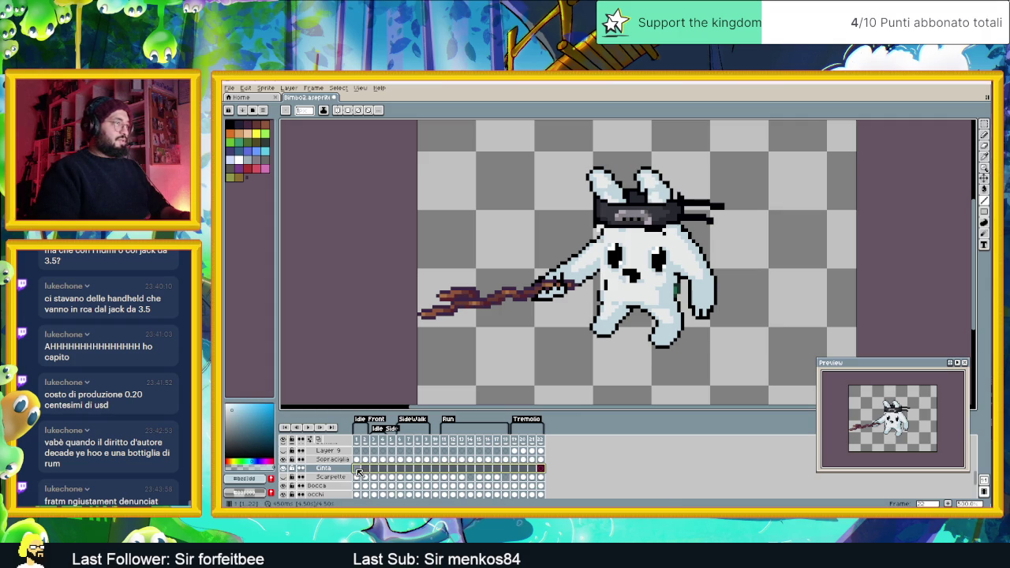
click(357, 469)
scroll(648, 298, up, 2)
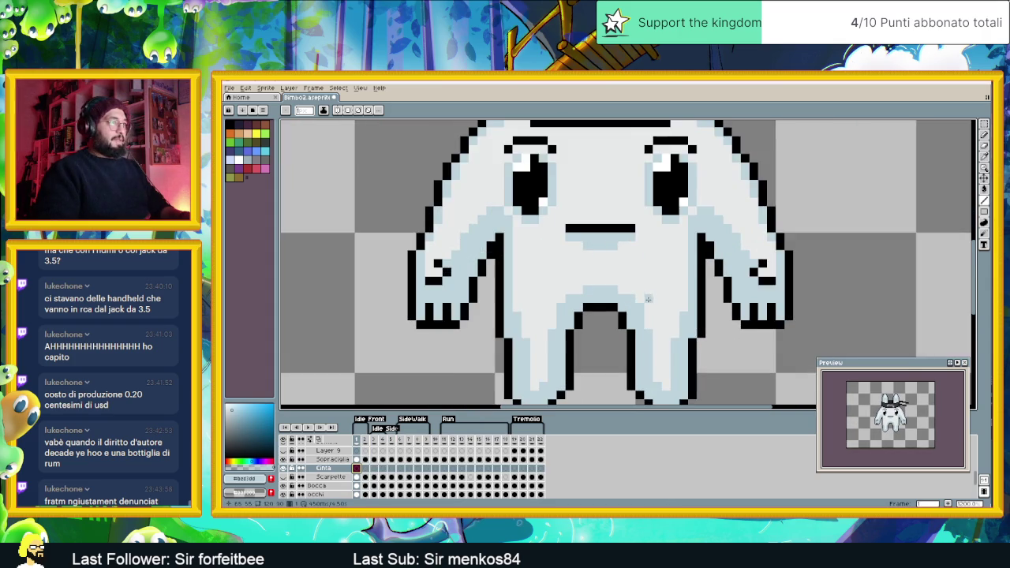
Eyedrop the staff's dark purple #3b2745 on frame 19, then return to Cinta frame 1
scroll(649, 298, up, 1)
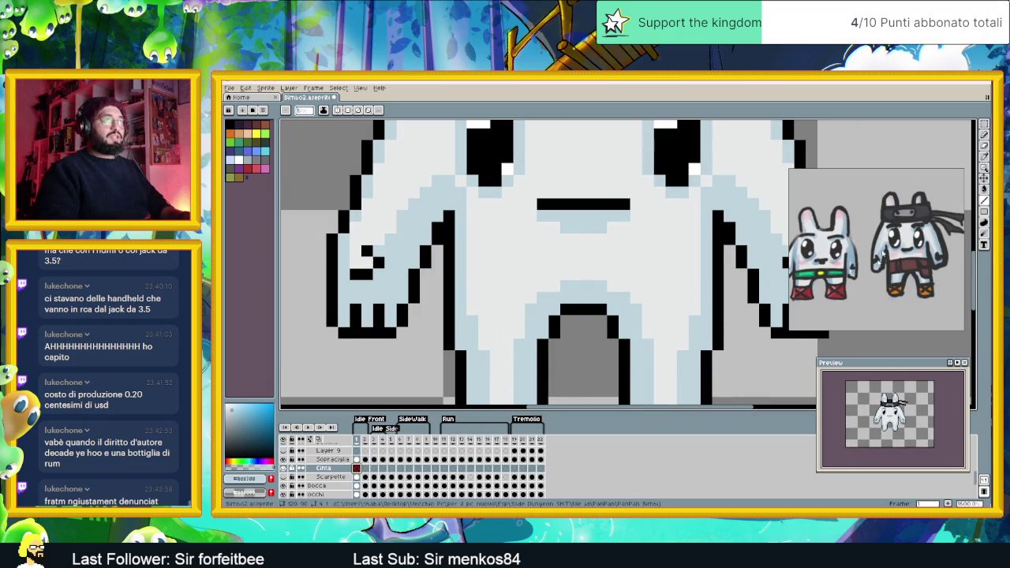
scroll(903, 268, up, 3)
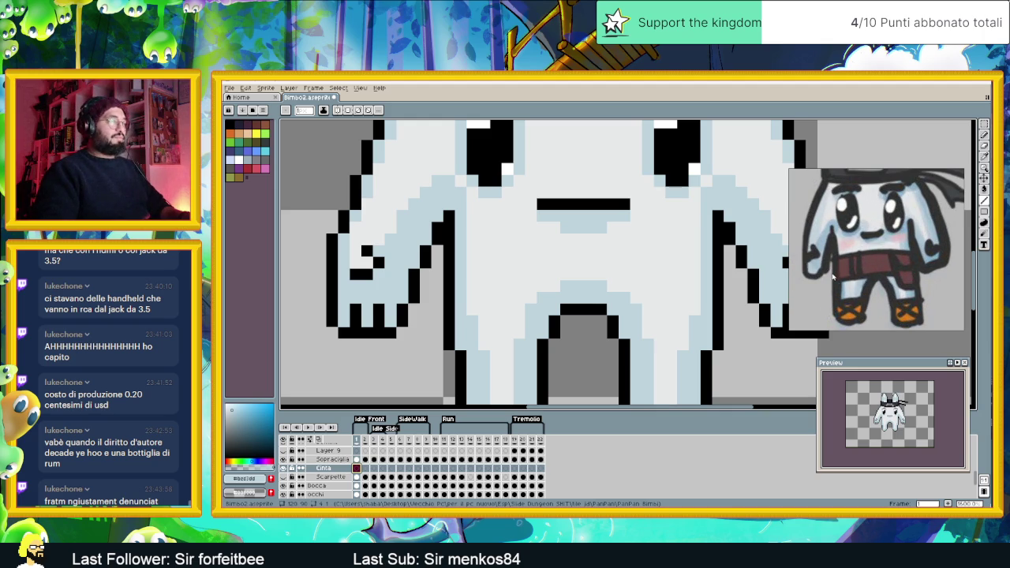
click(246, 124)
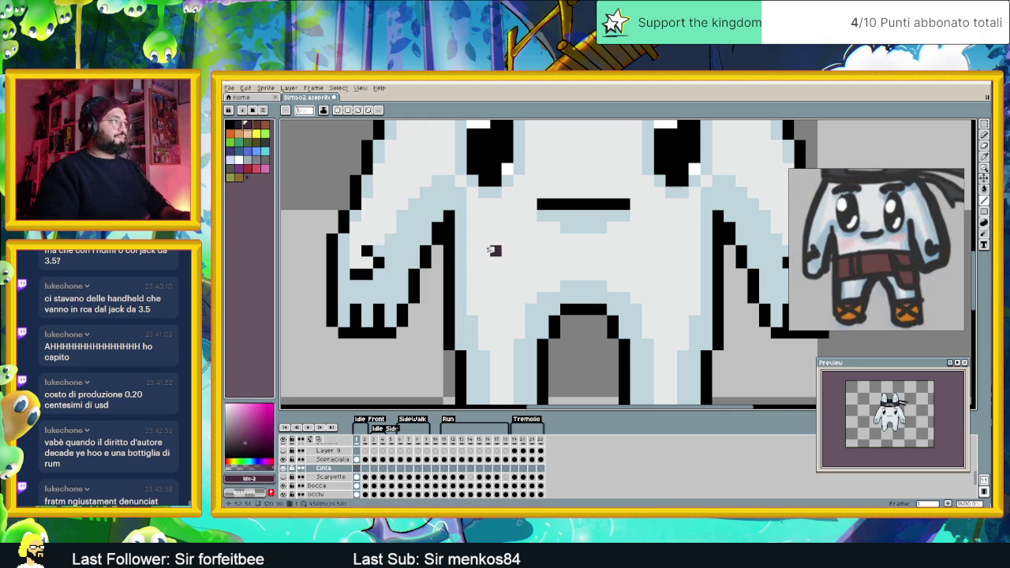
scroll(485, 287, down, 1)
key(Return)
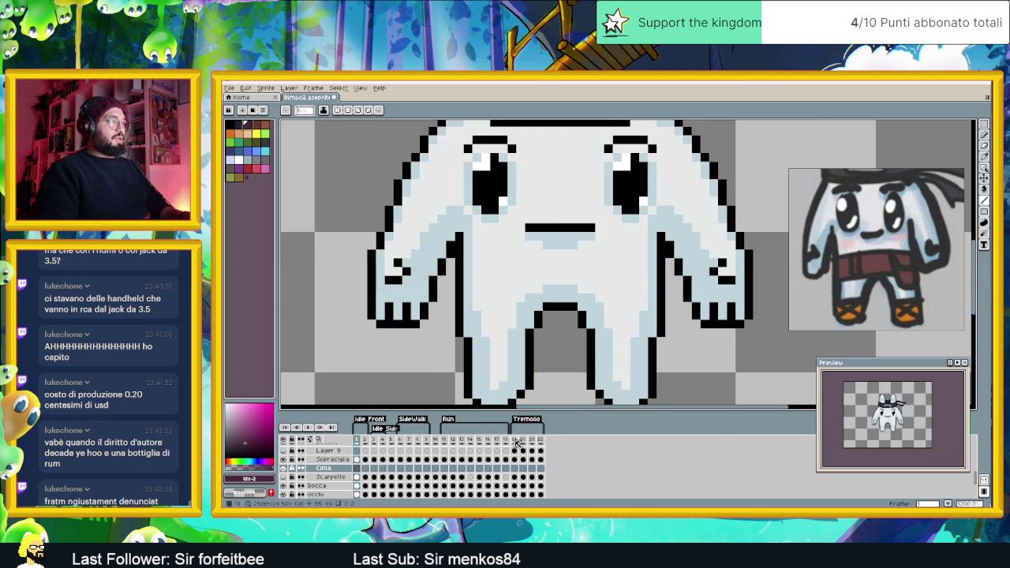
click(514, 441)
key(i)
click(434, 260)
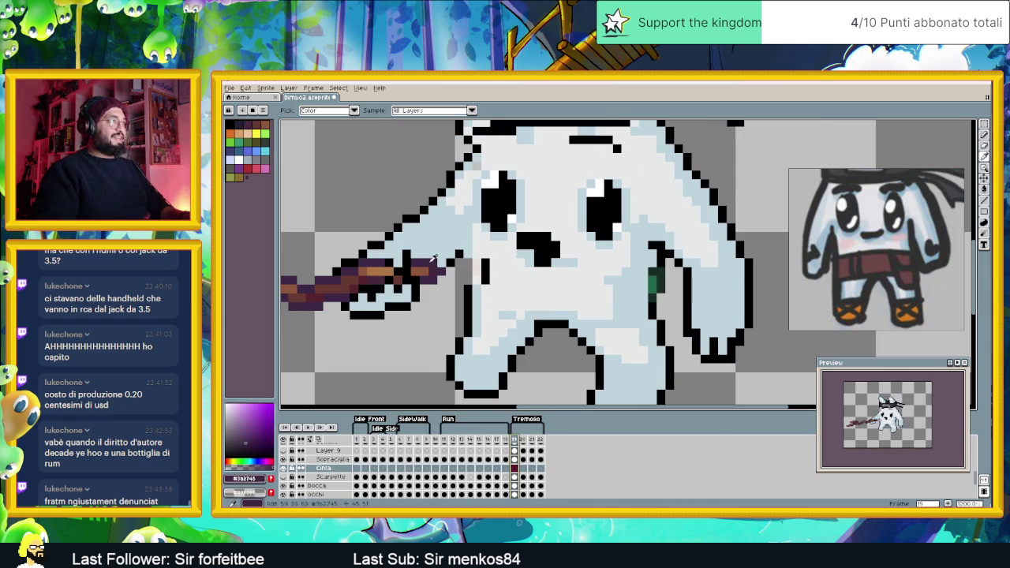
key(b)
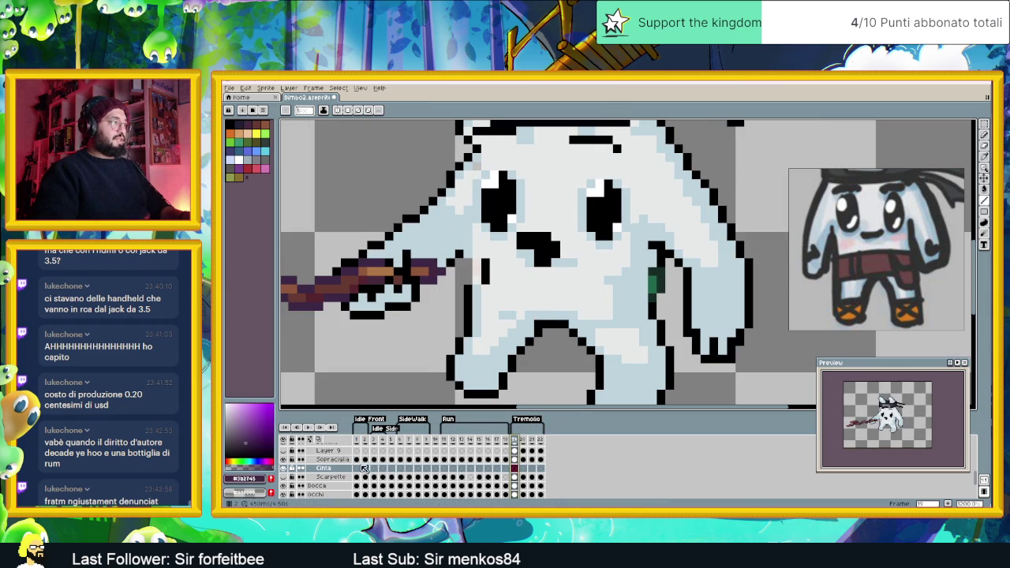
click(359, 469)
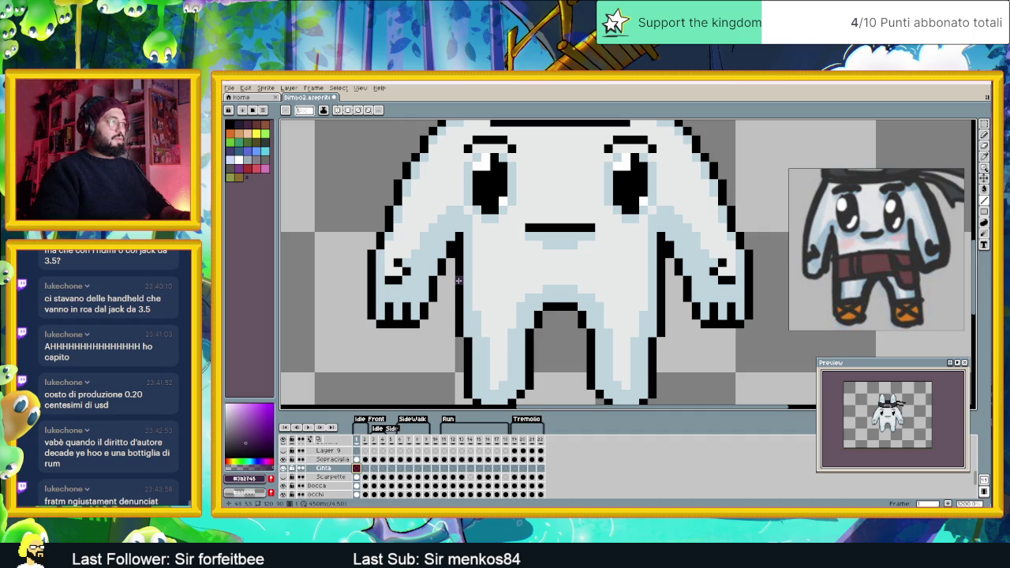
Draw the belt's left edge and bottom line in dark purple, checking Bimbo1 for reference
mouse_move(457, 269)
mouse_down()
mouse_move(457, 301)
mouse_move(473, 306)
mouse_up()
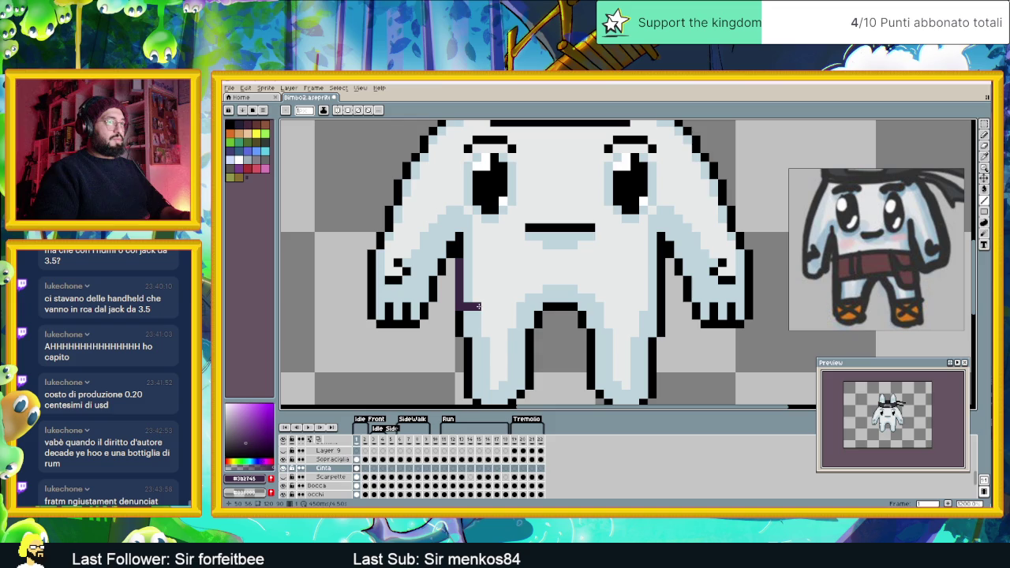
mouse_move(478, 306)
mouse_down()
mouse_move(494, 306)
mouse_move(468, 306)
mouse_move(478, 300)
mouse_up()
shift+click(505, 306)
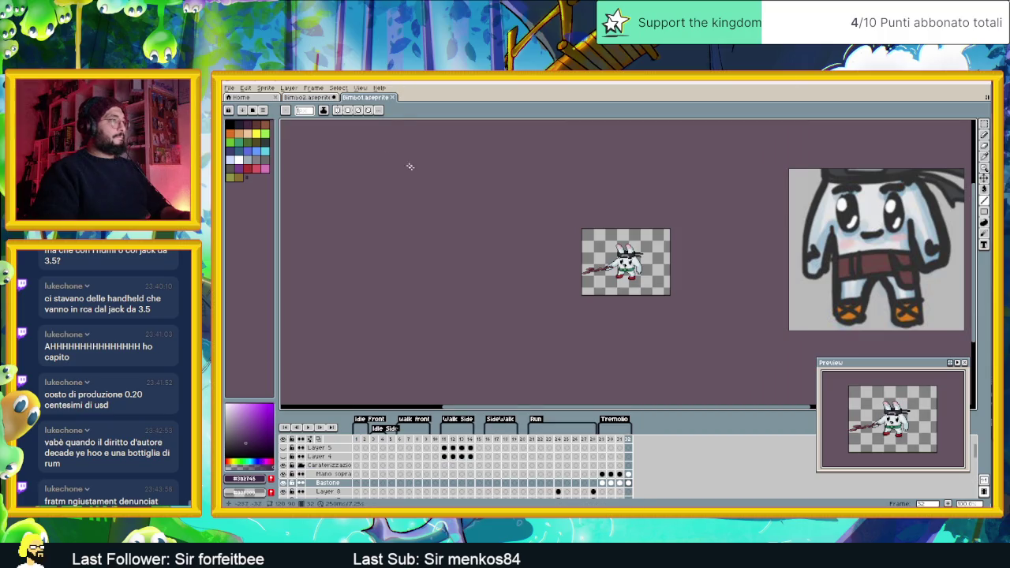
scroll(623, 260, up, 4)
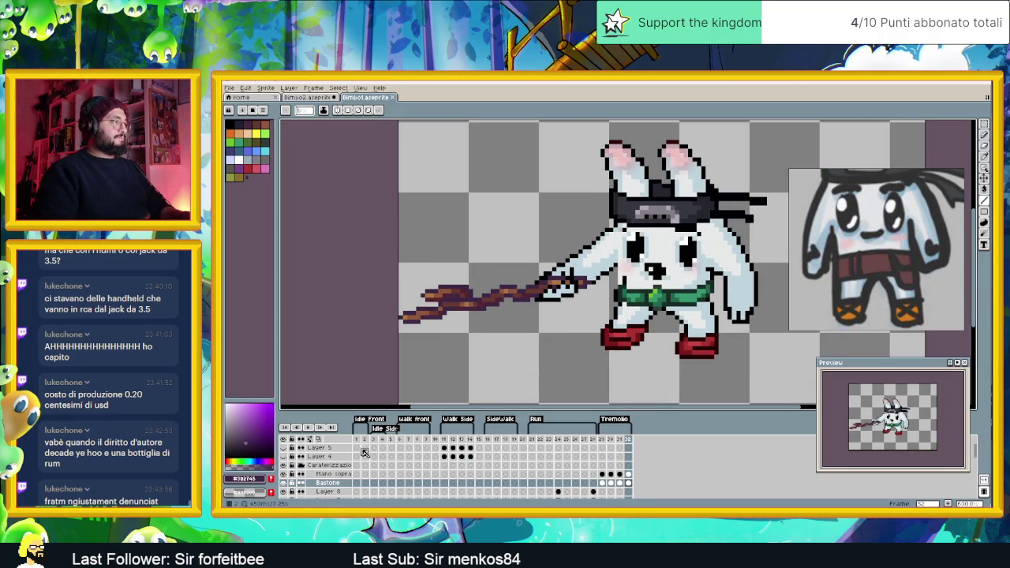
click(356, 438)
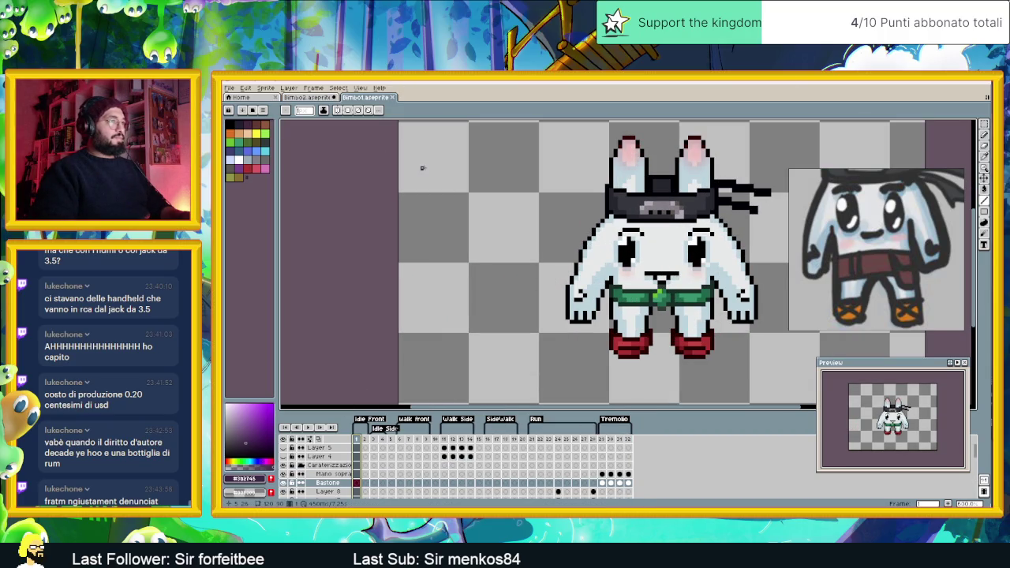
click(310, 97)
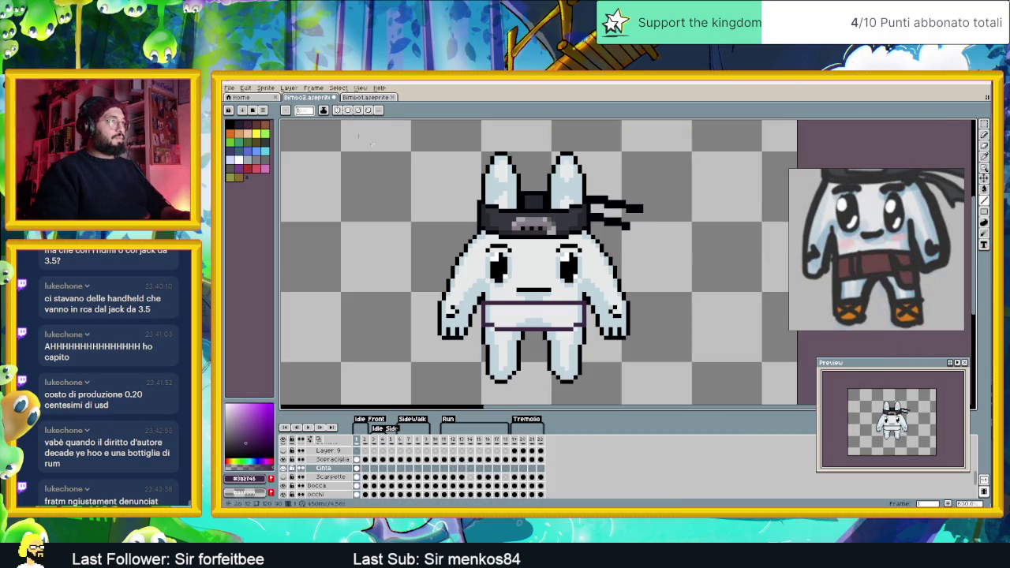
scroll(547, 300, up, 2)
scroll(547, 300, up, 2)
Draw the belt's top line across the waist and join it vertically to the bottom
mouse_move(412, 323)
mouse_down()
mouse_move(622, 324)
mouse_move(432, 313)
mouse_up()
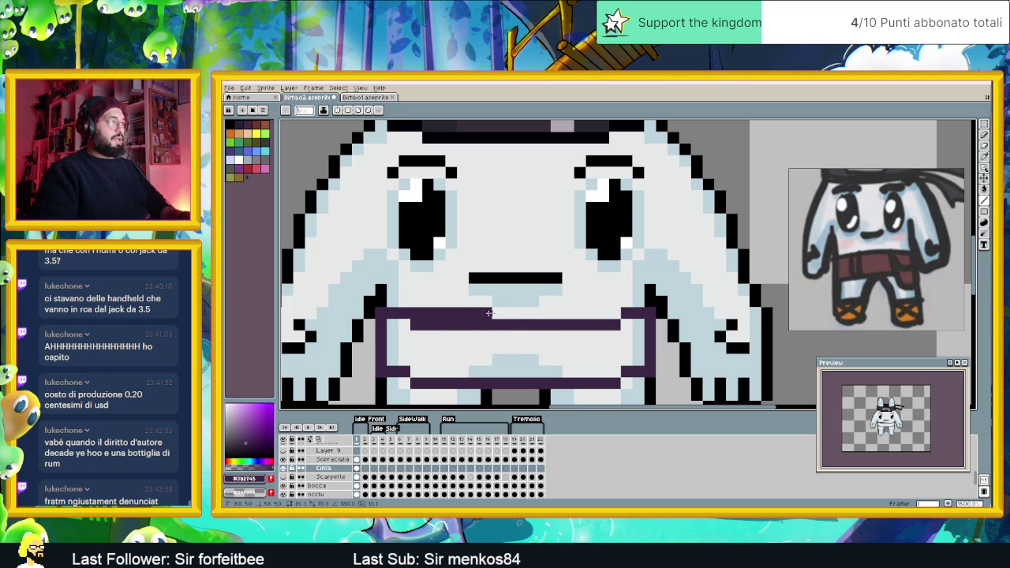
scroll(418, 313, down, 2)
scroll(504, 319, down, 2)
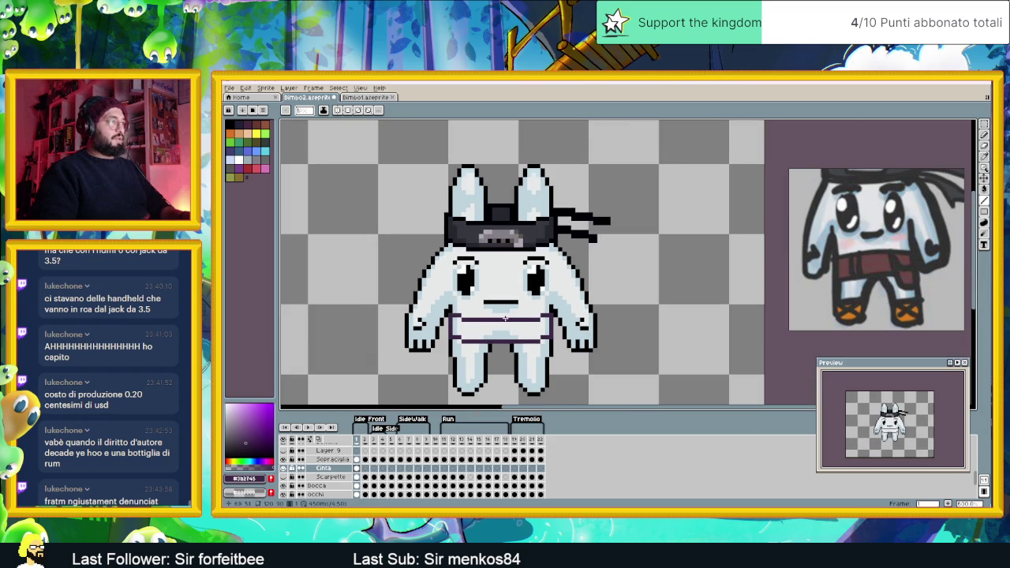
scroll(532, 339, up, 1)
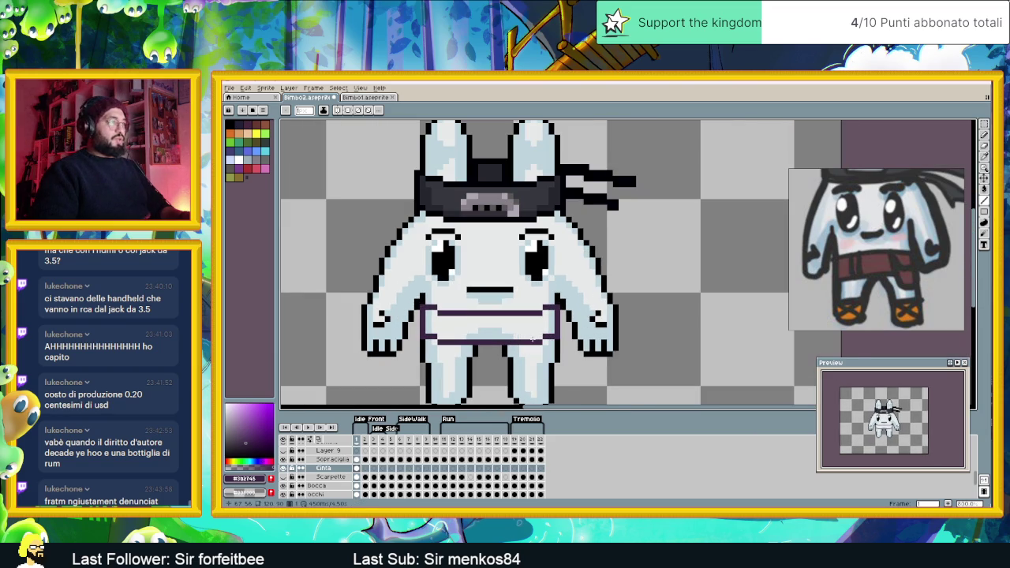
drag(533, 348, 562, 341)
scroll(565, 328, up, 1)
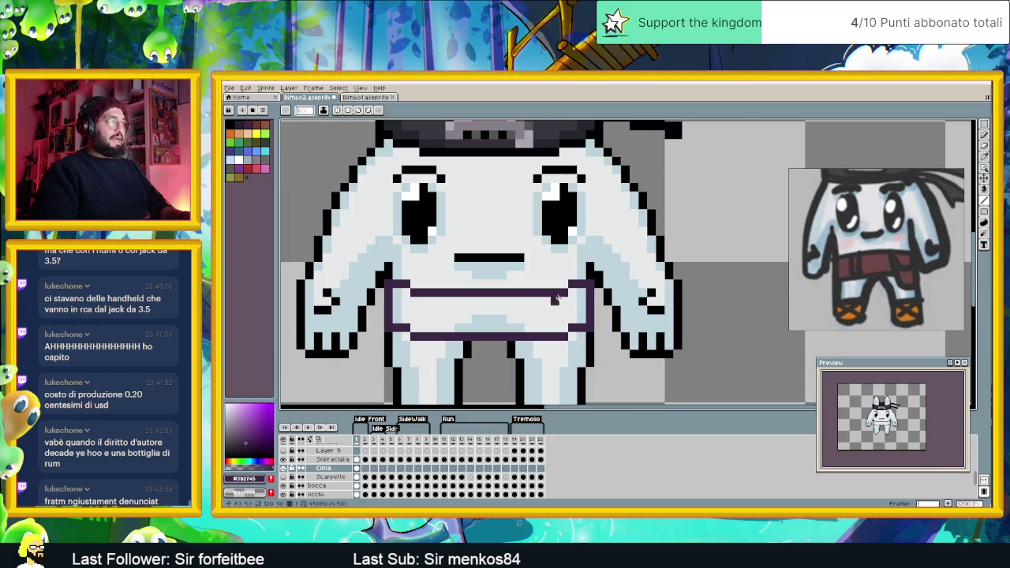
drag(537, 299, 537, 333)
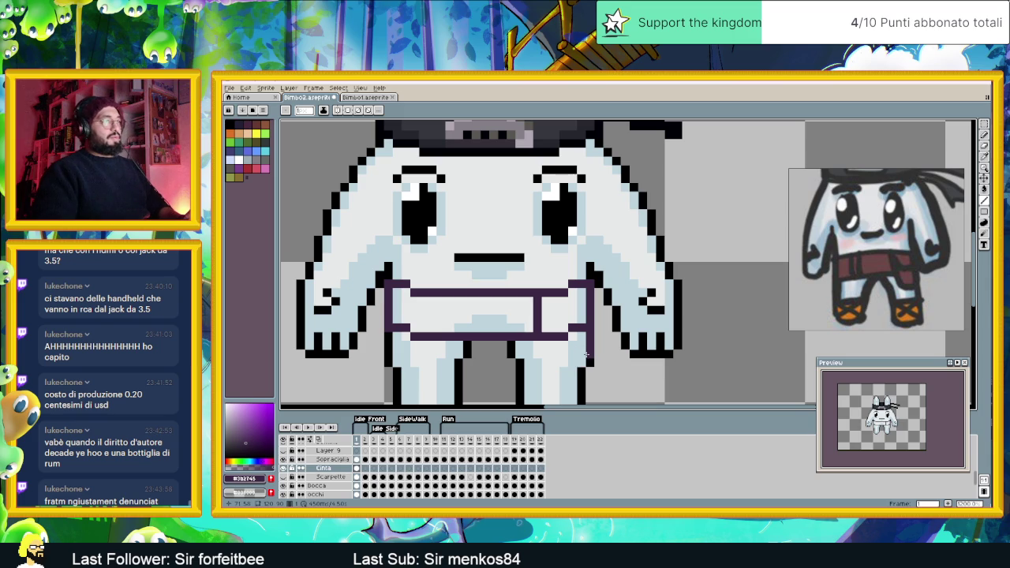
Fix the belt's lower-right corner, trim the pouch's lower outline and thicken its right edge
click(572, 362)
drag(569, 364, 546, 363)
click(536, 350)
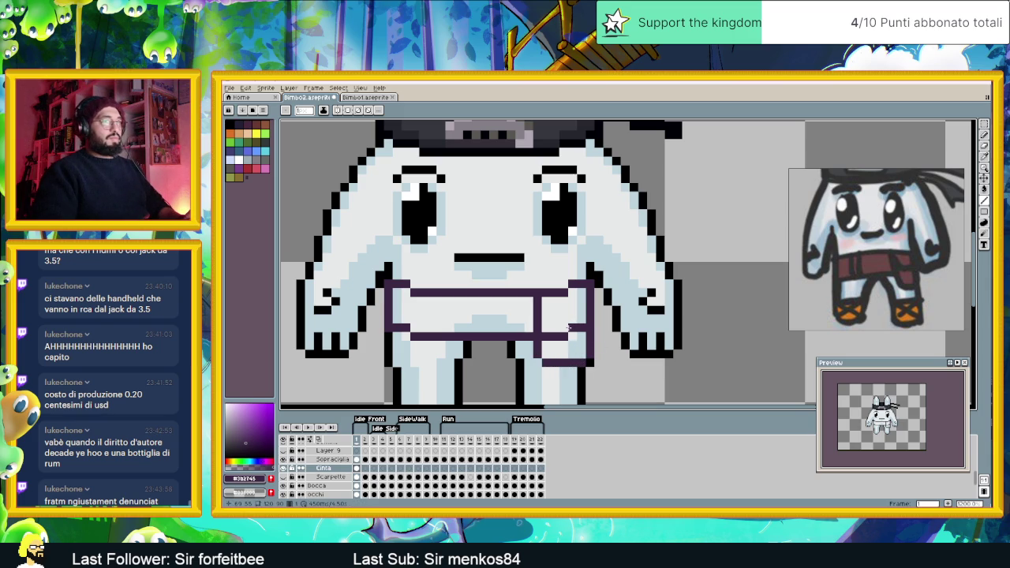
drag(568, 336, 543, 337)
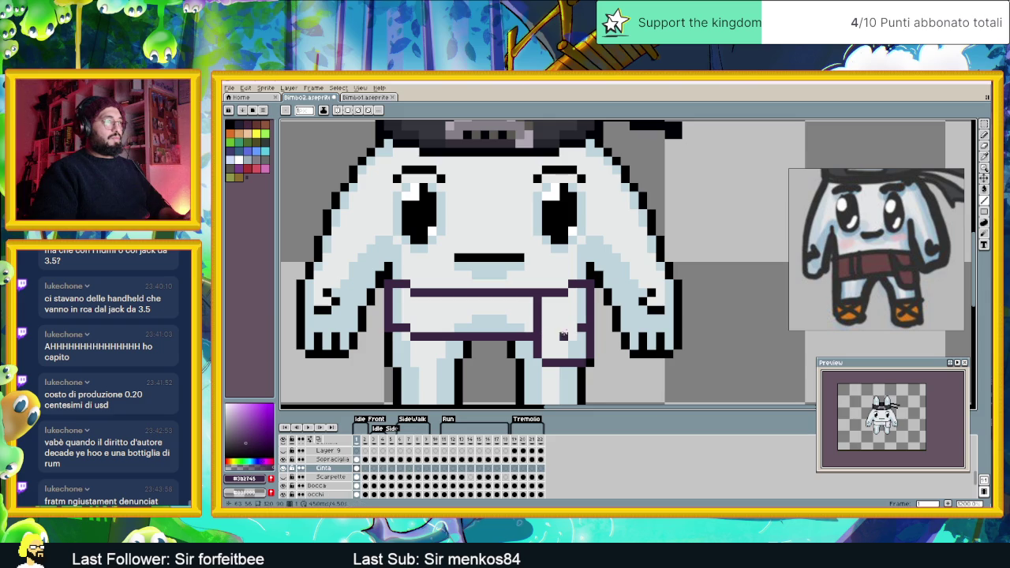
mouse_move(544, 300)
mouse_down()
mouse_move(546, 314)
mouse_move(578, 319)
mouse_up()
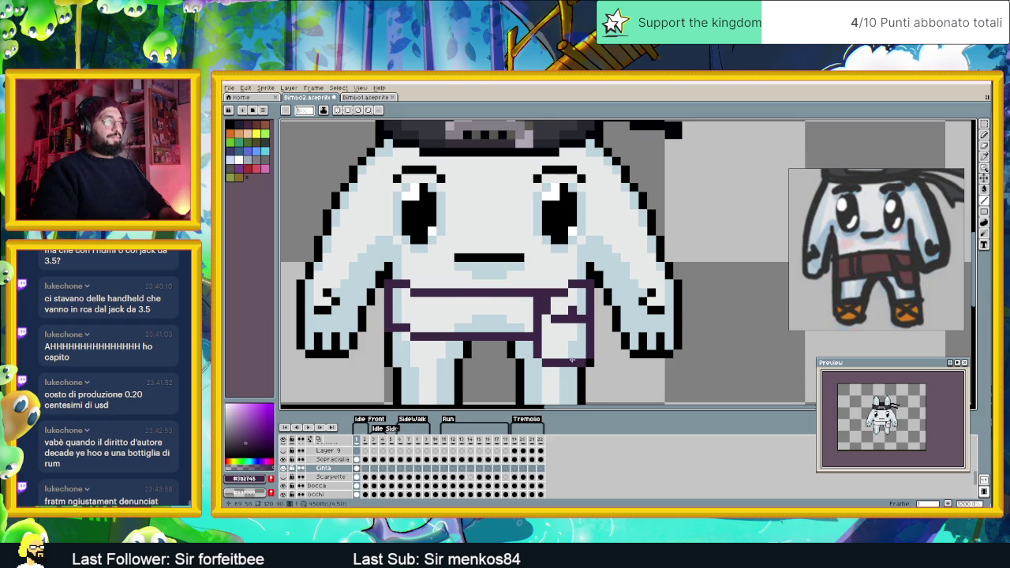
scroll(574, 335, down, 2)
Draw a vertical belt line and a dark buckle mark at the belt centre
scroll(576, 339, down, 2)
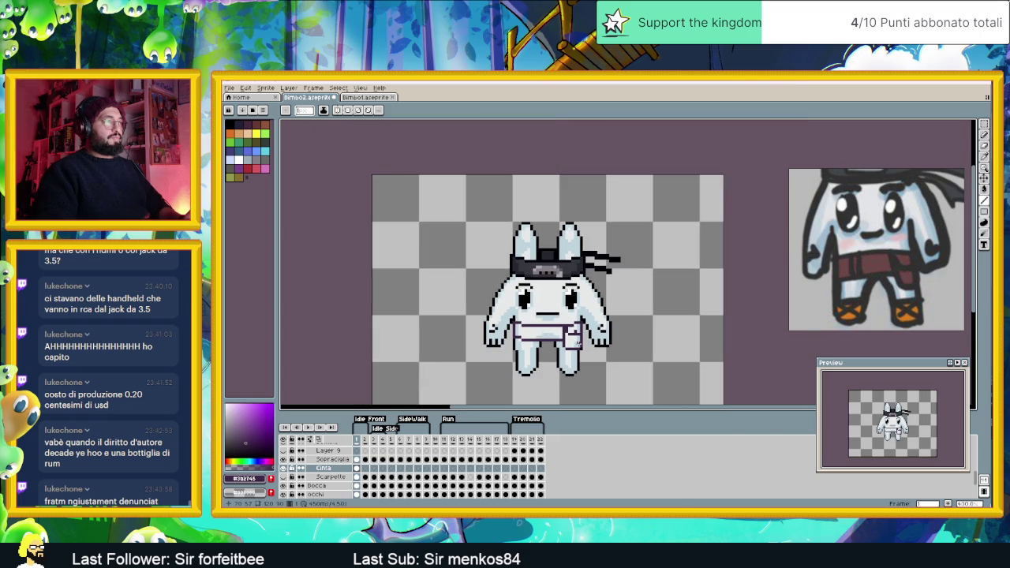
scroll(578, 354, up, 1)
scroll(552, 339, up, 1)
scroll(521, 323, up, 1)
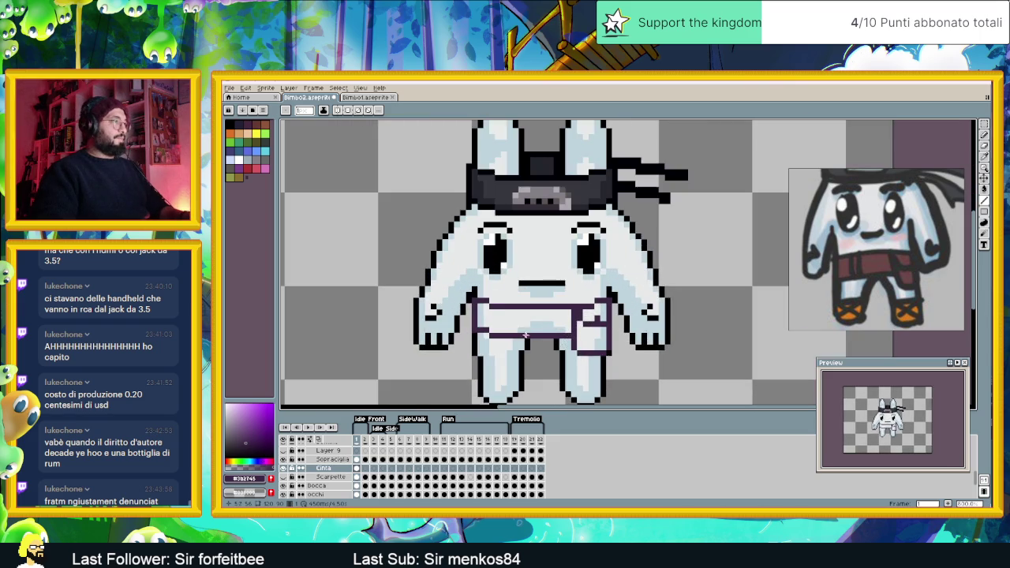
scroll(503, 311, up, 1)
mouse_move(499, 307)
mouse_down()
mouse_move(503, 341)
mouse_move(520, 341)
mouse_up()
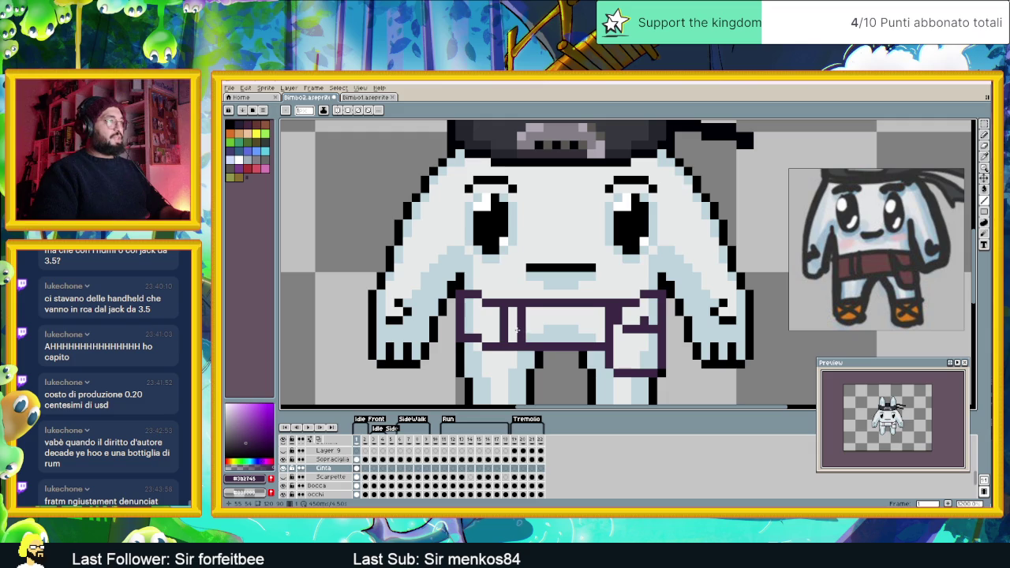
key(ctrl+z)
key(ctrl+z)
mouse_move(494, 306)
mouse_down()
mouse_move(493, 338)
mouse_move(513, 341)
mouse_up()
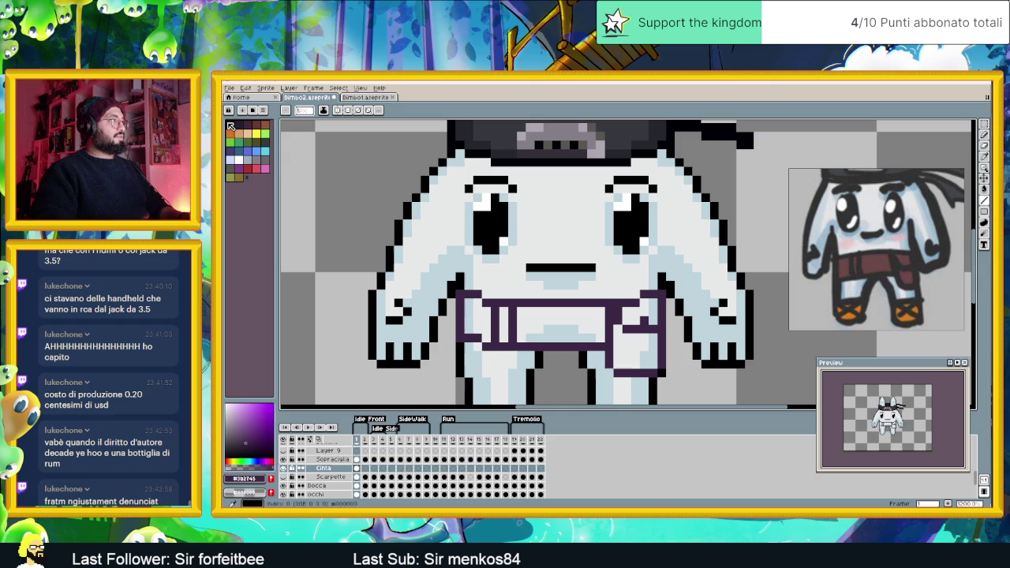
key(x)
drag(557, 311, 557, 328)
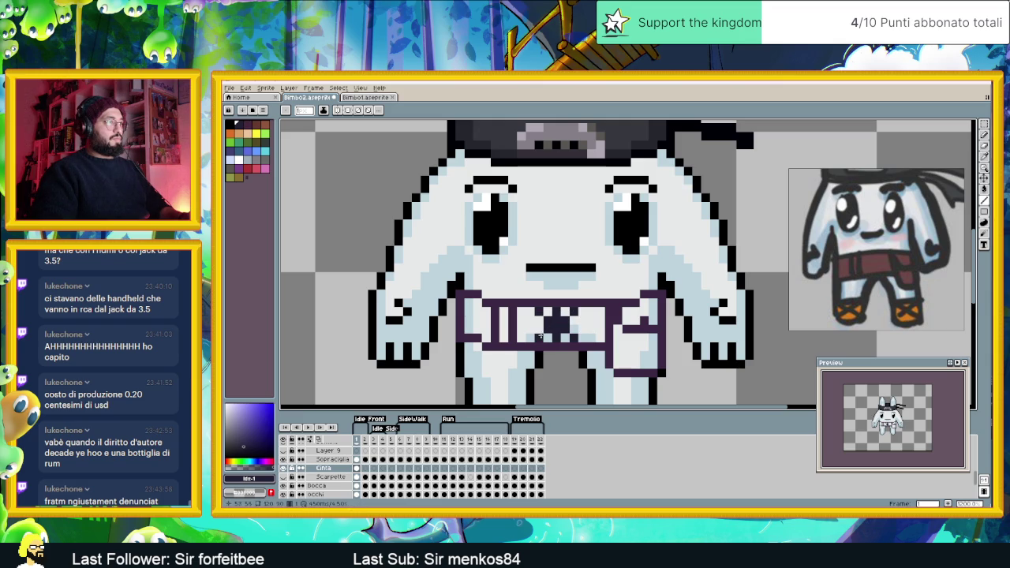
Sample the staff's dark brown from the other rabbit sprite and return to Bimbo2
scroll(585, 339, down, 5)
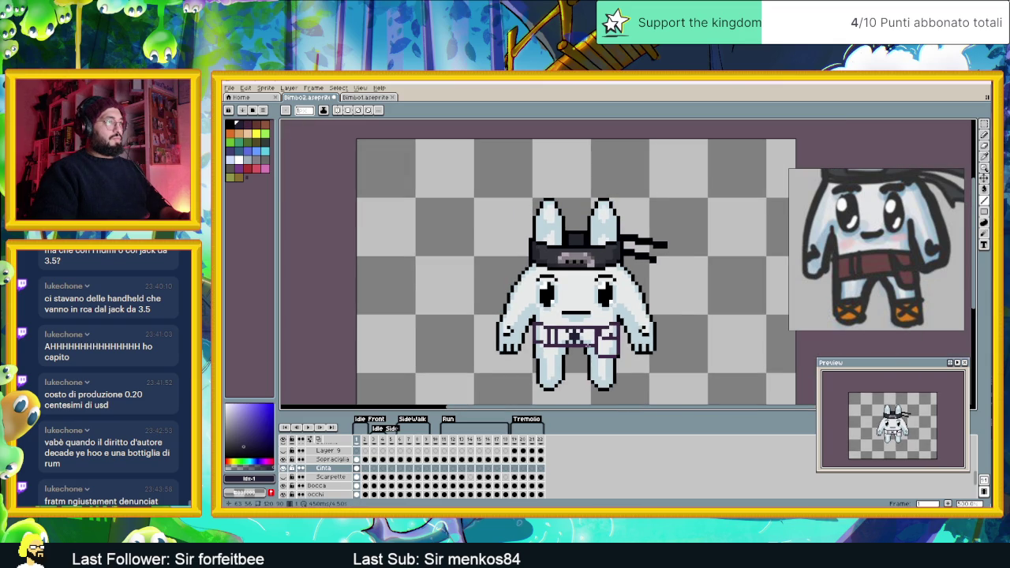
scroll(586, 348, down, 1)
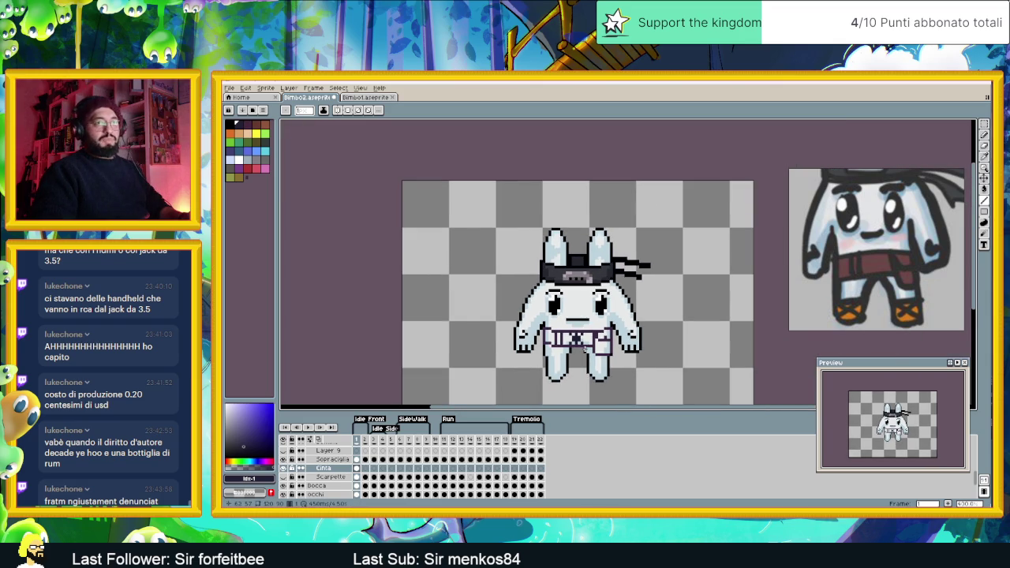
scroll(586, 348, up, 1)
scroll(586, 348, up, 1)
scroll(586, 348, up, 2)
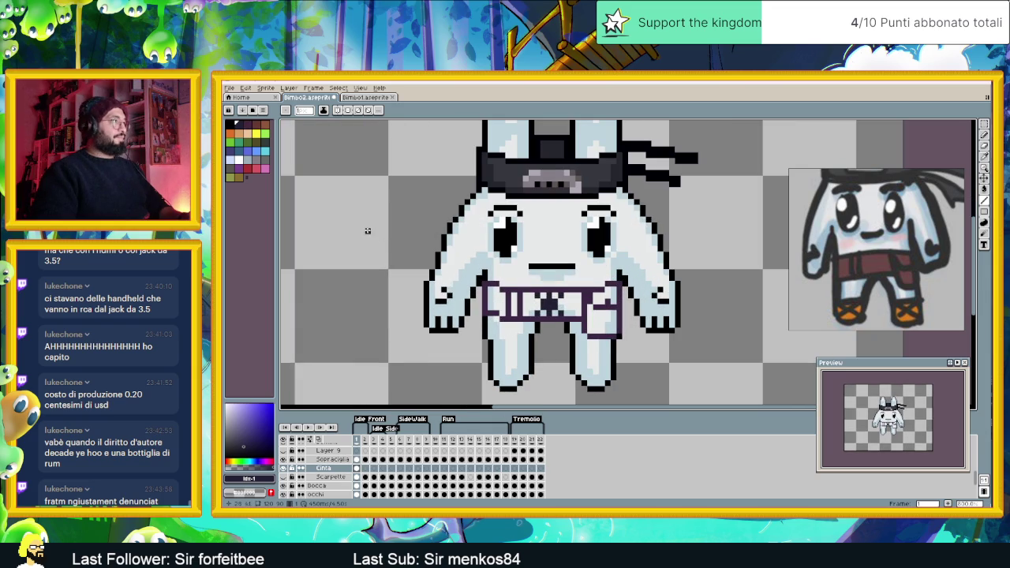
click(359, 97)
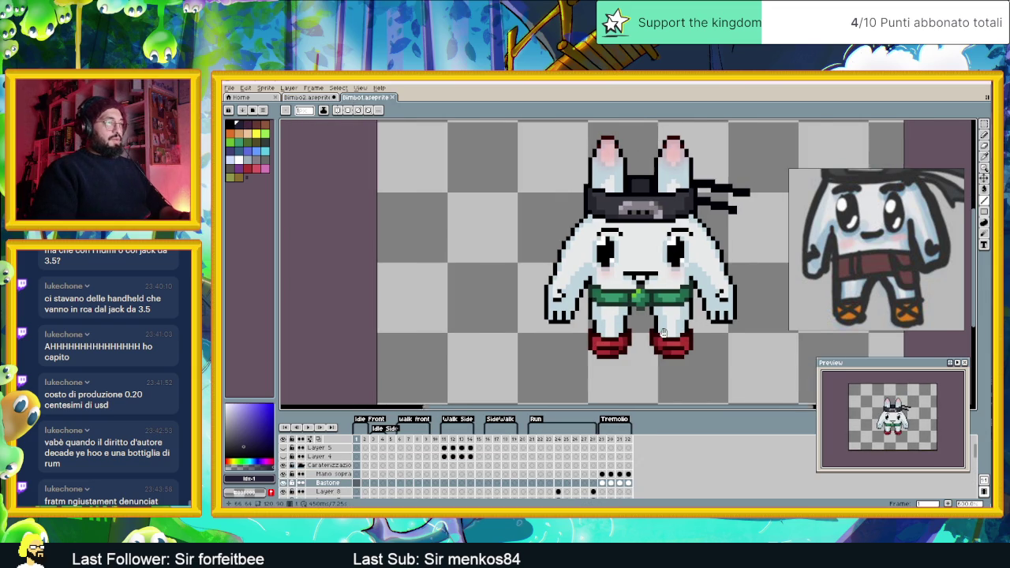
click(602, 482)
scroll(490, 274, up, 2)
key(alt)
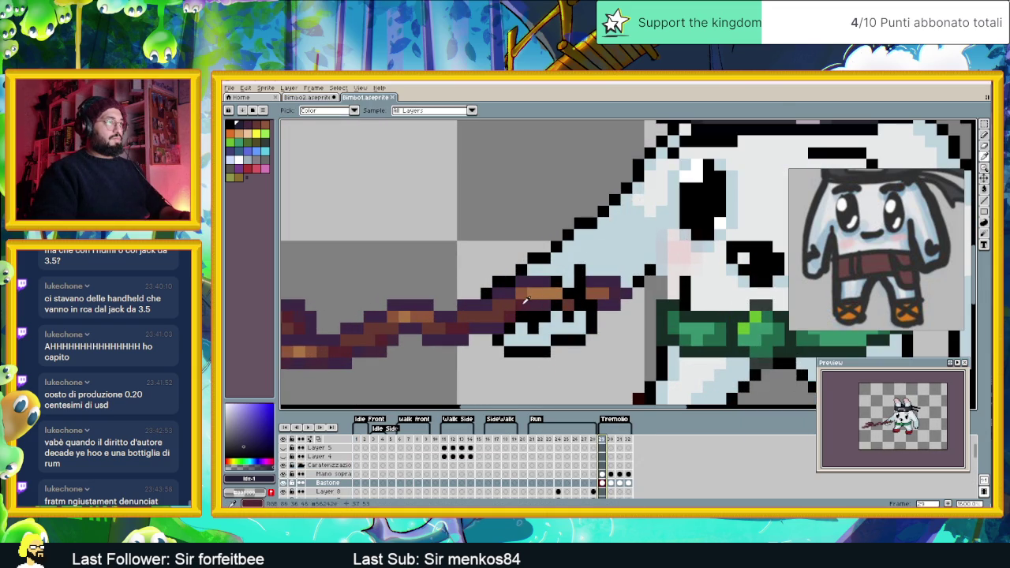
alt+click(525, 298)
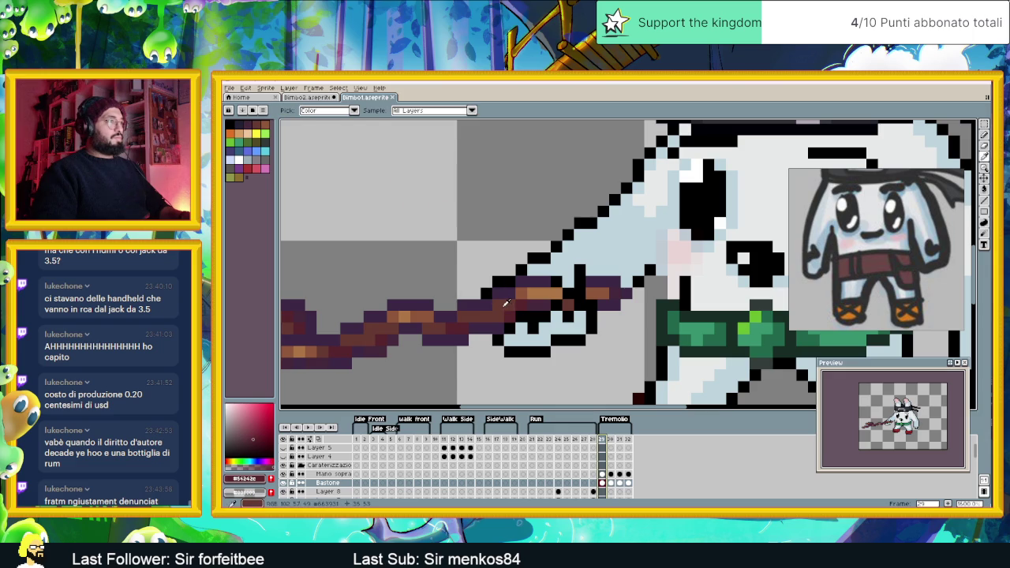
key(ctrl+Tab)
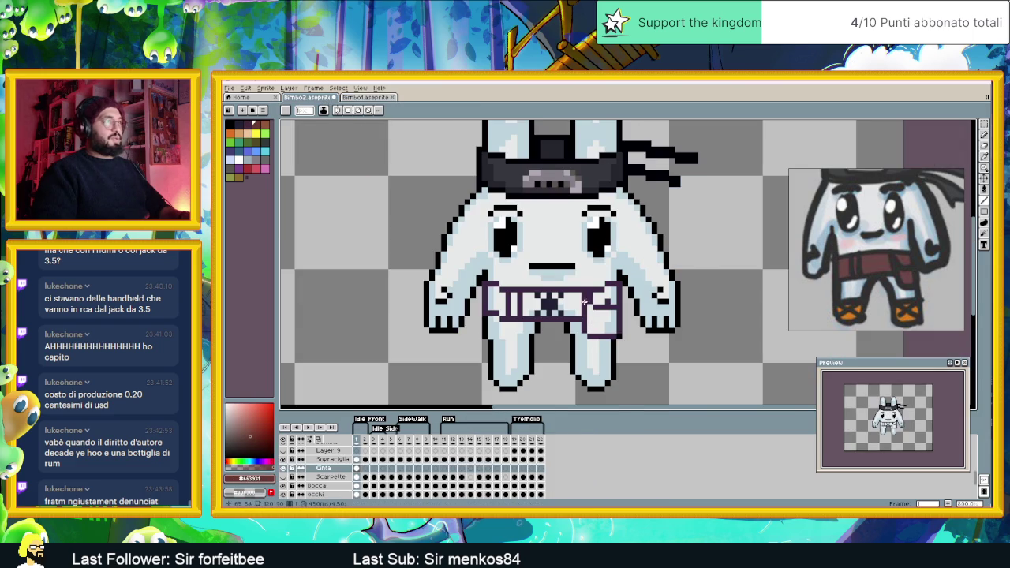
scroll(582, 303, up, 1)
Bucket-fill the pouch and the belt's light areas with brown, then save the sprite
click(985, 189)
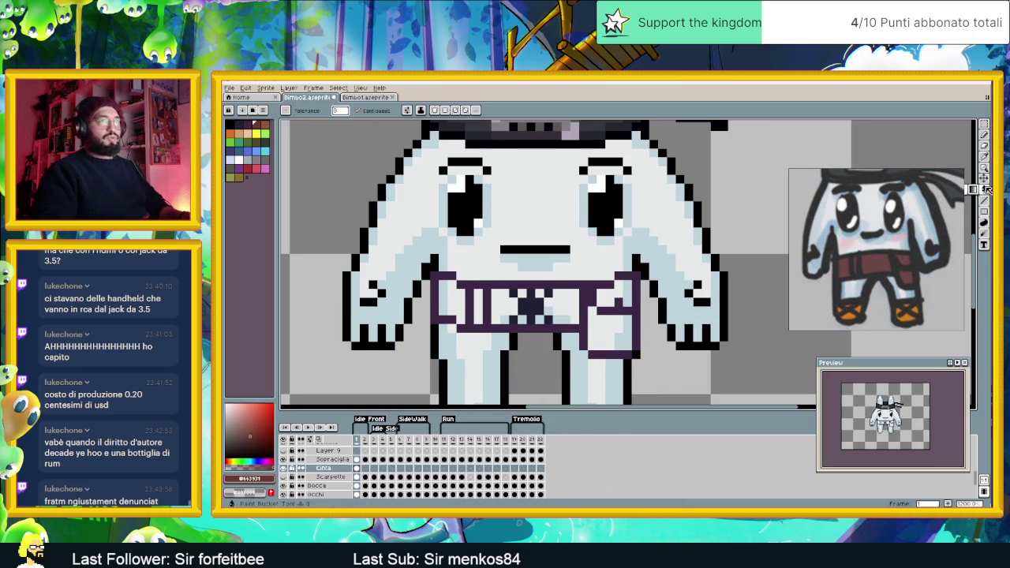
click(615, 296)
click(608, 329)
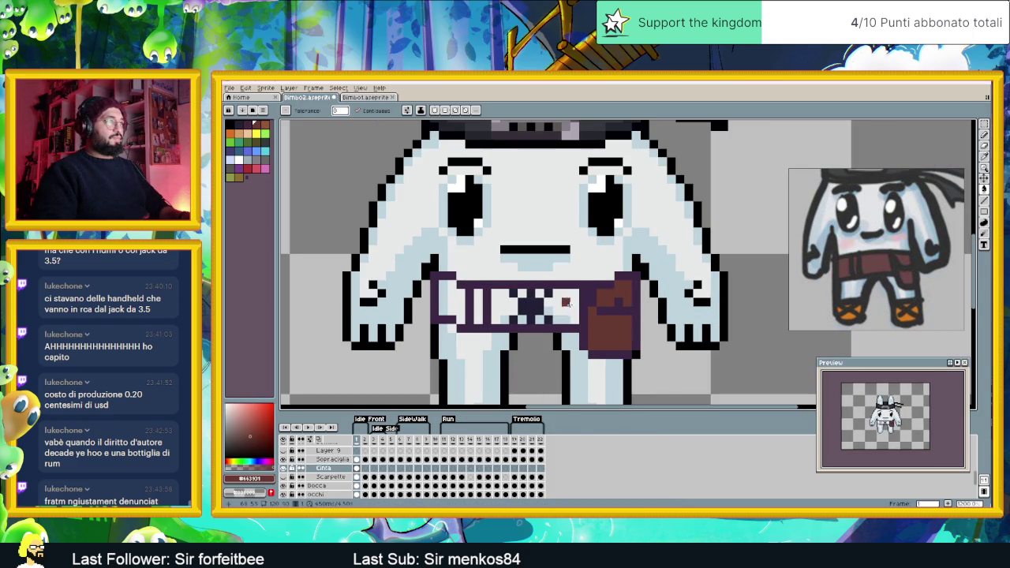
click(566, 302)
click(503, 304)
click(540, 293)
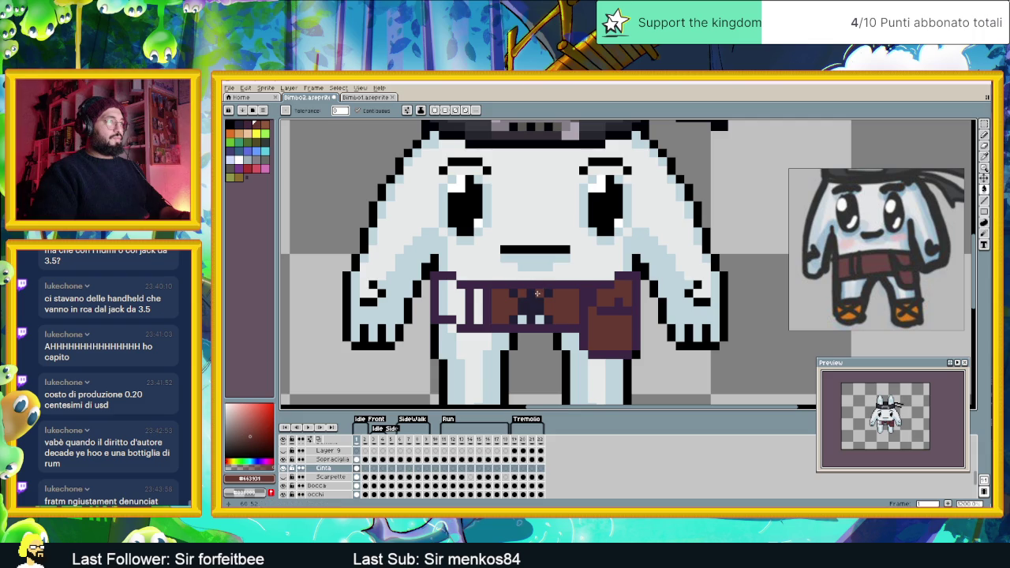
click(479, 306)
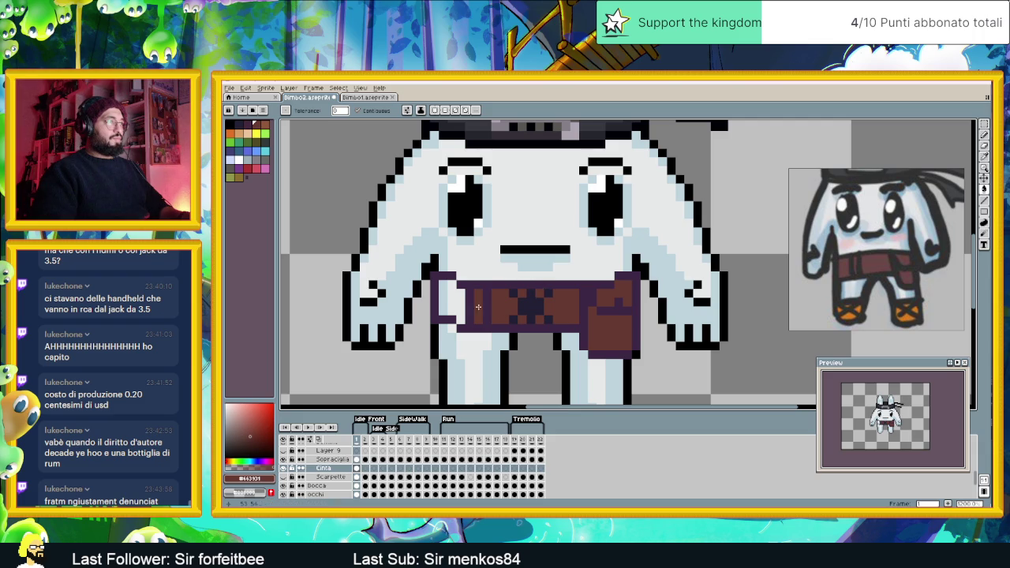
click(463, 303)
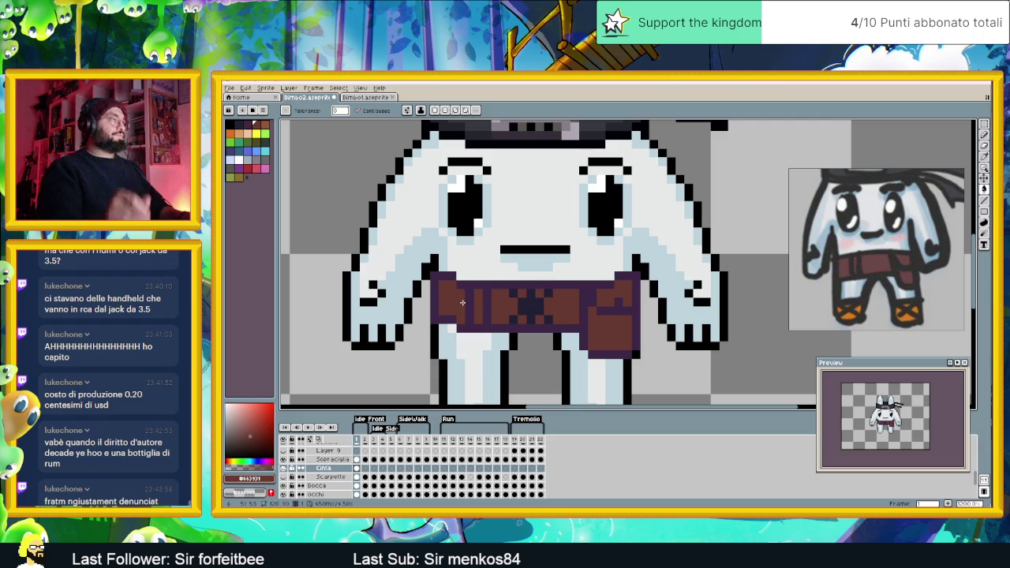
key(ctrl+s)
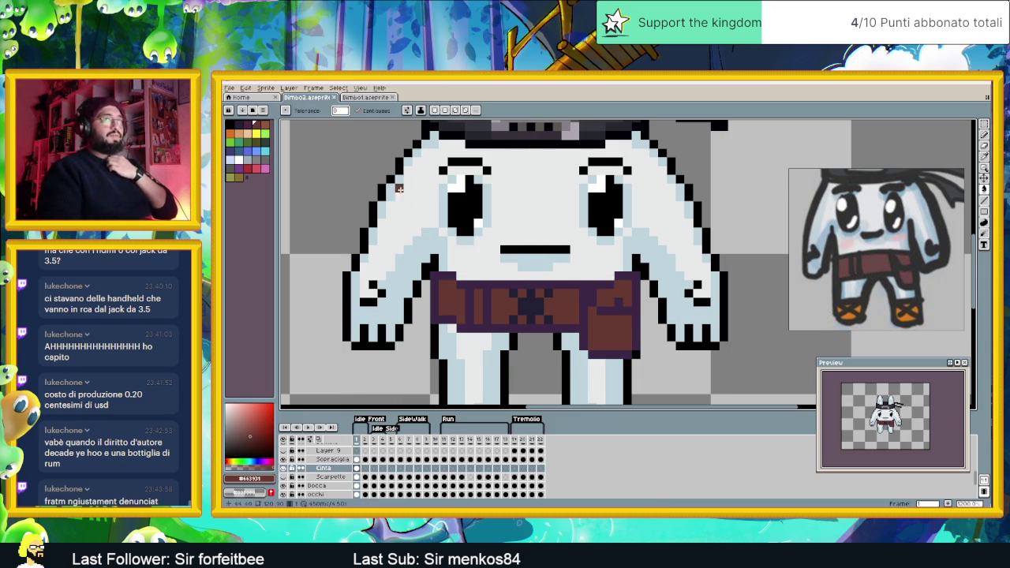
key(ctrl+Tab)
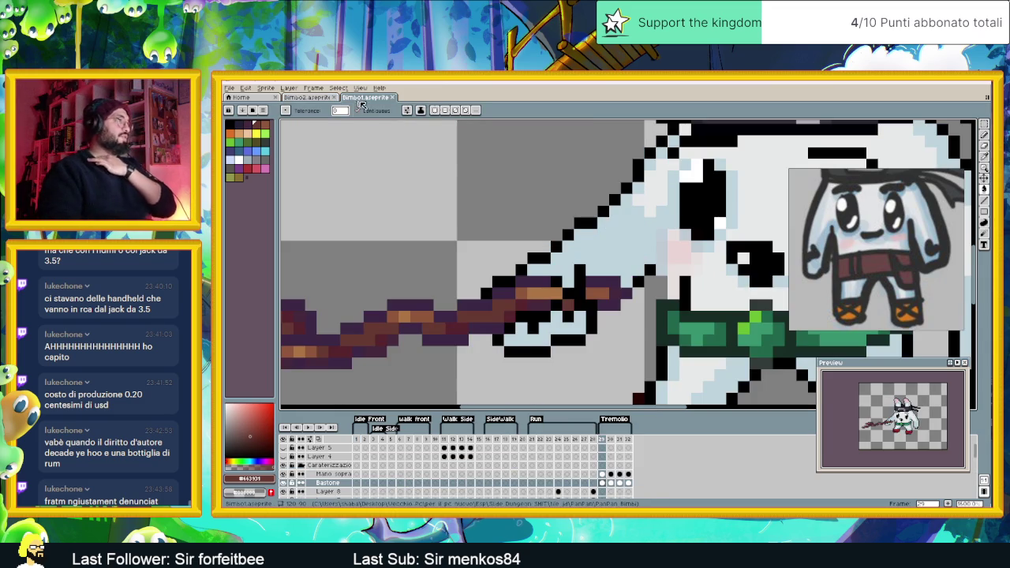
Undo the last two bucket fills and repaint a belt strip dark purple with the pencil
scroll(413, 303, down, 2)
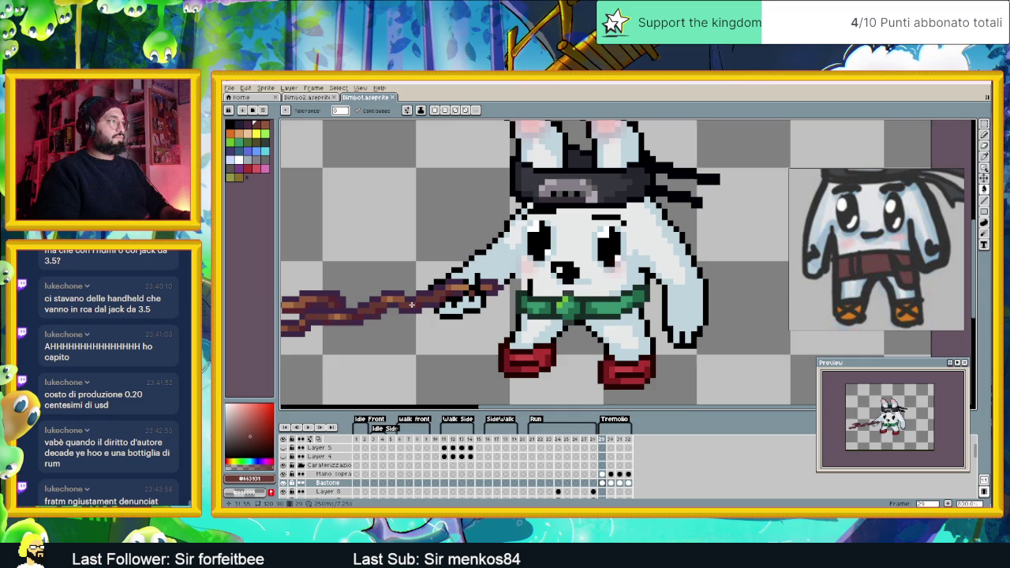
scroll(351, 302, up, 1)
scroll(380, 315, up, 1)
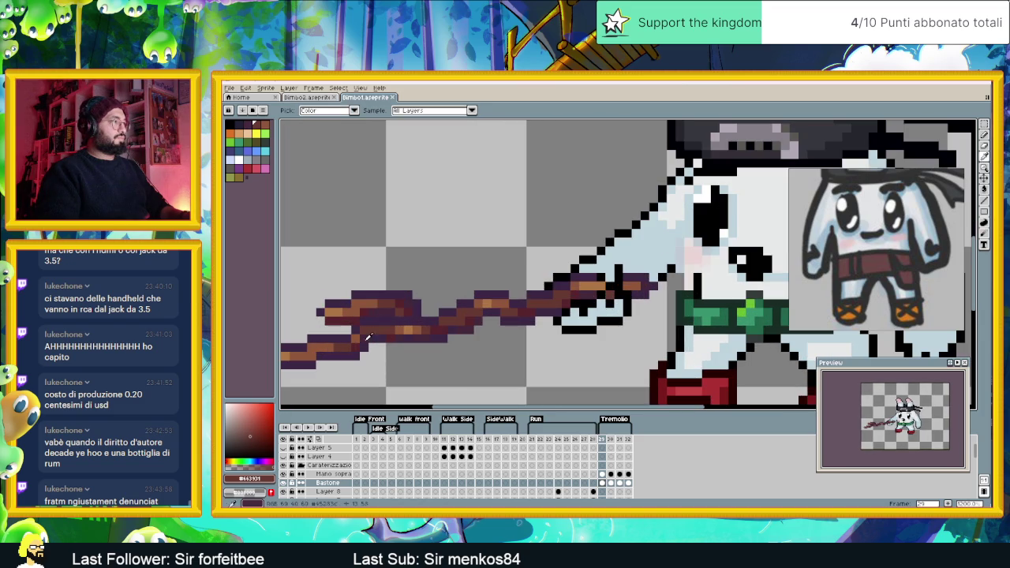
key(ctrl+Tab)
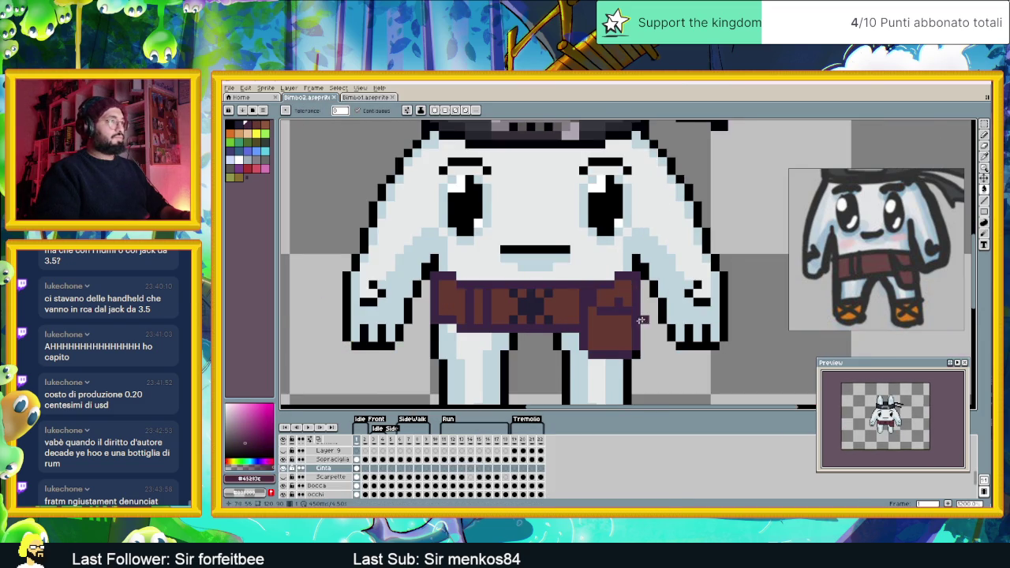
scroll(652, 312, up, 1)
click(548, 296)
key(v)
key(ctrl+z)
key(b)
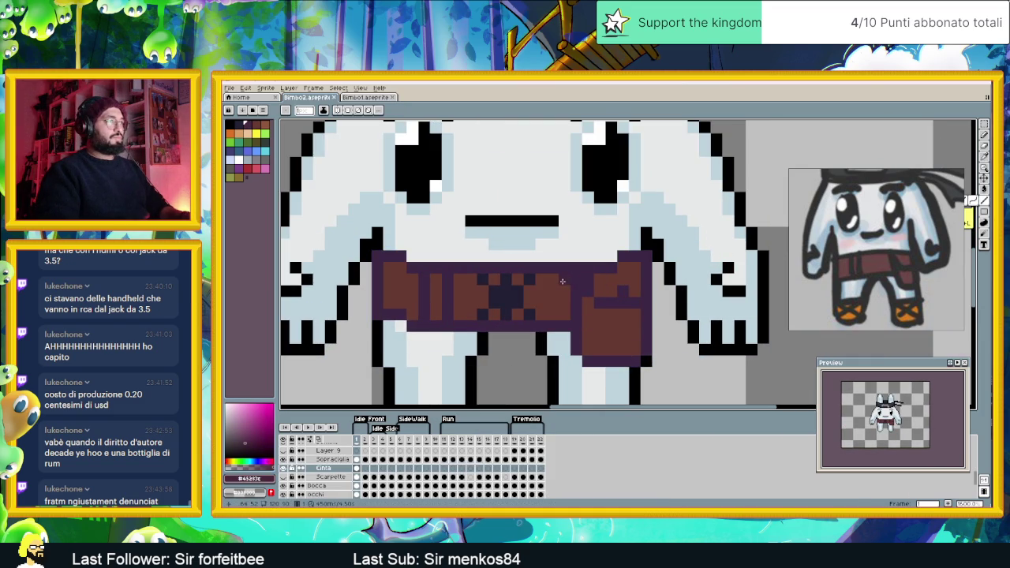
drag(562, 282, 565, 316)
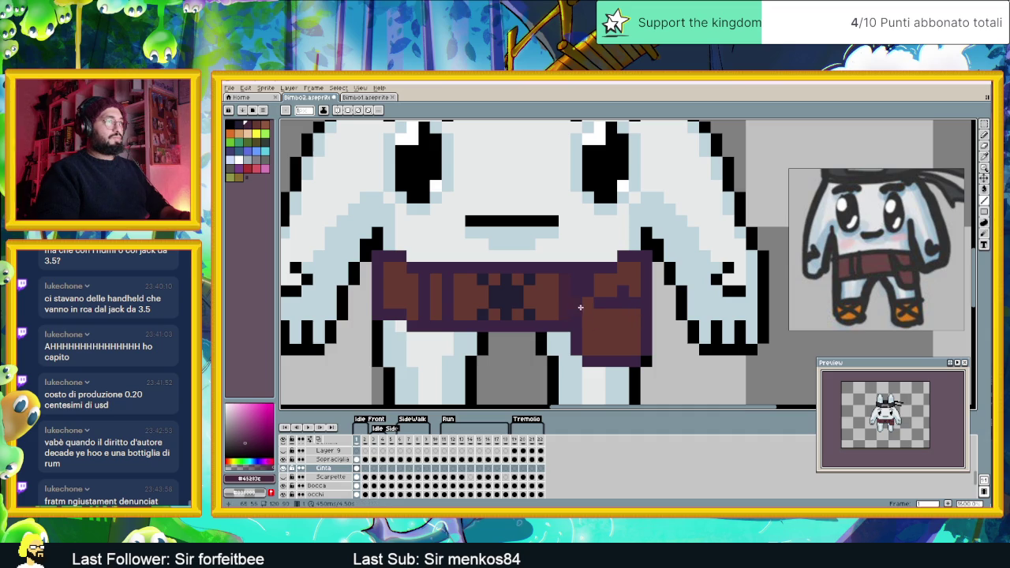
Shade the pouch top, belt's lower-right, left edge and a brown stripe dark purple
drag(606, 315, 636, 315)
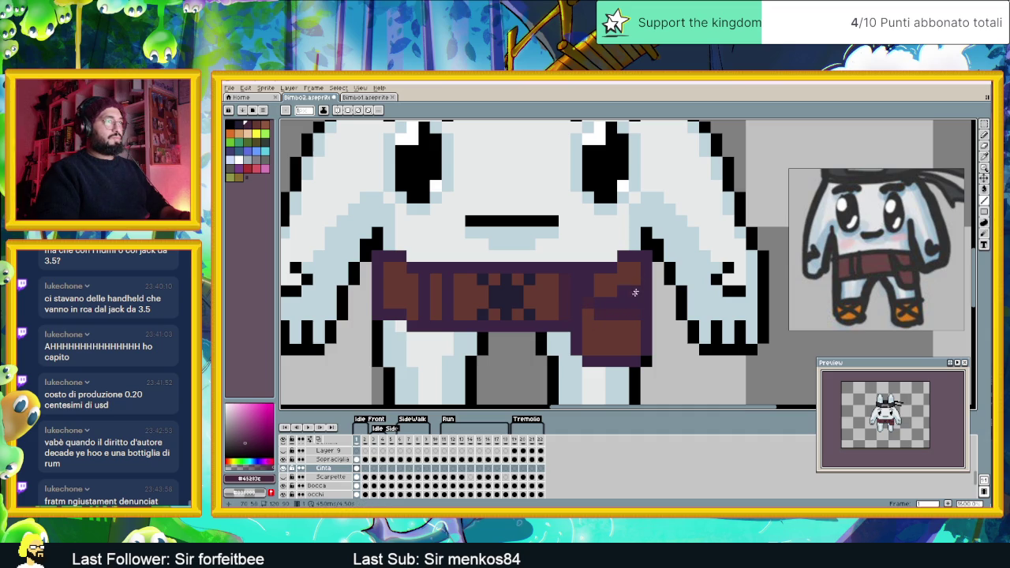
drag(640, 264, 624, 287)
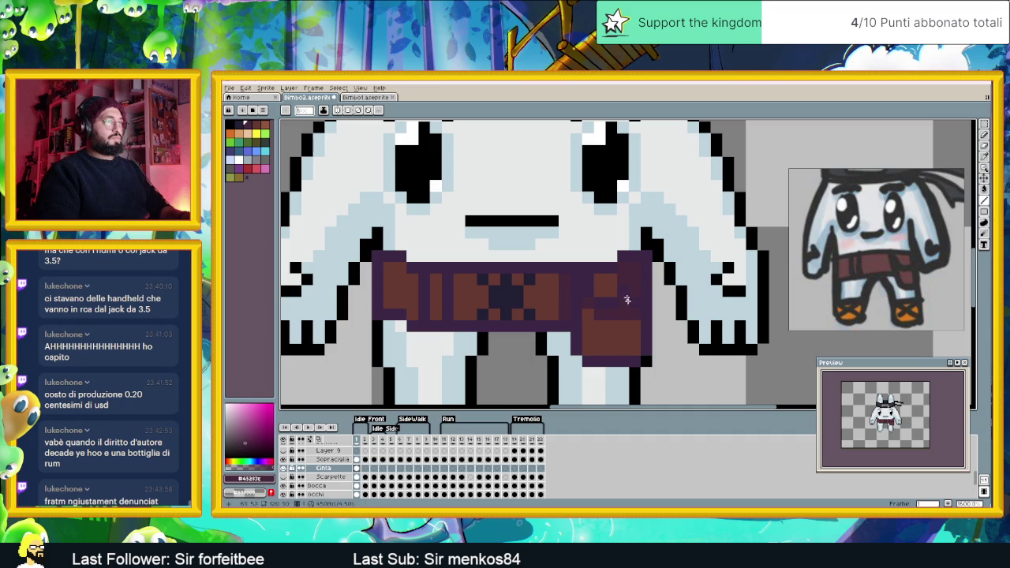
drag(637, 349, 608, 352)
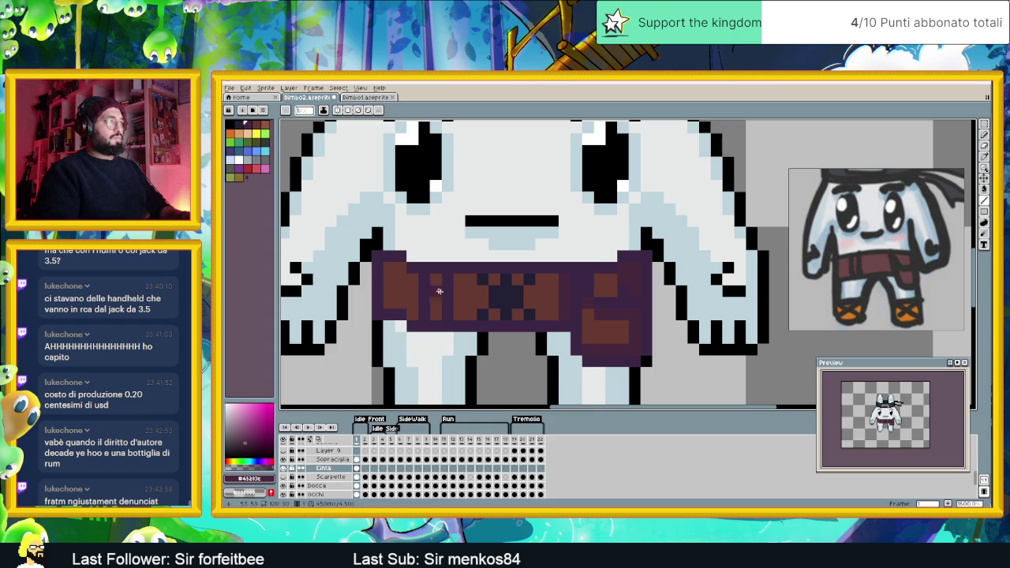
mouse_move(387, 270)
mouse_down()
mouse_move(387, 299)
mouse_move(400, 307)
mouse_up()
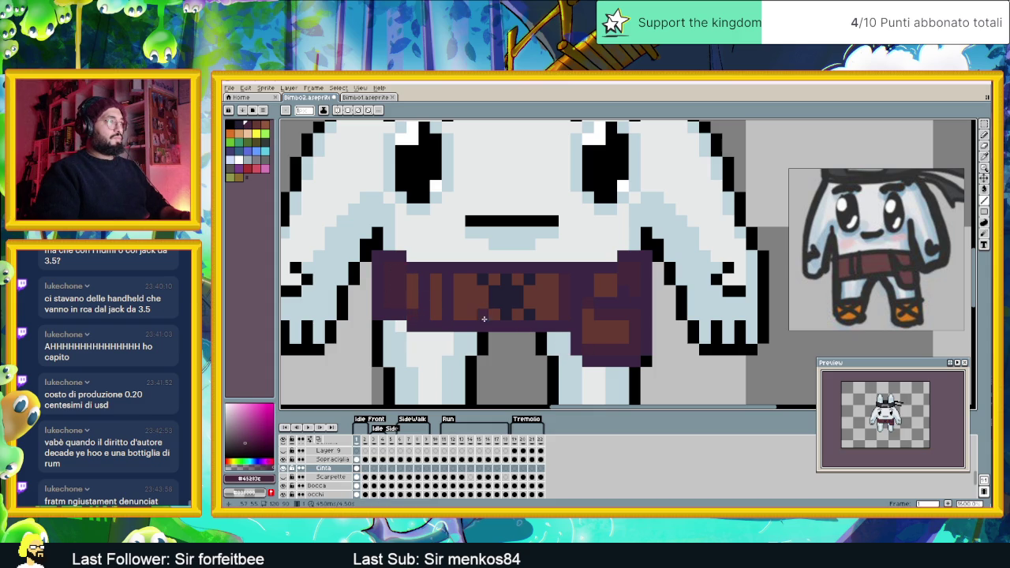
drag(455, 286, 457, 308)
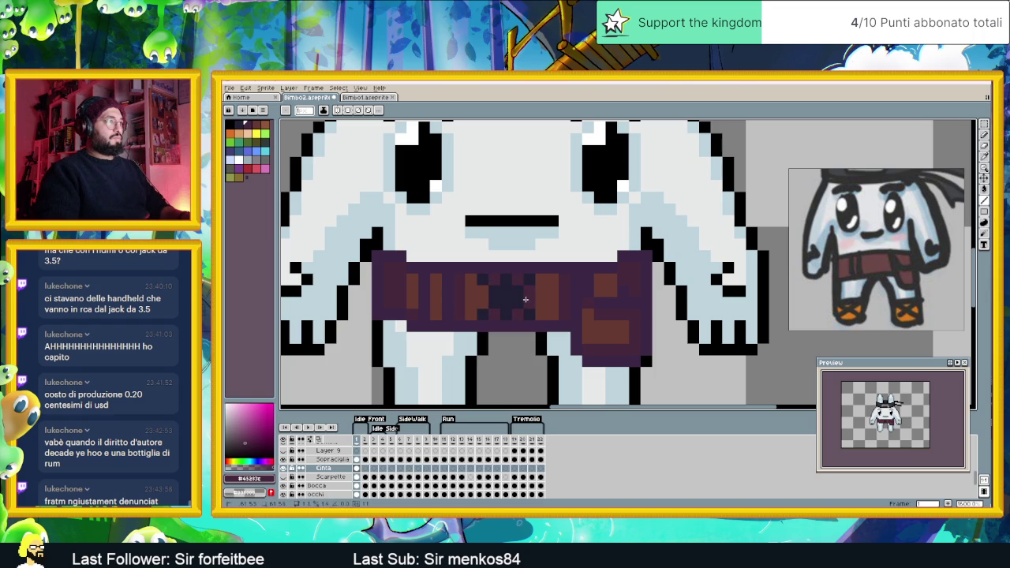
scroll(537, 308, down, 2)
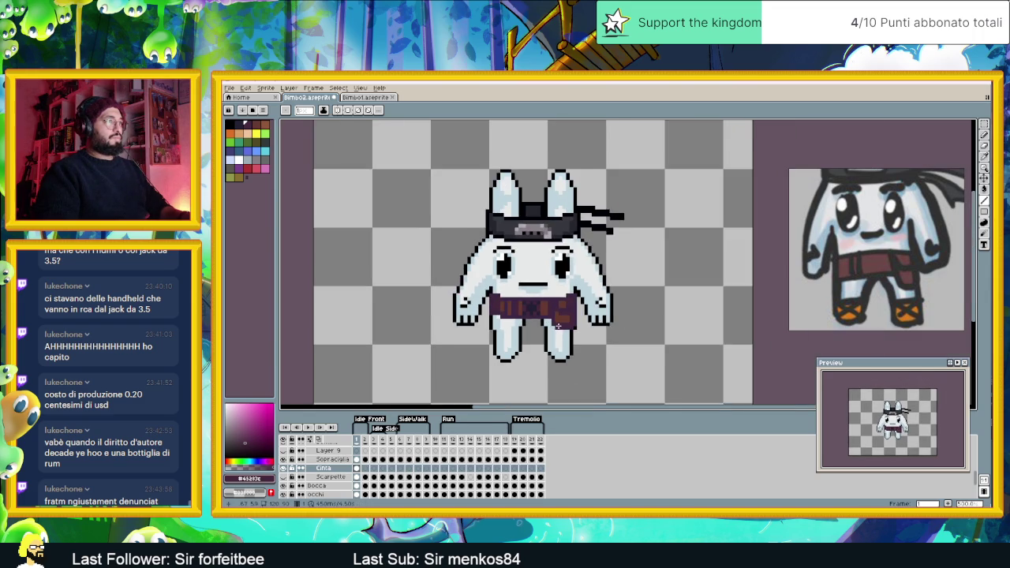
Pick up the staff's brown from Bimbo1 and return to Bimbo2
scroll(556, 322, down, 2)
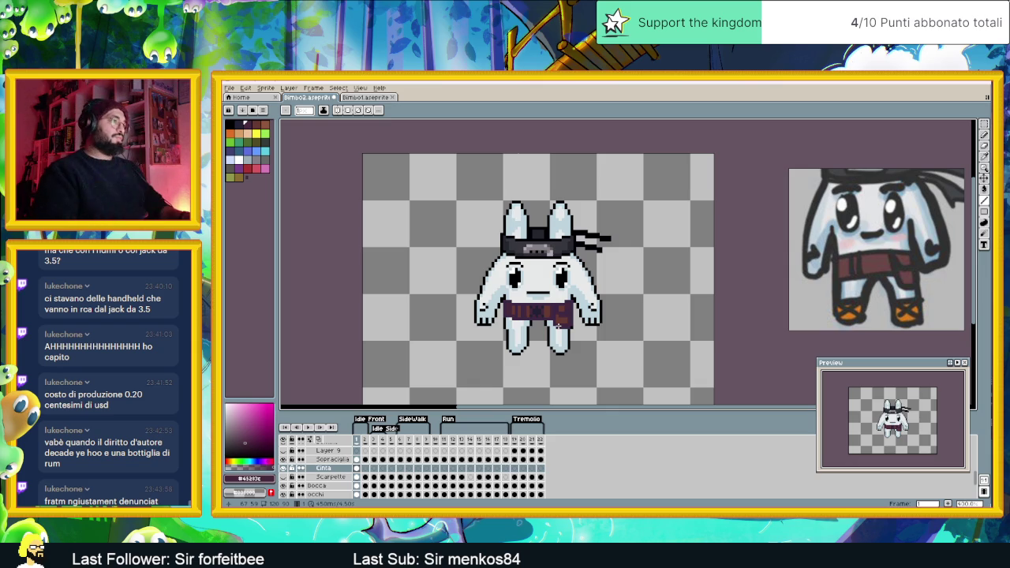
scroll(540, 320, up, 4)
scroll(540, 320, up, 1)
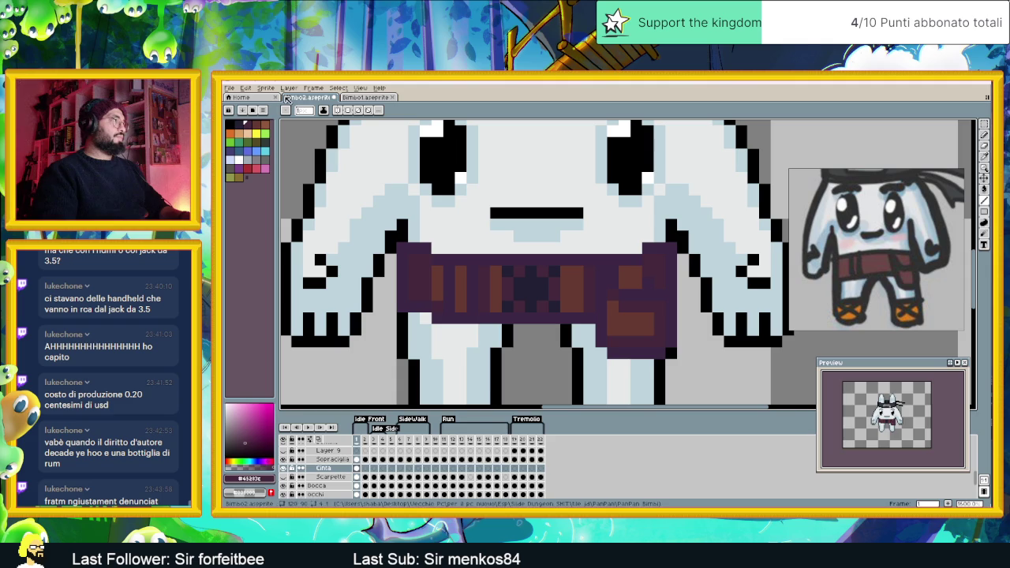
click(351, 97)
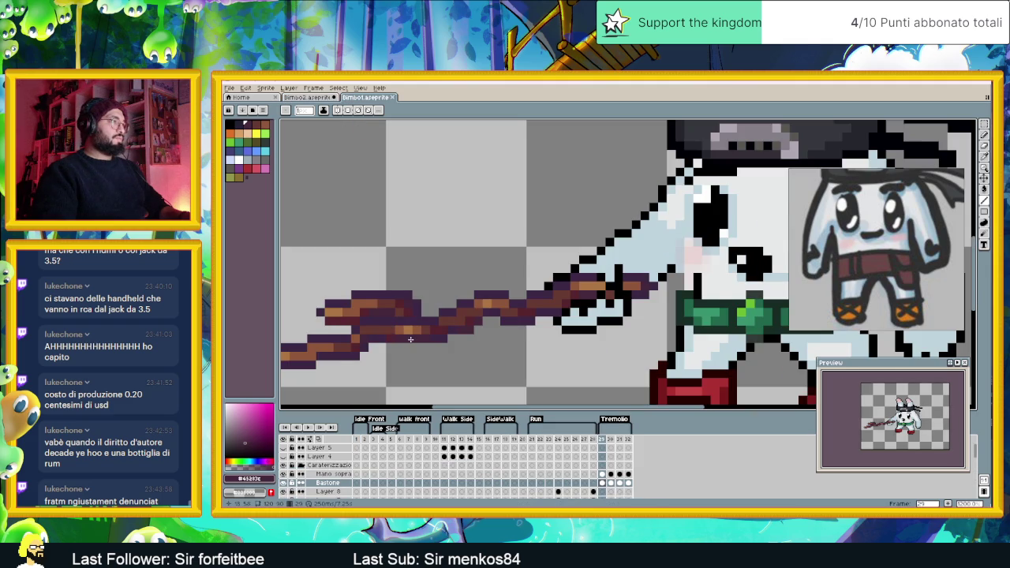
scroll(409, 339, up, 3)
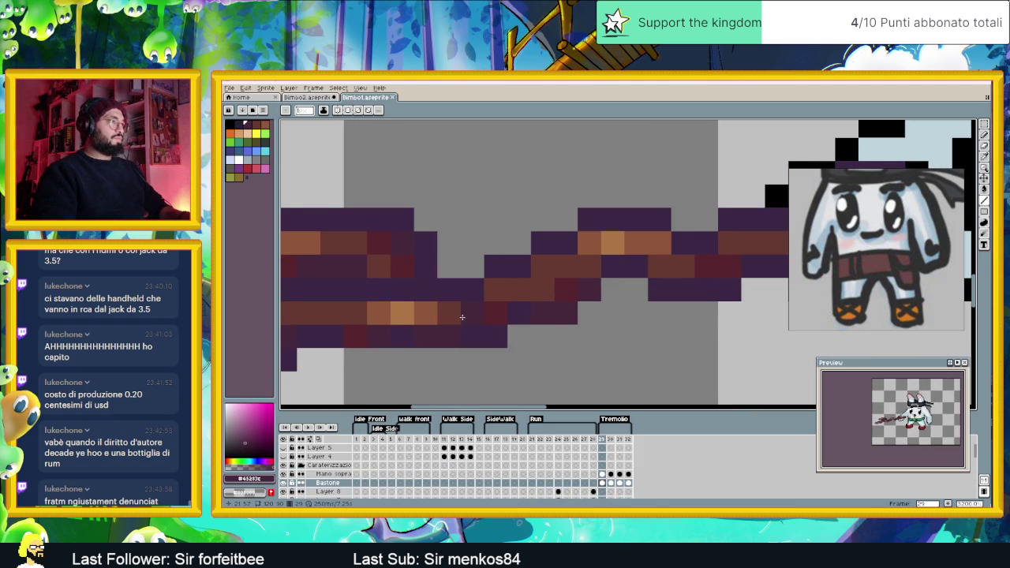
scroll(458, 317, down, 3)
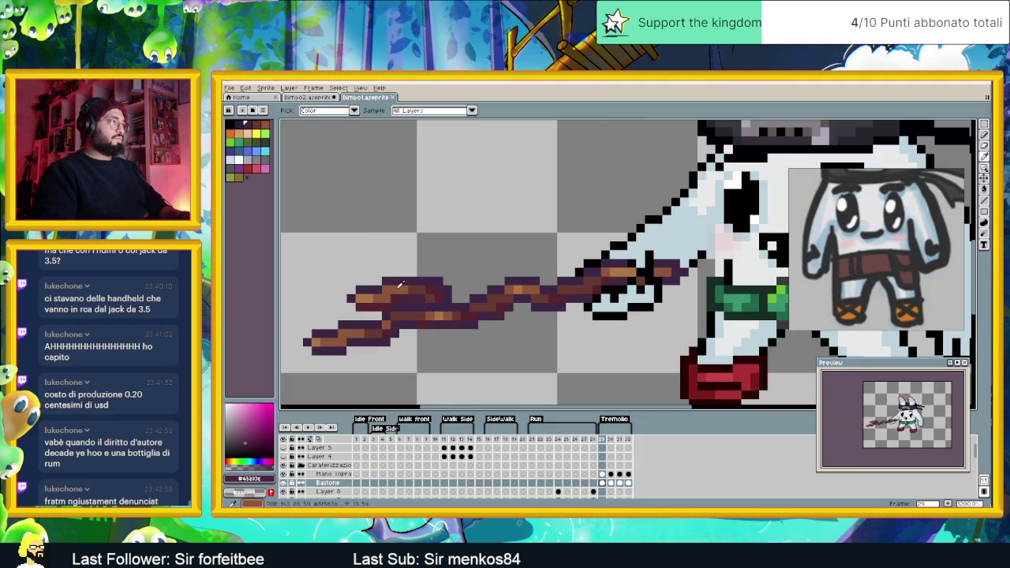
alt+click(399, 284)
click(323, 97)
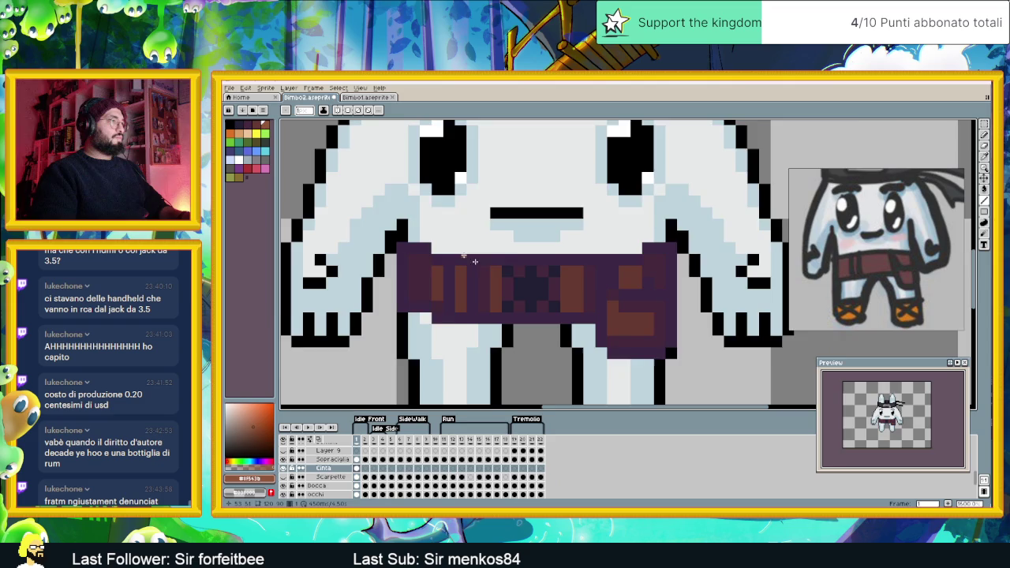
scroll(489, 305, up, 2)
Paint light orange highlights on the belt's left stripes, undoing stray strokes
drag(490, 305, 486, 265)
click(450, 293)
key(ctrl+z)
mouse_move(434, 299)
mouse_down()
mouse_move(434, 269)
mouse_move(399, 275)
mouse_move(399, 259)
mouse_up()
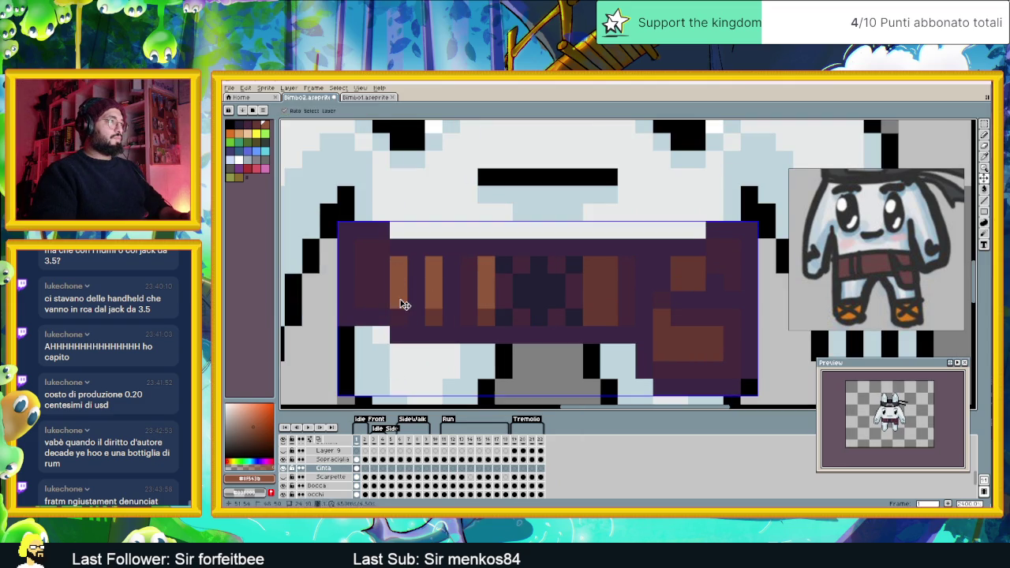
key(ctrl+z)
drag(399, 294, 399, 264)
key(ctrl+z)
Lighten the belt's wide right stripe and highlight the pouch's top and lower edge
mouse_move(609, 319)
mouse_down()
mouse_move(604, 266)
mouse_move(592, 268)
mouse_up()
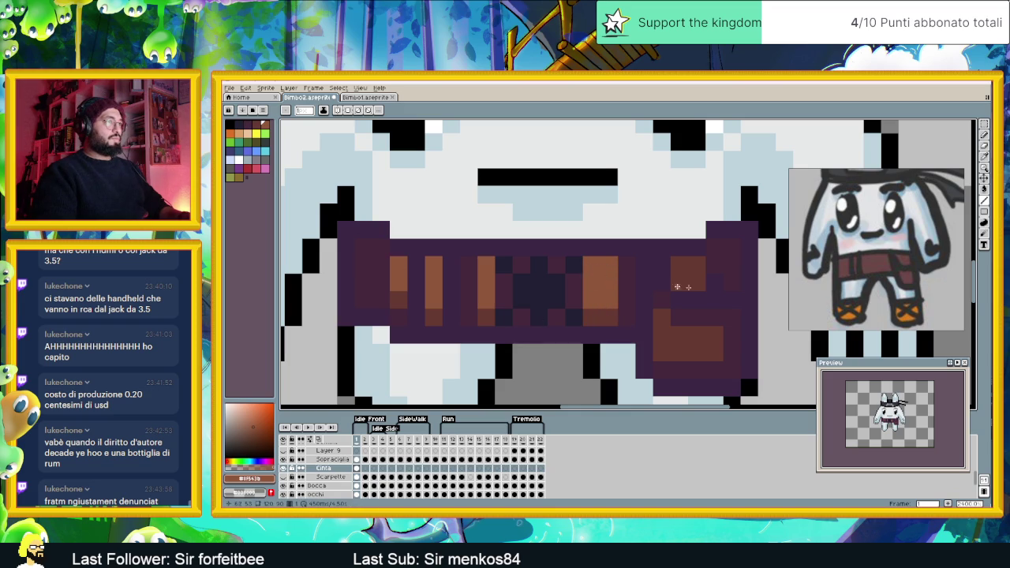
drag(680, 267, 698, 266)
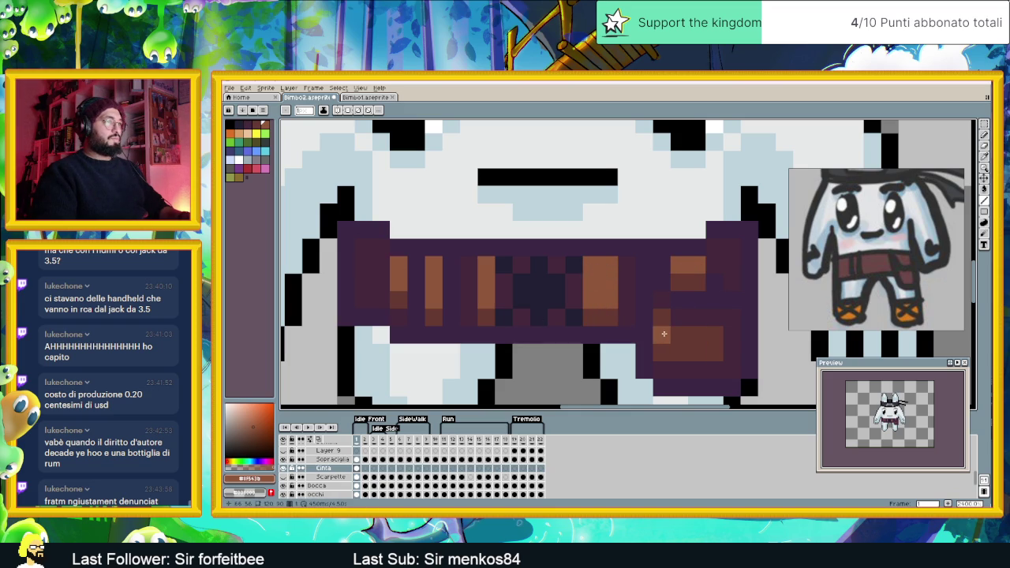
mouse_move(660, 322)
mouse_down()
mouse_move(662, 335)
mouse_move(700, 336)
mouse_up()
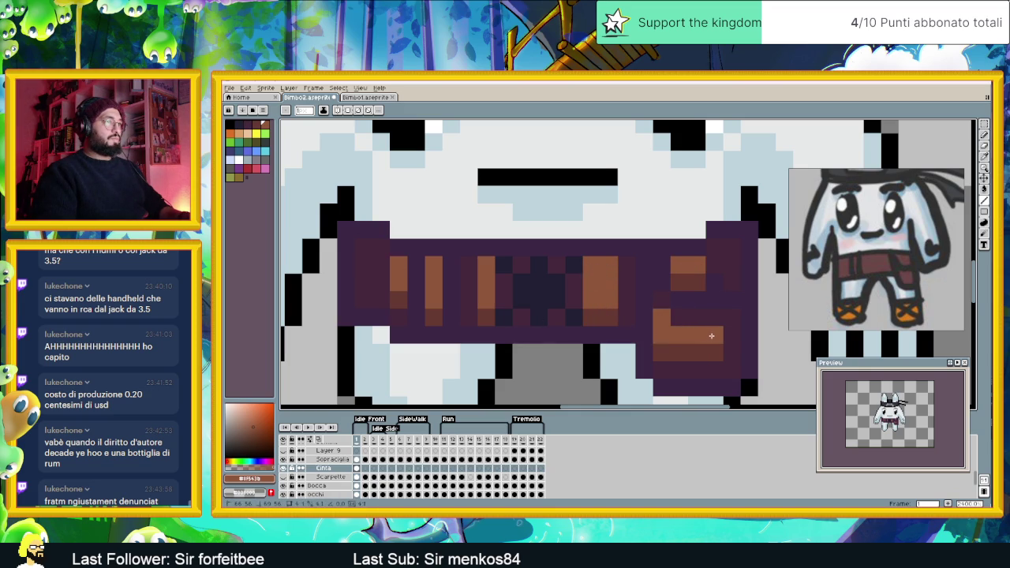
scroll(711, 337, down, 3)
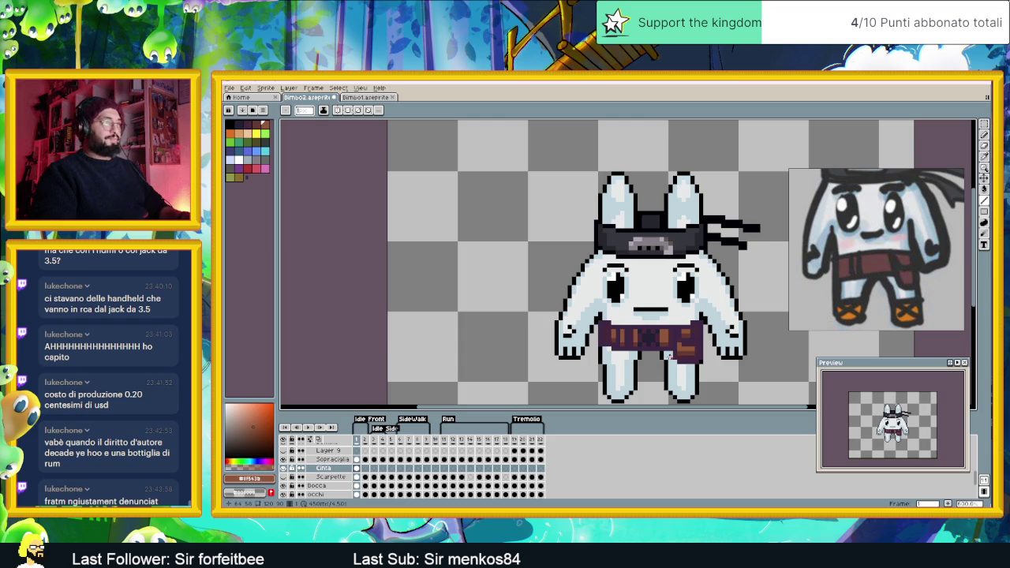
scroll(667, 353, up, 1)
scroll(652, 341, up, 1)
scroll(652, 341, up, 1)
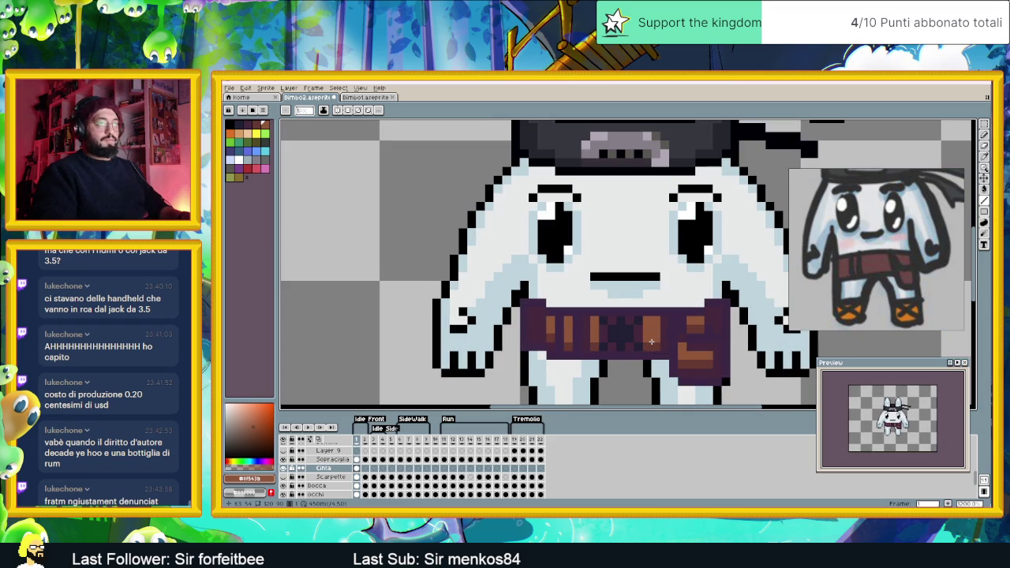
scroll(636, 357, up, 2)
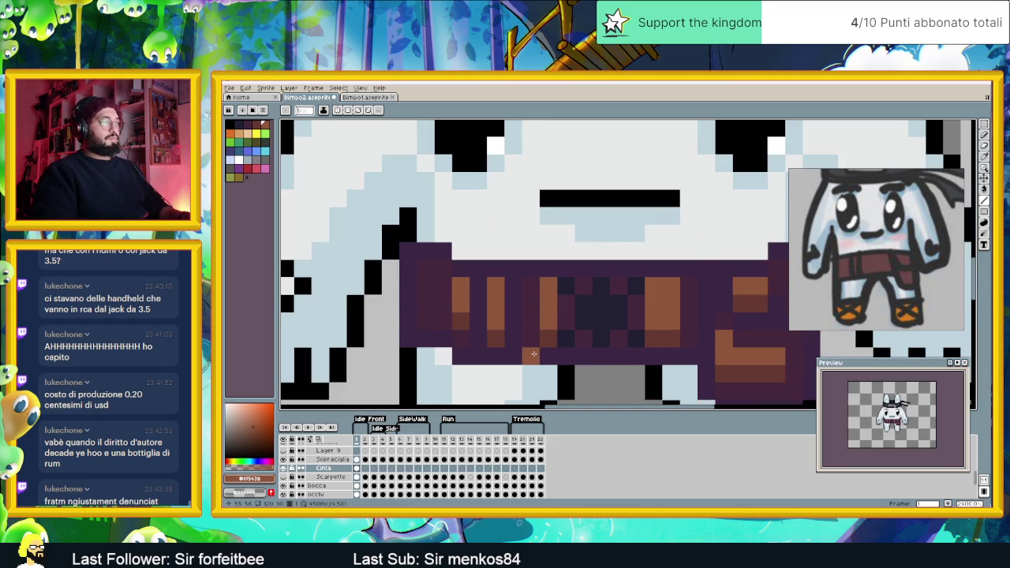
scroll(534, 355, down, 3)
scroll(562, 360, down, 1)
scroll(604, 379, up, 1)
scroll(609, 378, up, 2)
click(363, 97)
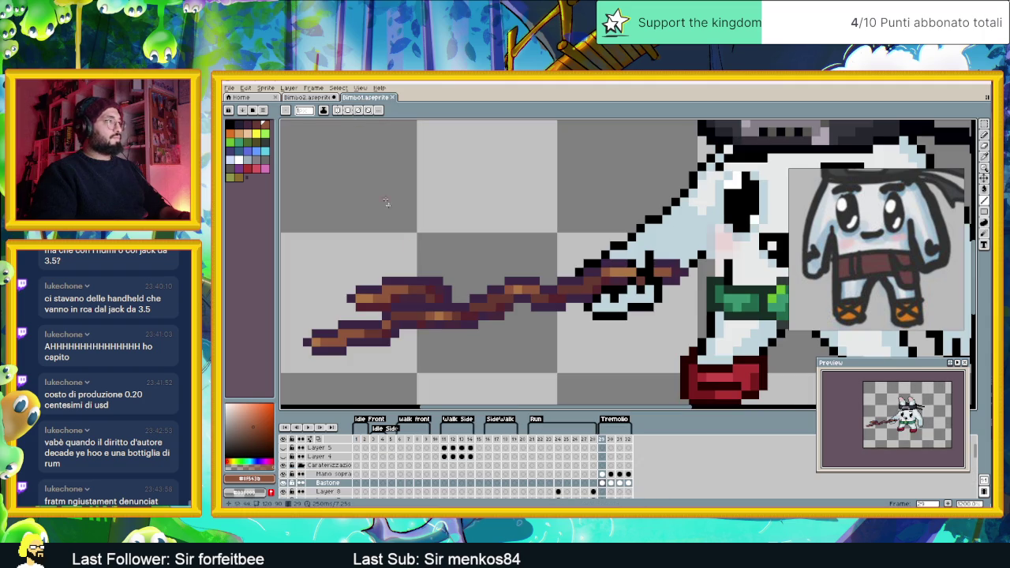
Back in Bimbo2, frame the belt and pouch and sample the dark purple #45283c
alt+click(473, 321)
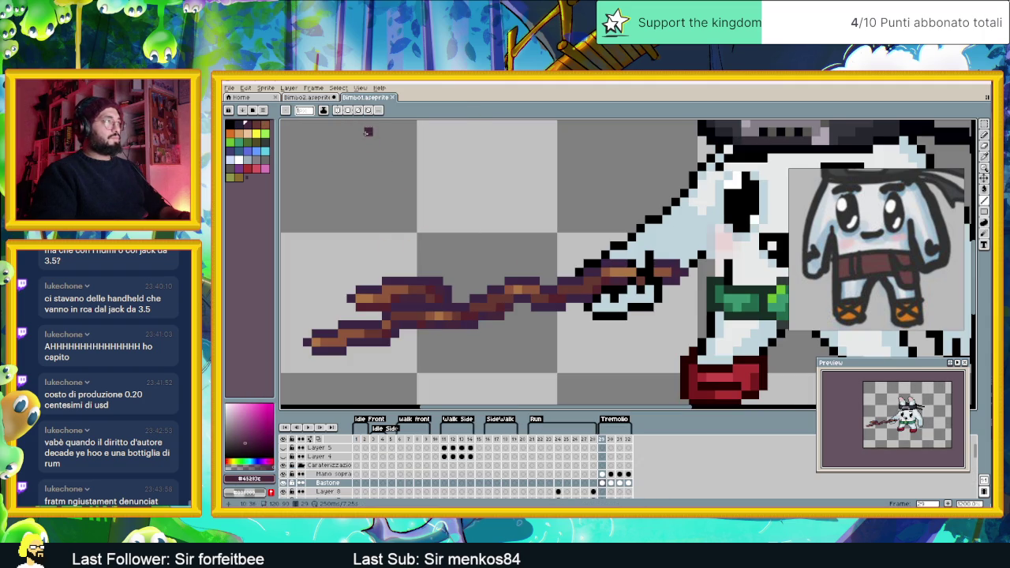
click(325, 97)
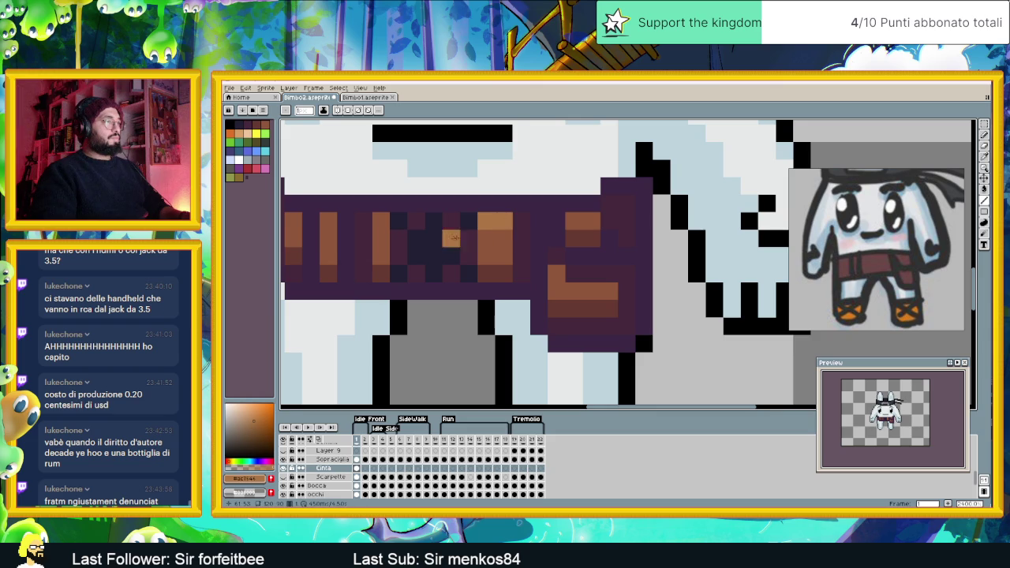
drag(346, 220, 584, 270)
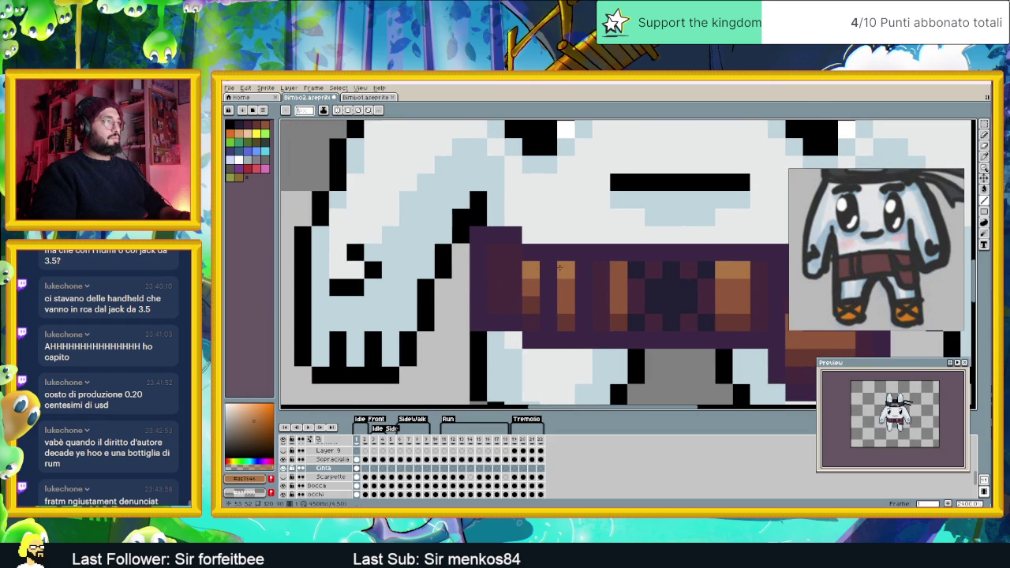
scroll(584, 287, down, 2)
drag(583, 287, 517, 298)
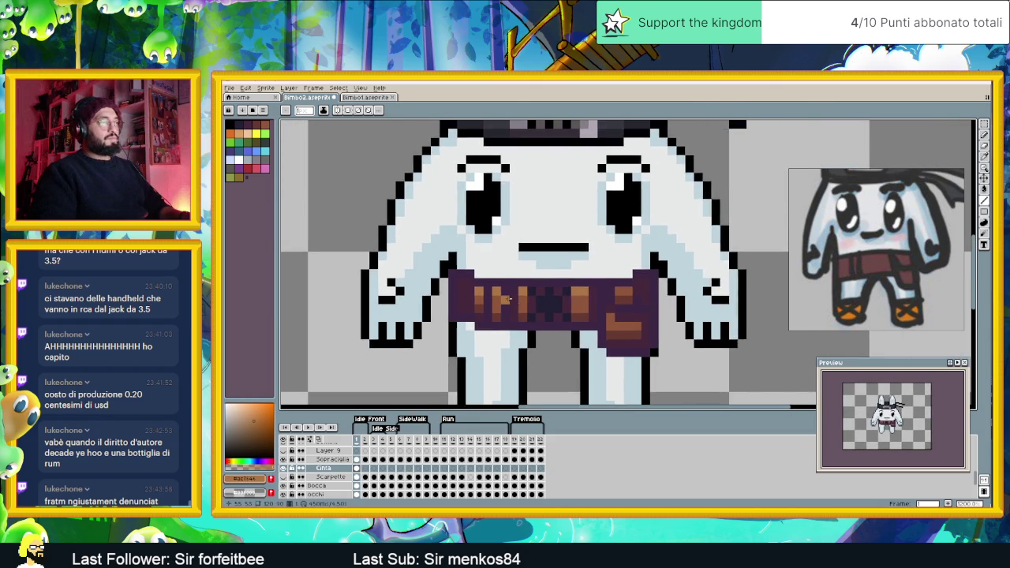
scroll(517, 298, up, 2)
alt+click(444, 276)
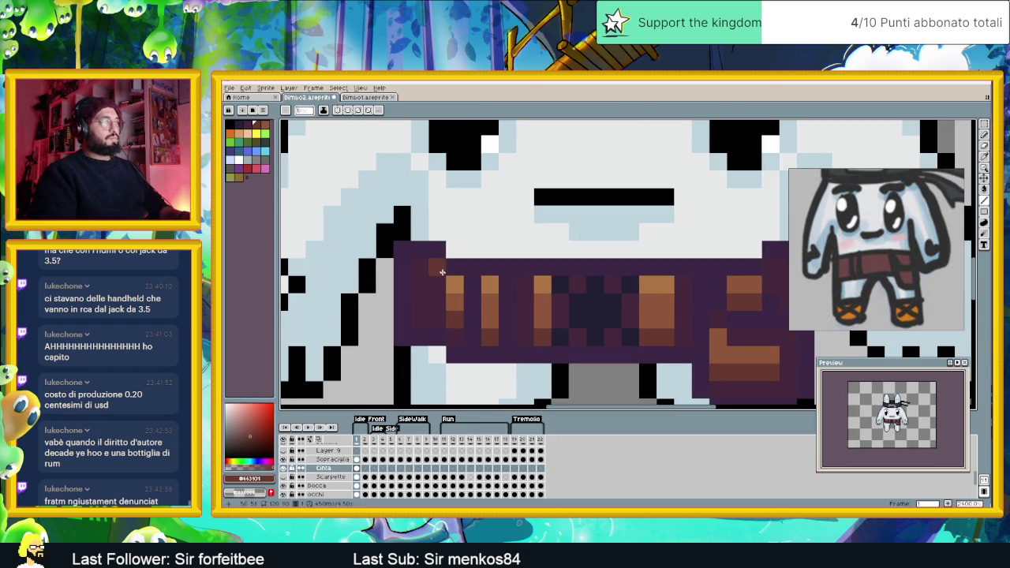
scroll(615, 271, right, 3)
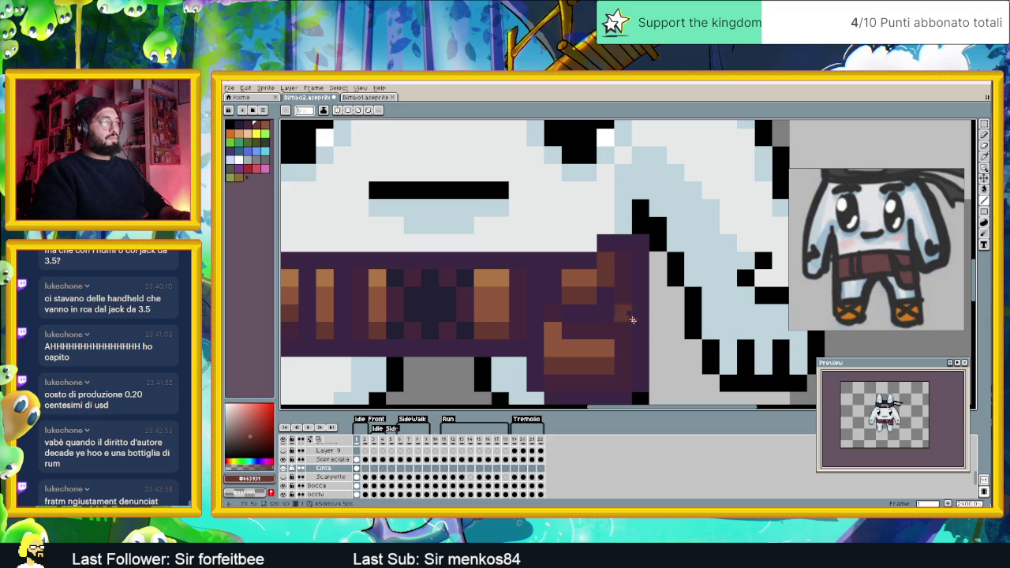
scroll(625, 308, down, 3)
scroll(627, 341, up, 1)
scroll(627, 343, up, 2)
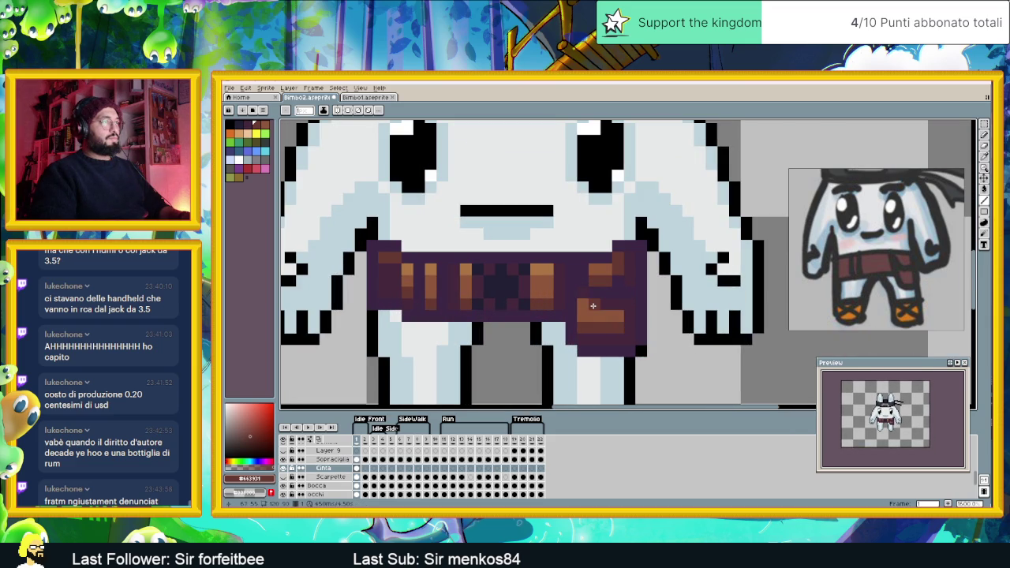
scroll(587, 317, down, 3)
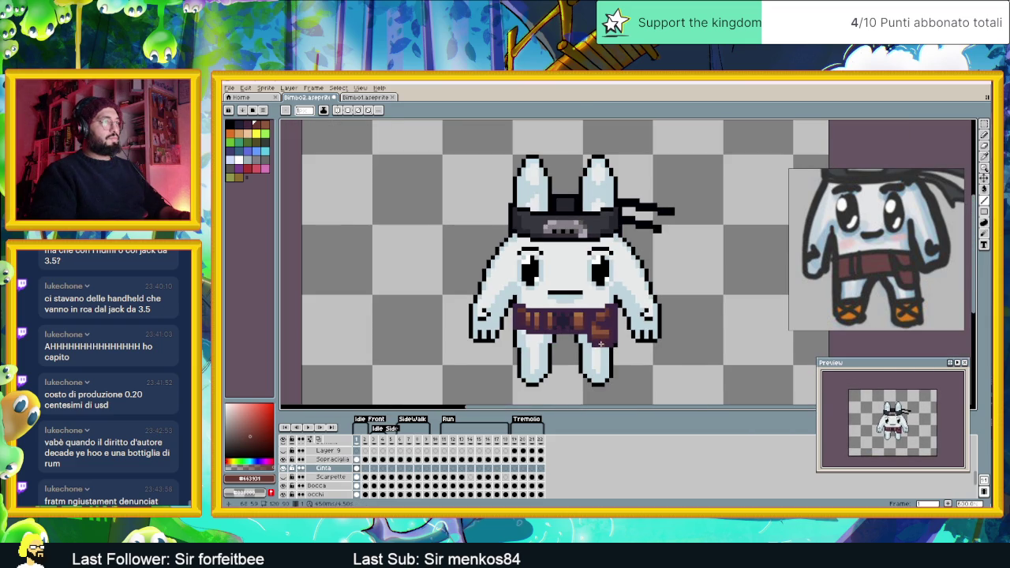
scroll(601, 344, down, 1)
scroll(600, 341, down, 2)
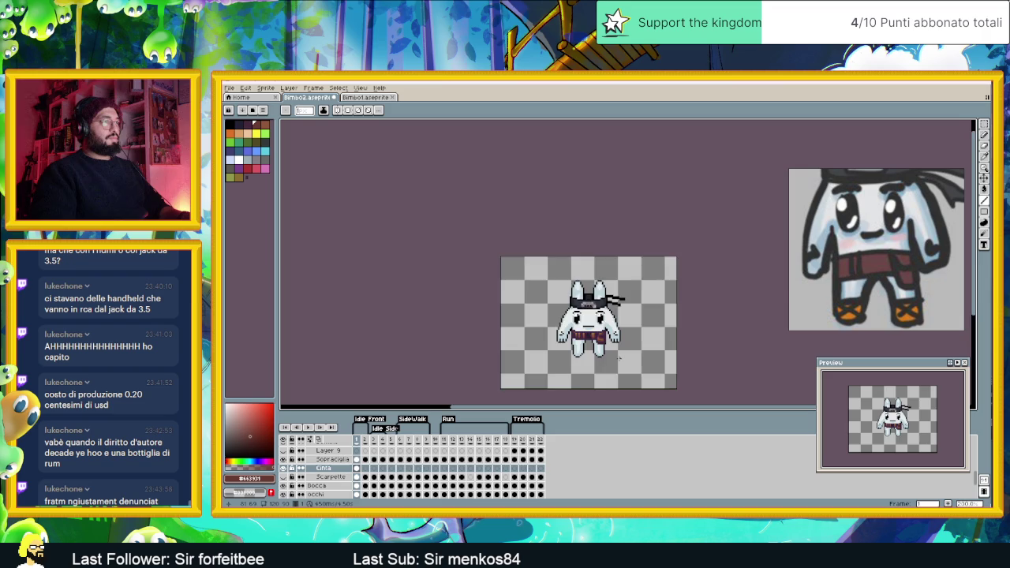
scroll(619, 358, down, 1)
scroll(589, 308, up, 1)
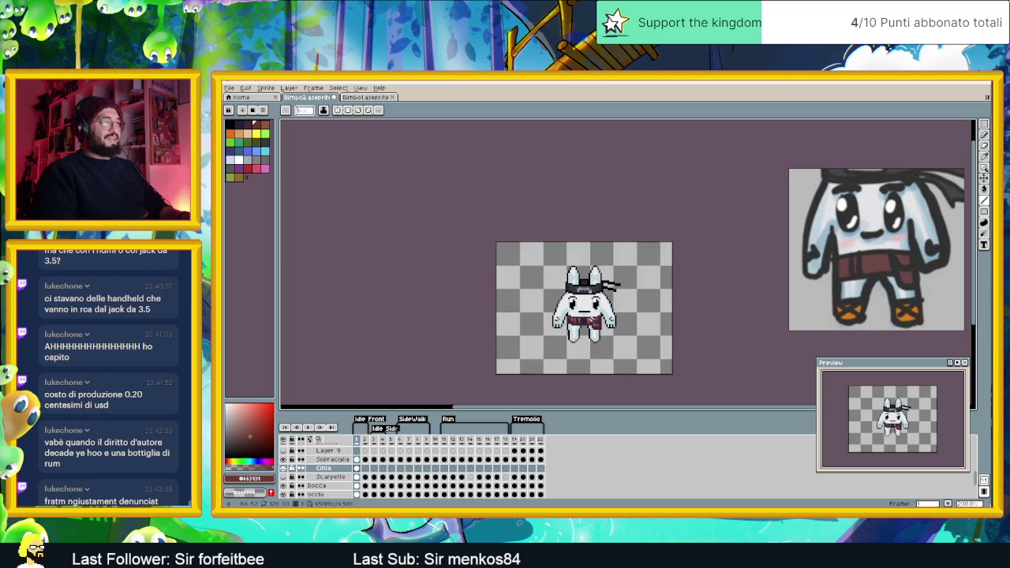
scroll(600, 329, up, 1)
scroll(602, 323, up, 1)
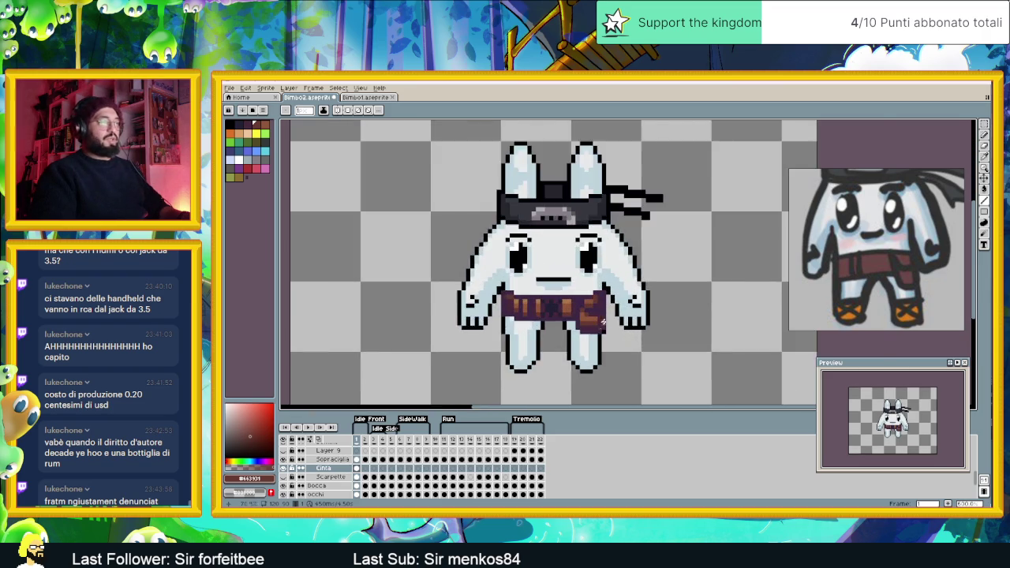
scroll(603, 319, up, 1)
scroll(605, 313, up, 1)
scroll(585, 310, up, 1)
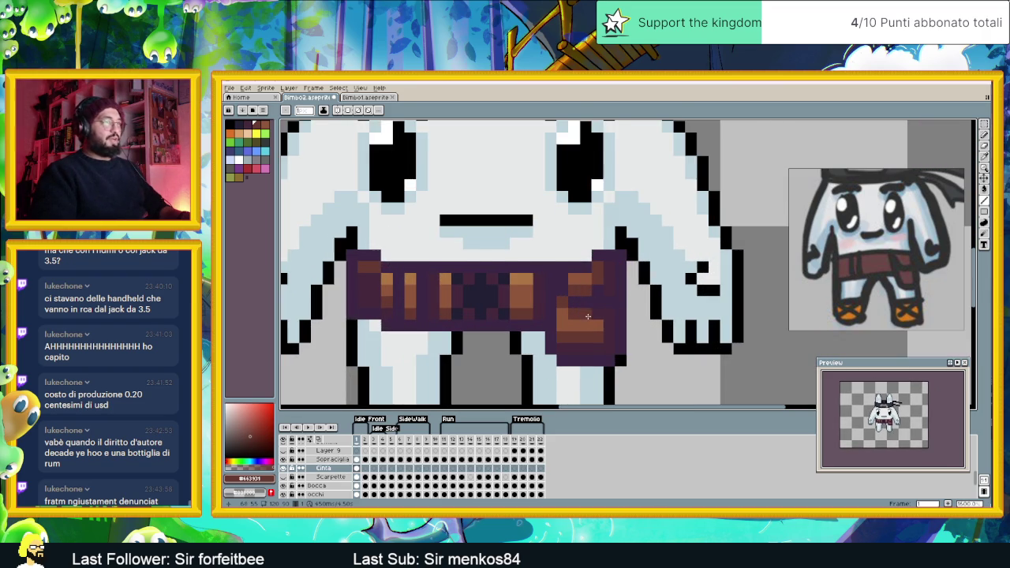
scroll(588, 316, up, 1)
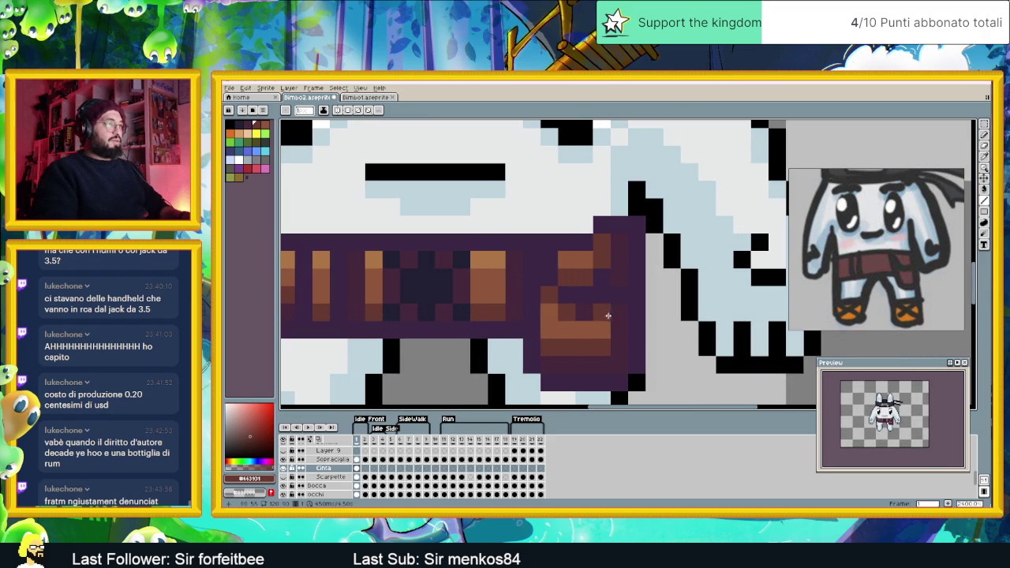
Repaint the pouch's top block purple and add brown pixels and a darker brown row
key(i)
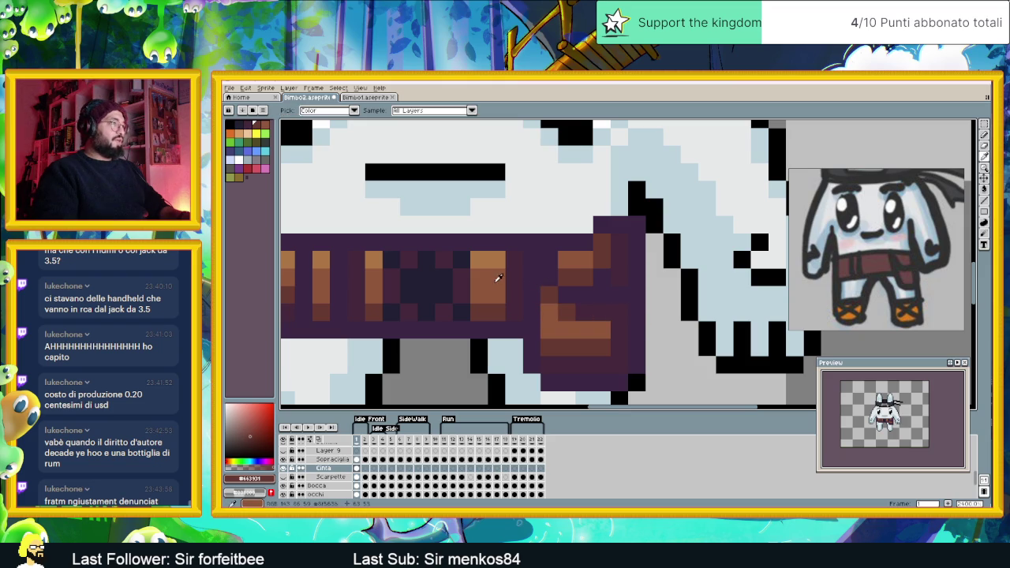
key(b)
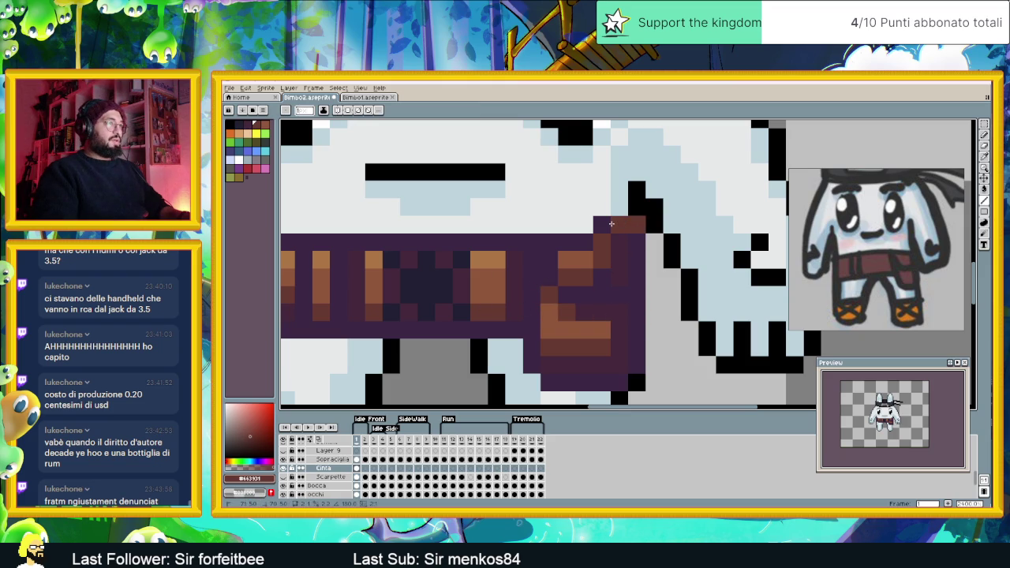
drag(632, 230, 591, 269)
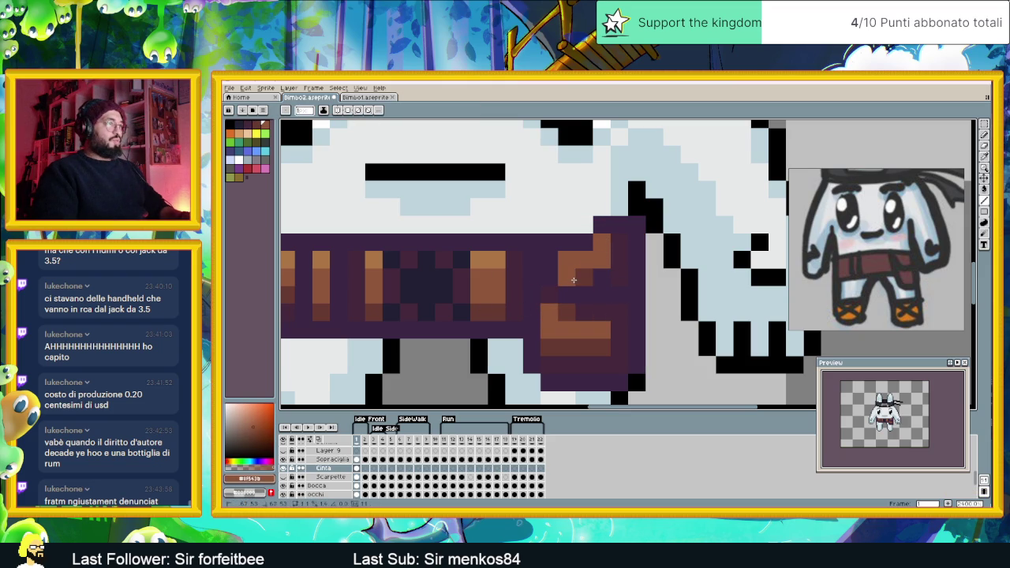
click(574, 280)
click(561, 311)
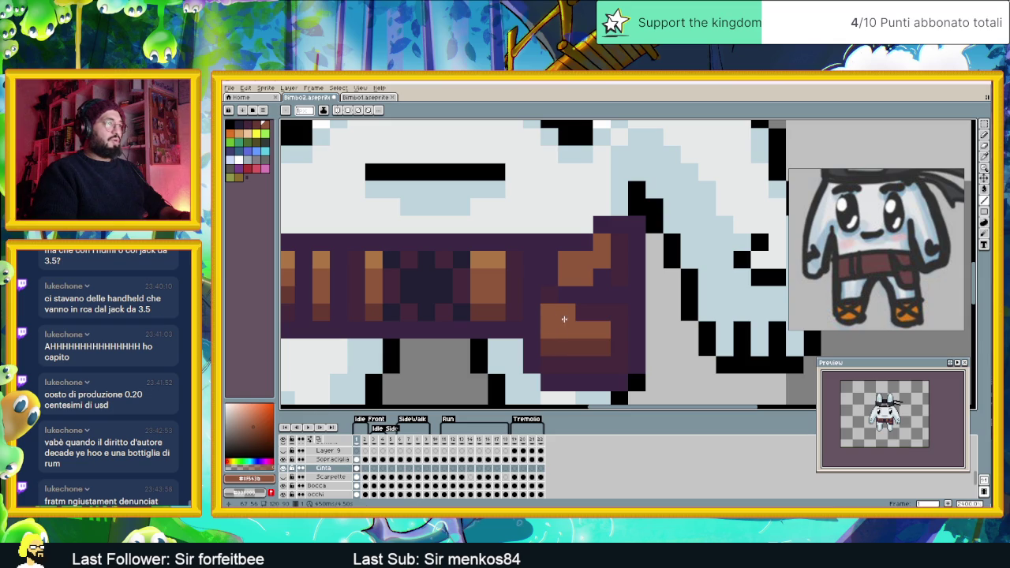
scroll(565, 325, down, 5)
scroll(584, 344, up, 5)
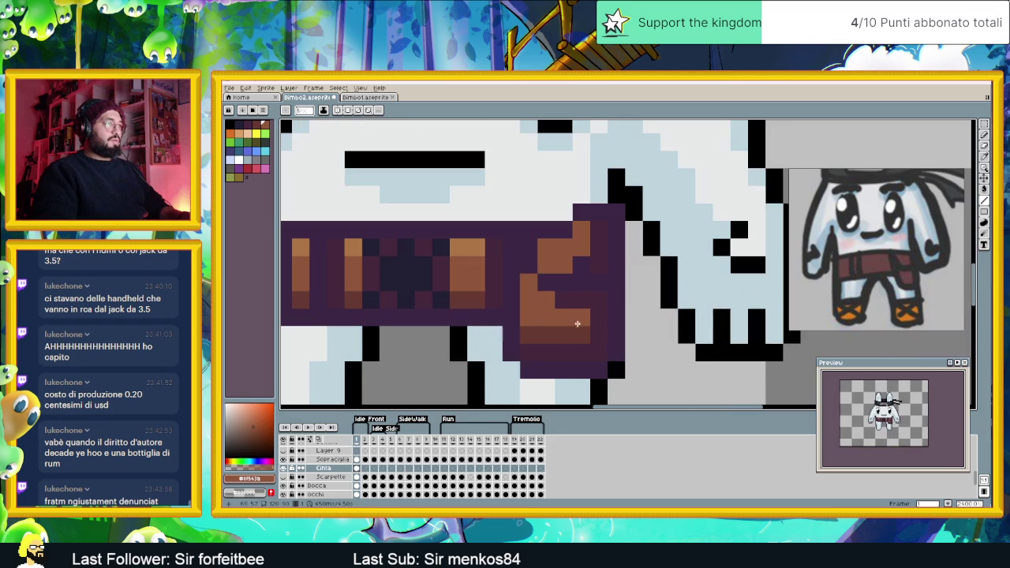
drag(570, 301, 592, 301)
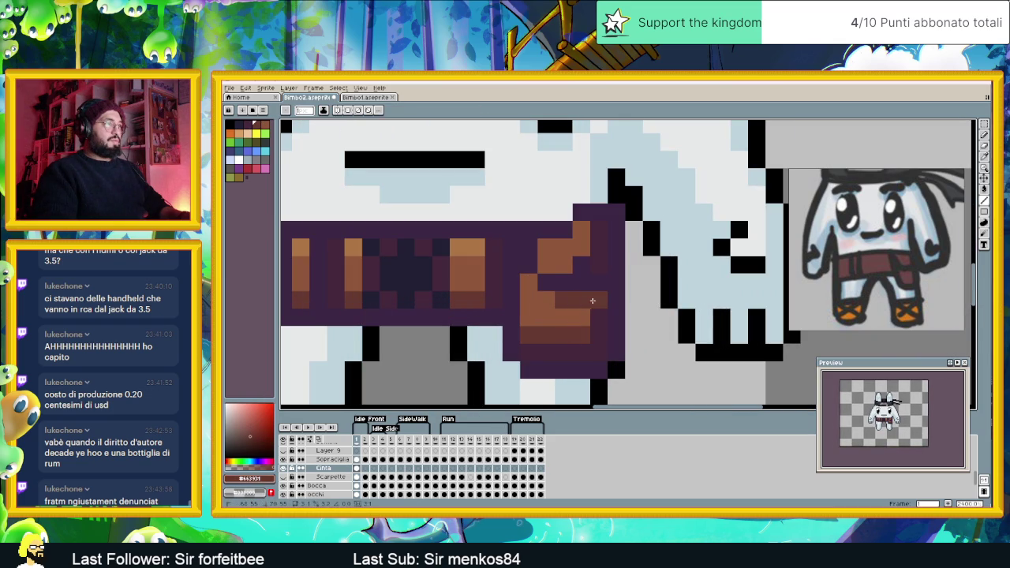
Make the pouch's bottom row light brown #8f563b and shade its right side dark brown #663931
alt+click(569, 312)
drag(573, 334, 525, 334)
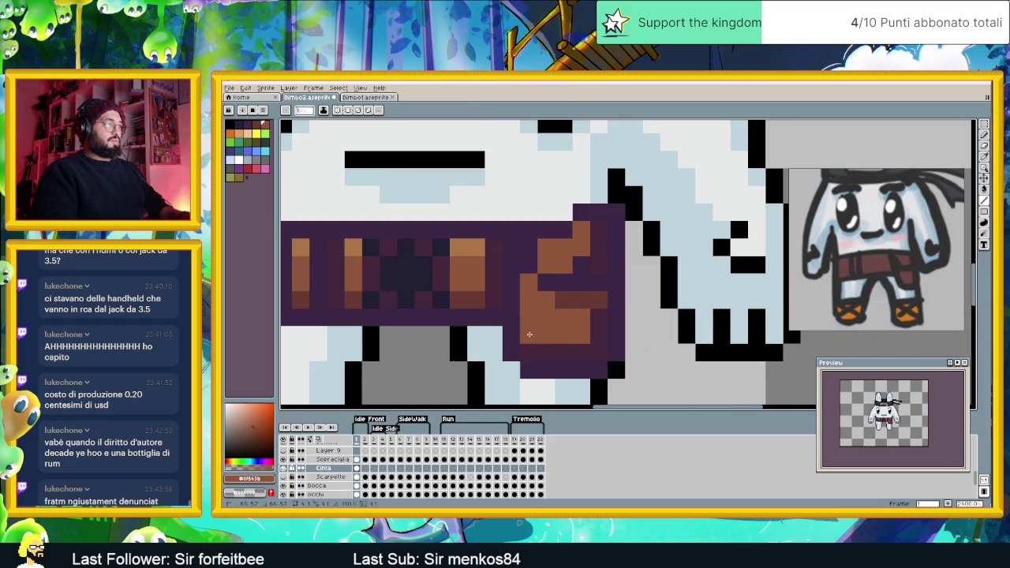
alt+click(599, 311)
mouse_move(599, 310)
mouse_down()
mouse_move(599, 353)
mouse_move(524, 348)
mouse_up()
drag(599, 261, 595, 236)
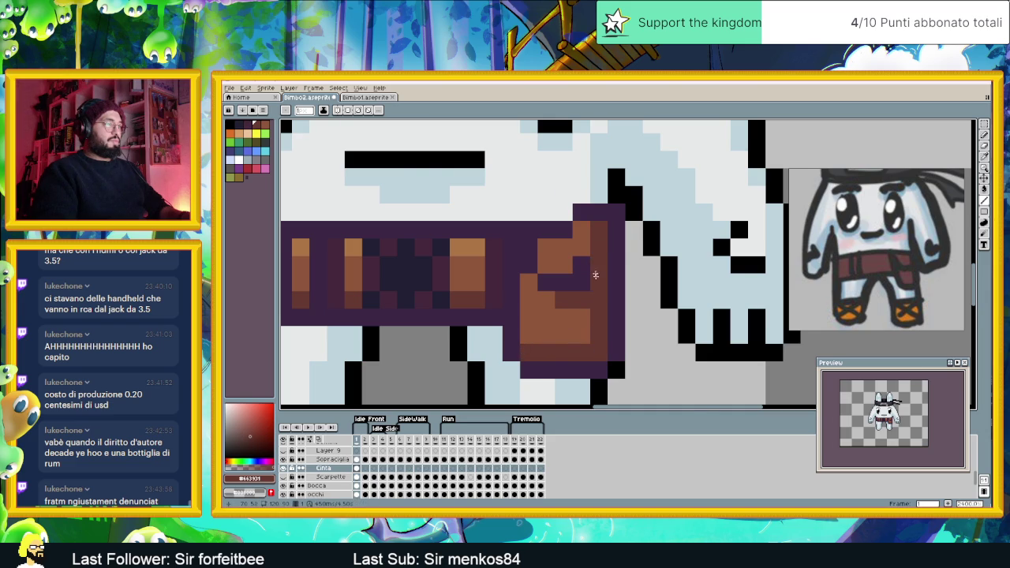
Inspect the pouch up close and sample the belt's dark purple #45293c
scroll(599, 312, down, 2)
scroll(604, 315, down, 1)
scroll(604, 316, down, 1)
scroll(604, 316, up, 2)
scroll(597, 309, up, 2)
scroll(596, 309, up, 2)
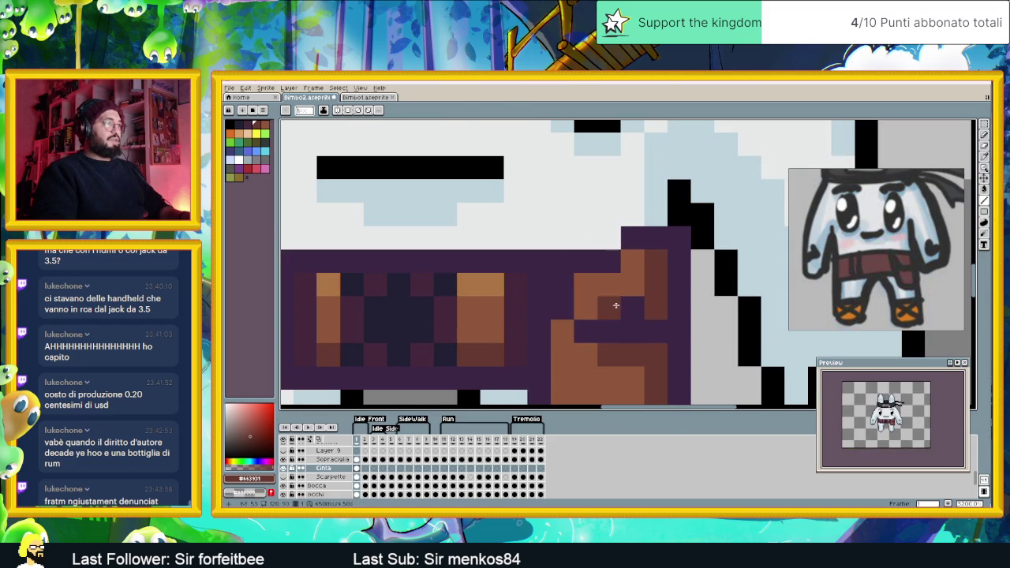
alt+click(447, 318)
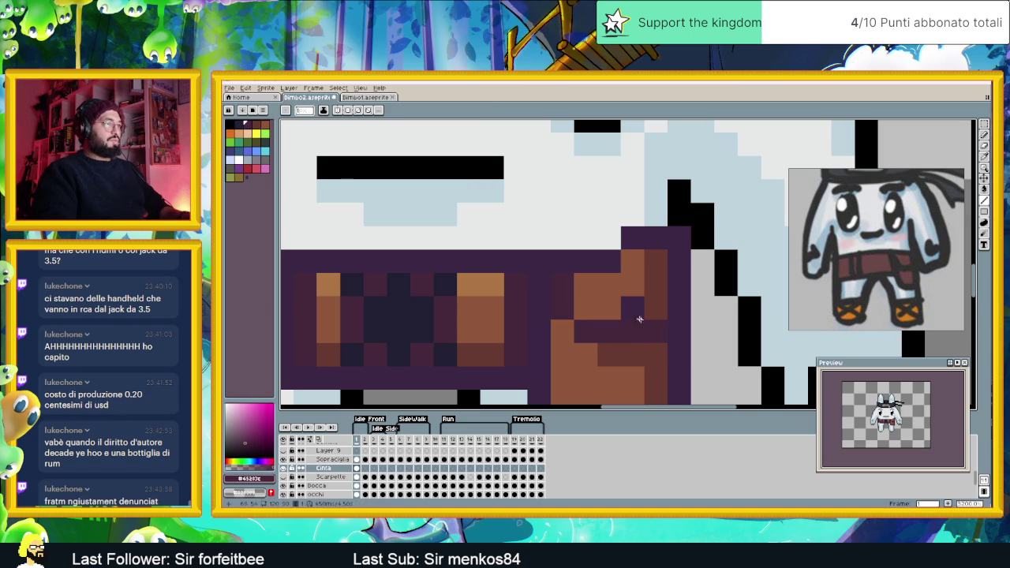
scroll(651, 332, down, 3)
scroll(669, 356, down, 1)
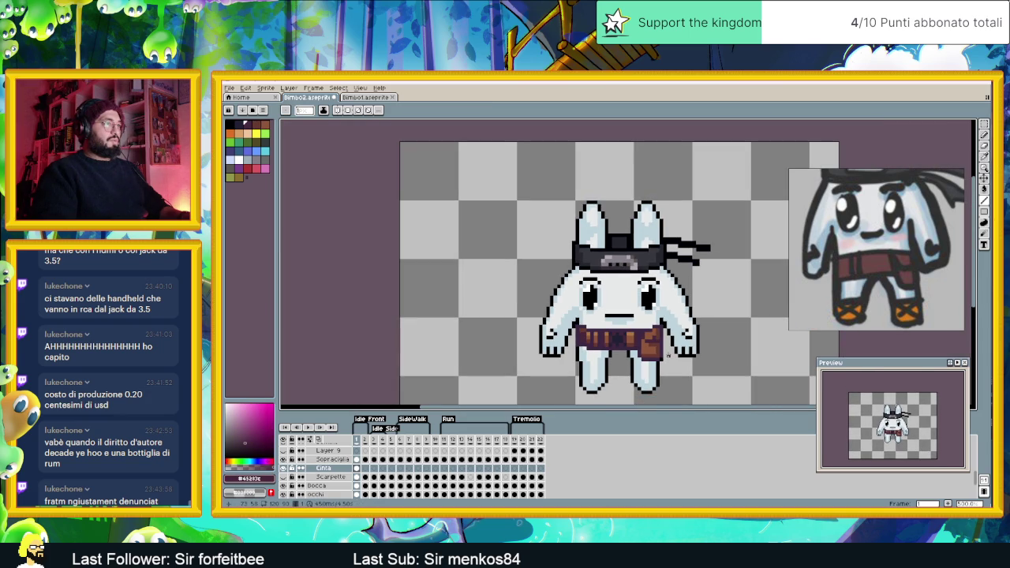
Sample the belt's brown #663931 and a lighter brown while zooming on the belt
scroll(643, 347, up, 4)
alt+click(674, 320)
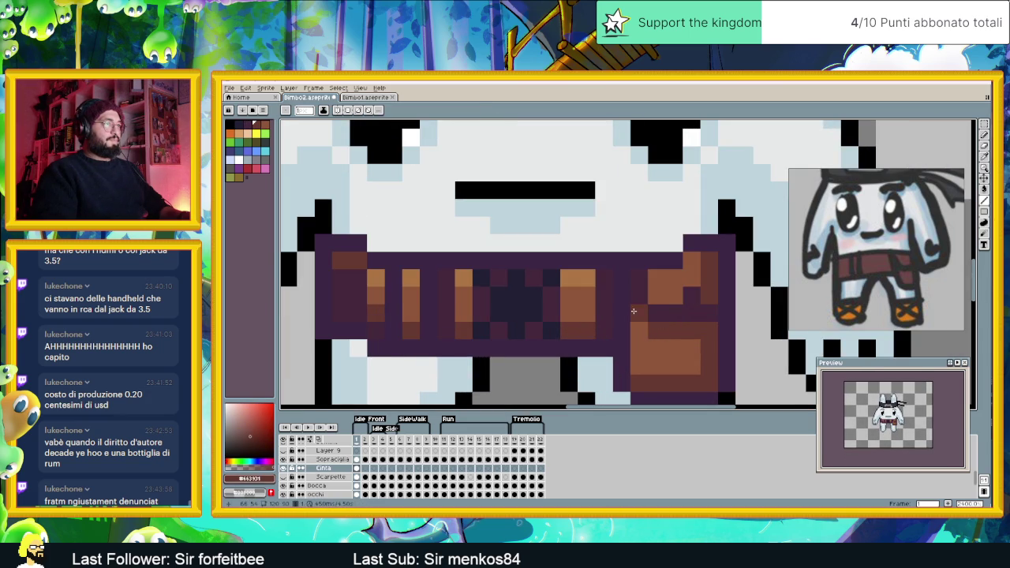
scroll(637, 317, down, 4)
scroll(678, 360, down, 1)
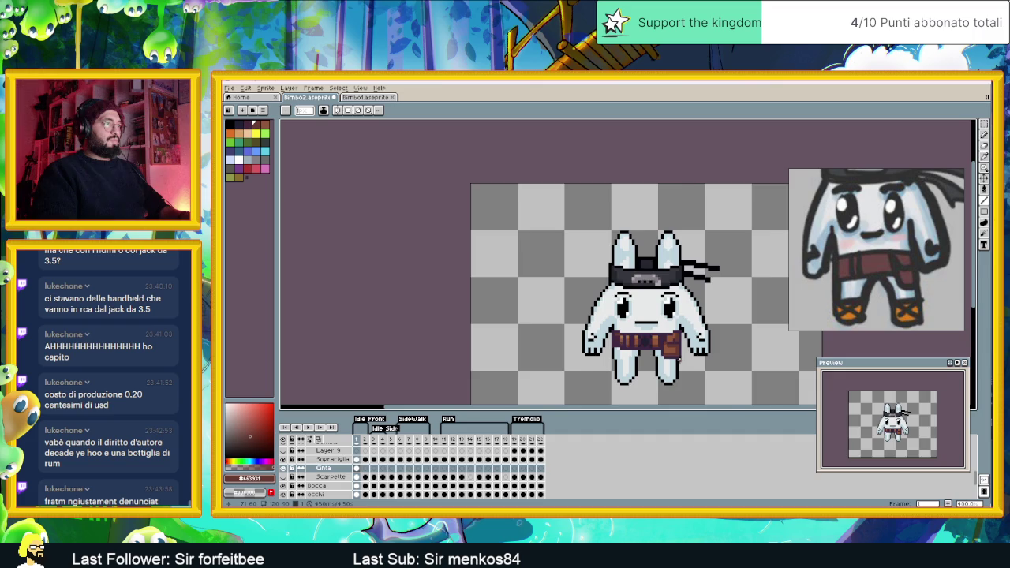
scroll(679, 360, down, 1)
scroll(677, 356, up, 3)
scroll(676, 356, up, 1)
scroll(676, 356, up, 1)
alt+click(583, 289)
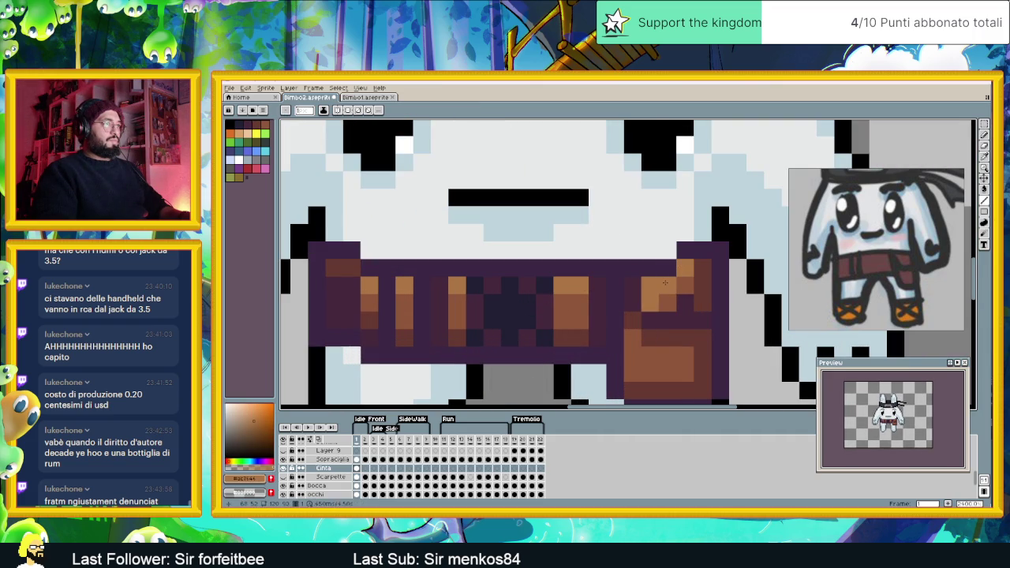
scroll(655, 300, down, 3)
scroll(664, 315, down, 1)
scroll(664, 315, down, 1)
scroll(675, 359, down, 1)
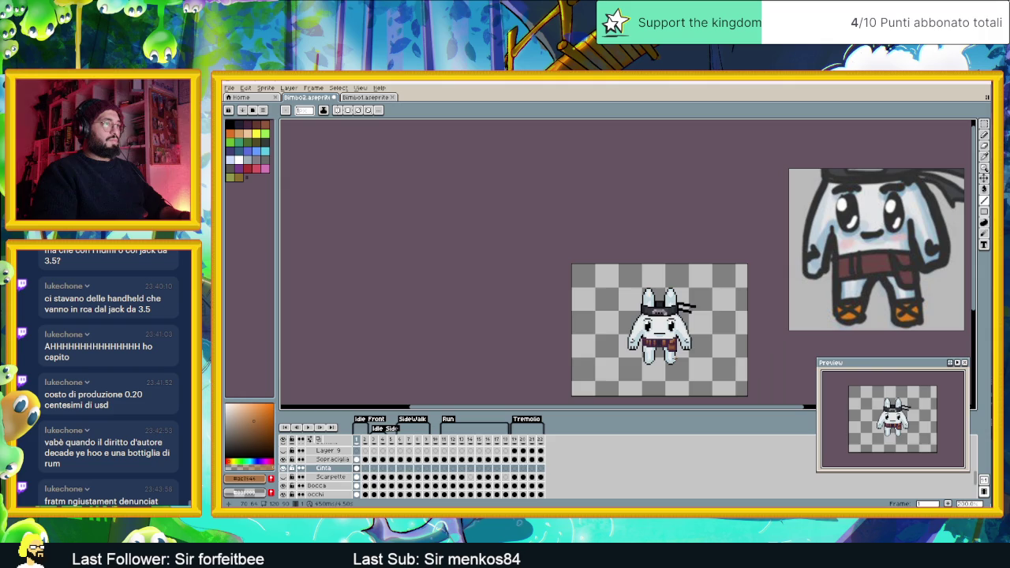
scroll(679, 339, up, 3)
scroll(686, 328, up, 3)
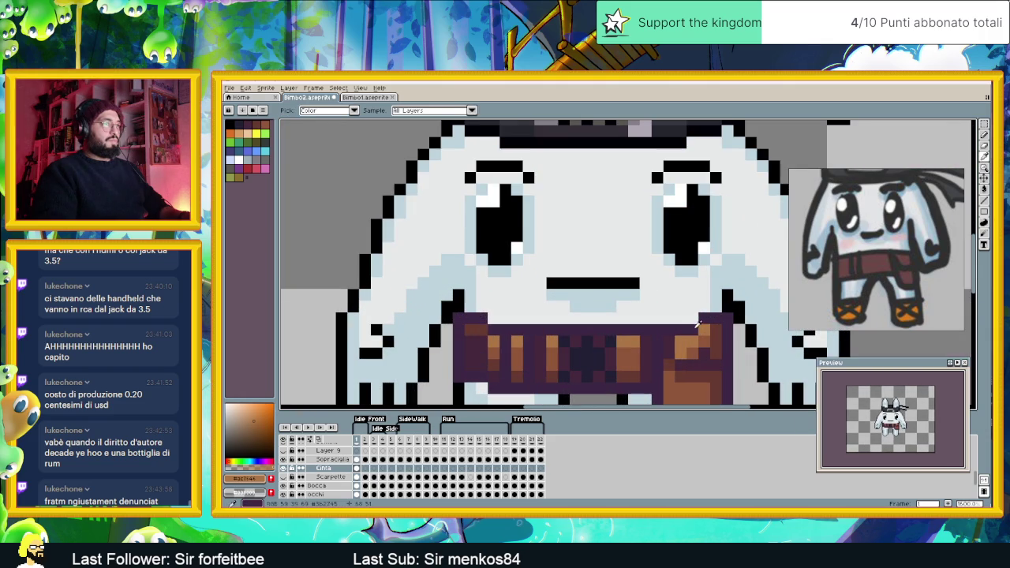
Darken the light pixels above the belt's top edge purple and add an orange-brown highlight pixel
alt+click(691, 322)
drag(690, 321, 671, 320)
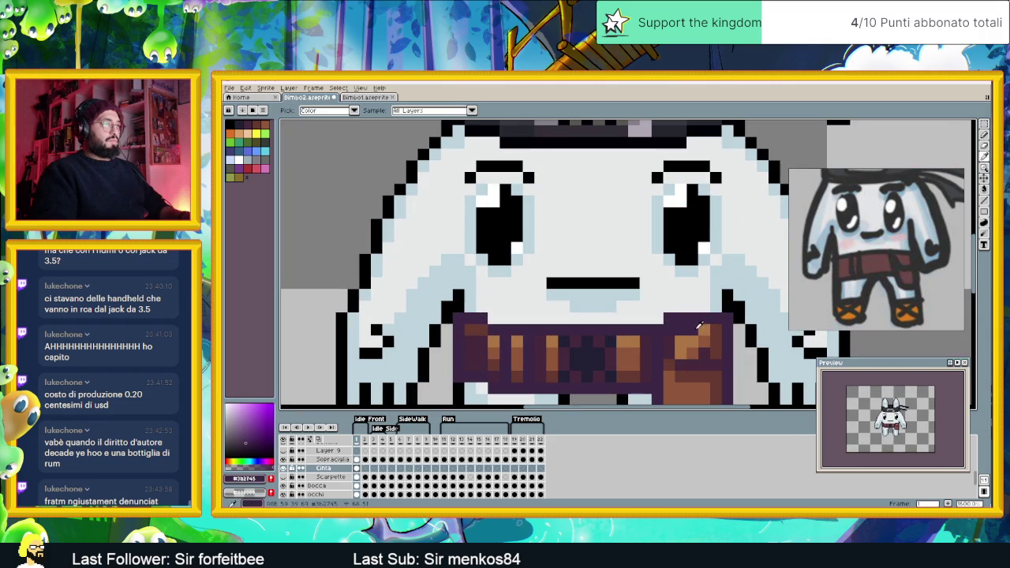
alt+click(680, 330)
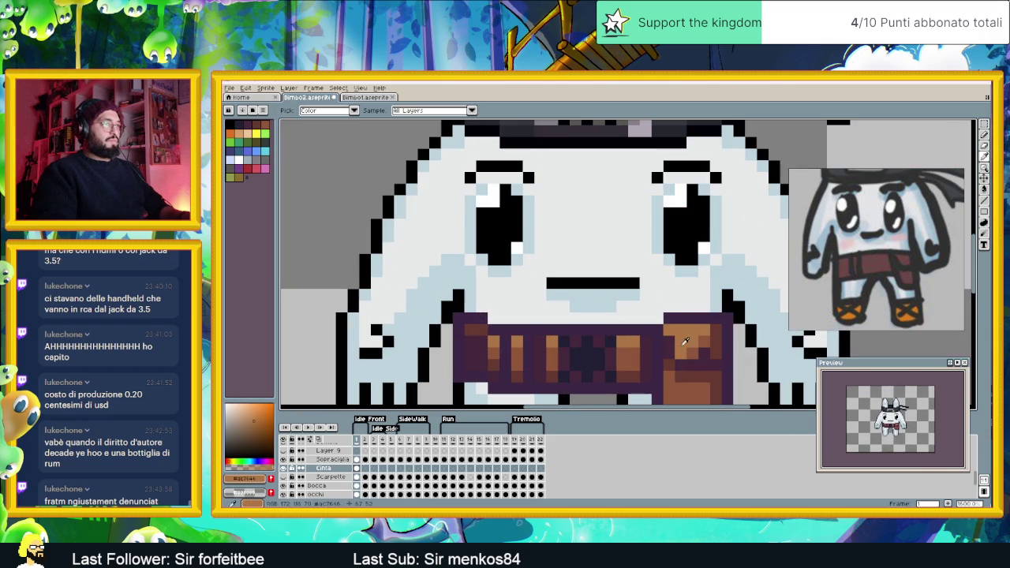
alt+click(688, 344)
click(673, 350)
Reframe the whole sprite and sample the belt's dark purples #3b2745 and #45293c
scroll(700, 352, down, 3)
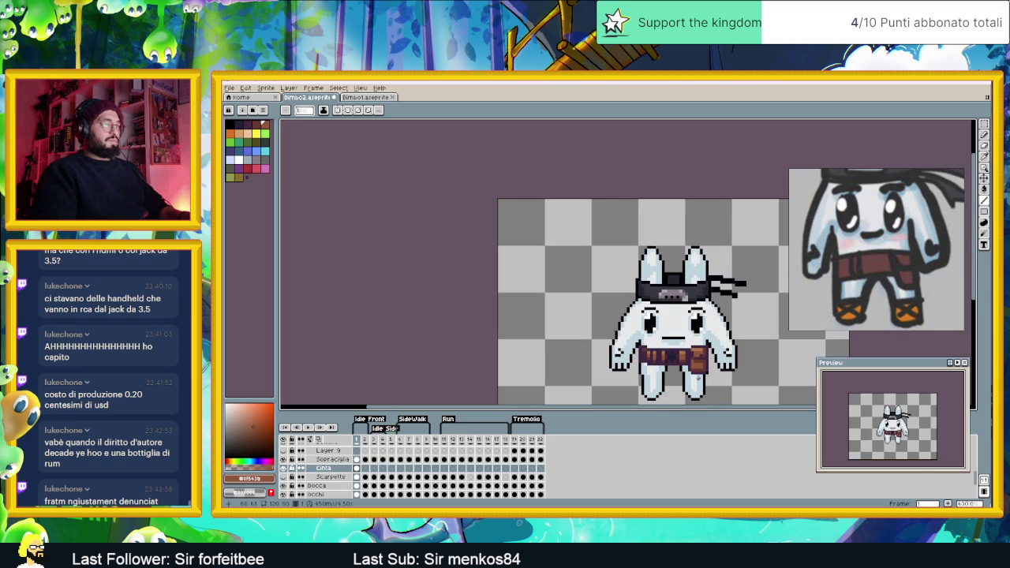
drag(697, 377, 693, 352)
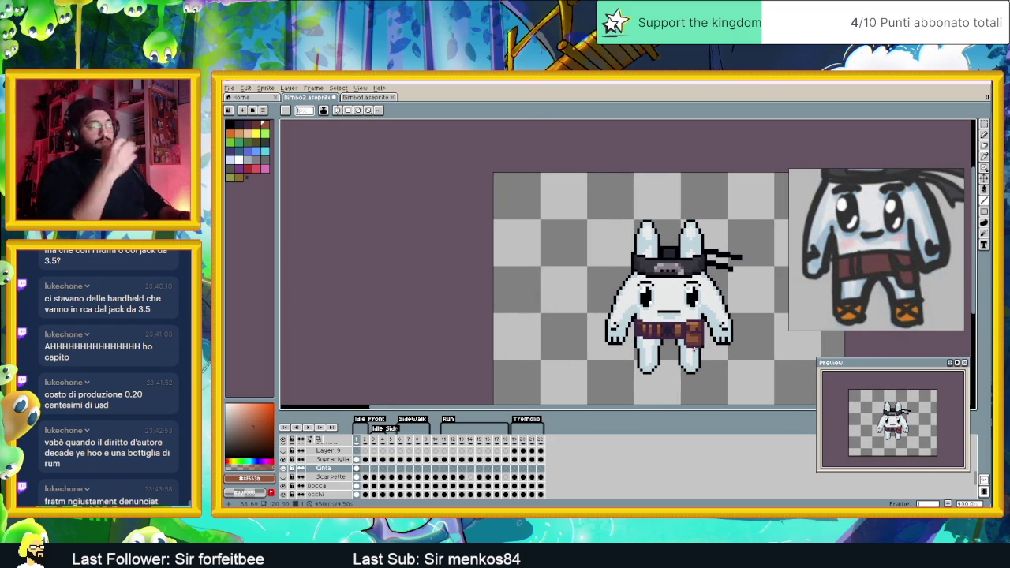
scroll(708, 304, up, 2)
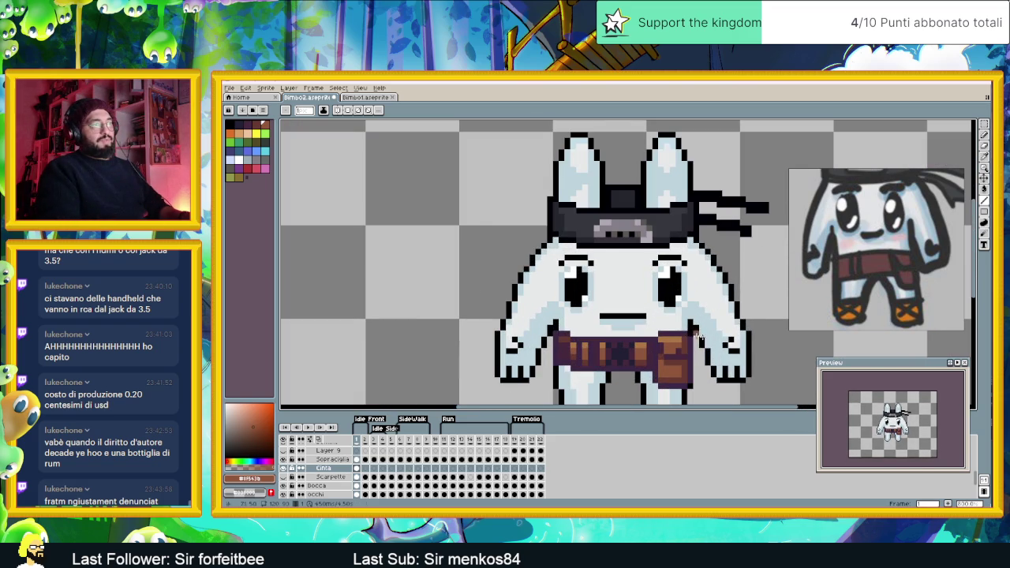
scroll(689, 334, down, 2)
scroll(670, 327, up, 1)
scroll(659, 324, up, 1)
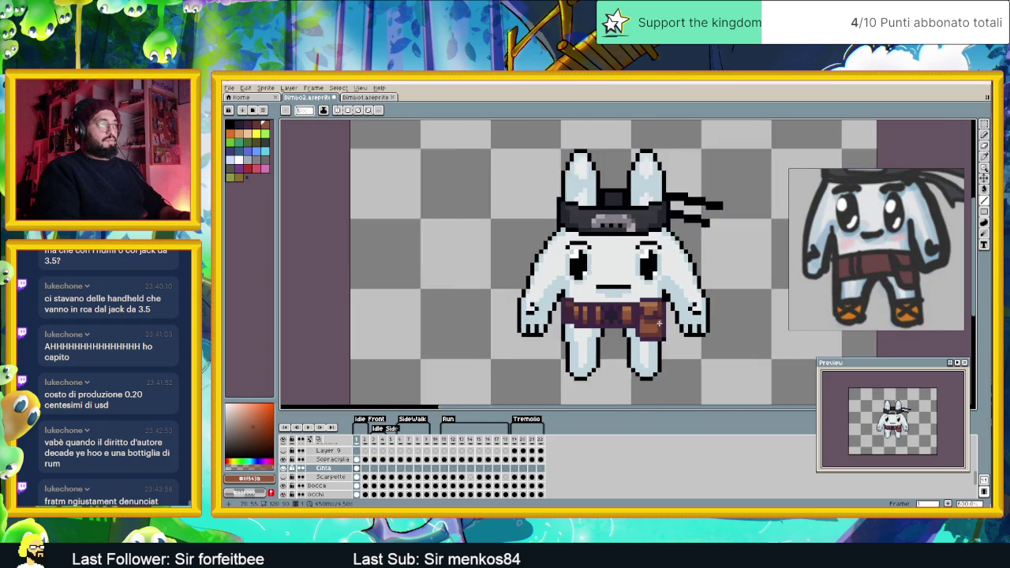
scroll(659, 323, up, 1)
alt+click(629, 292)
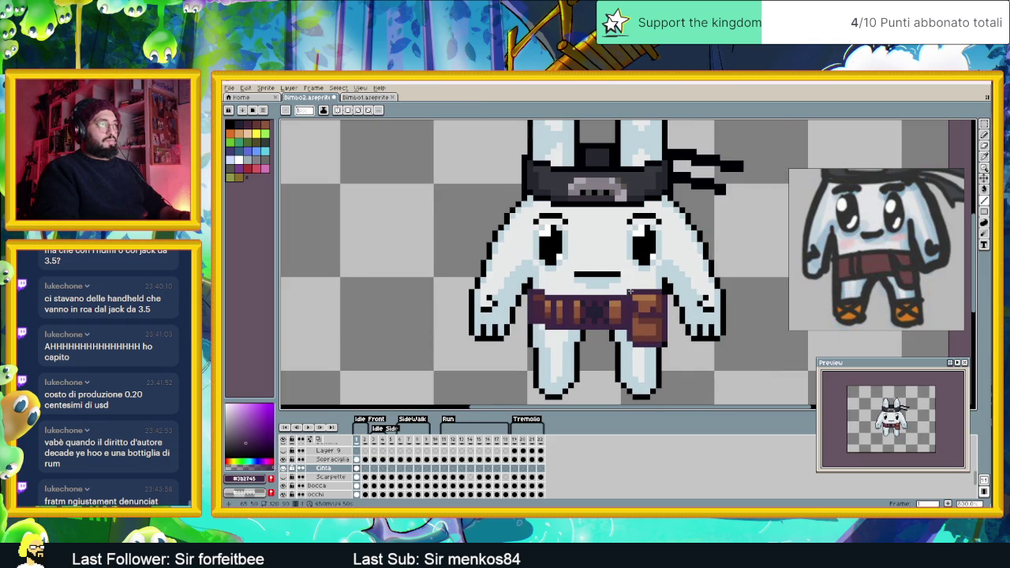
scroll(654, 340, down, 2)
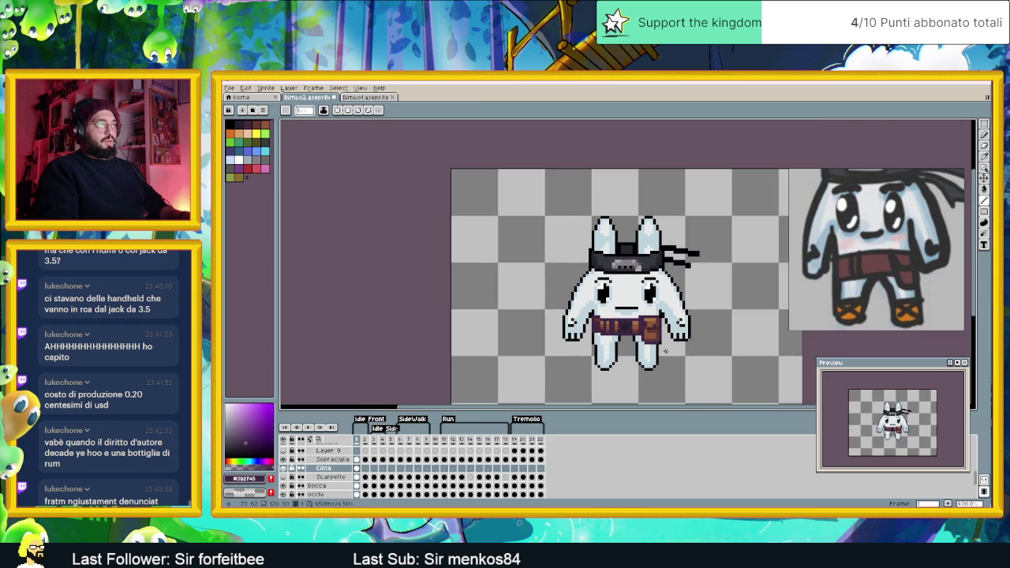
scroll(665, 353, down, 1)
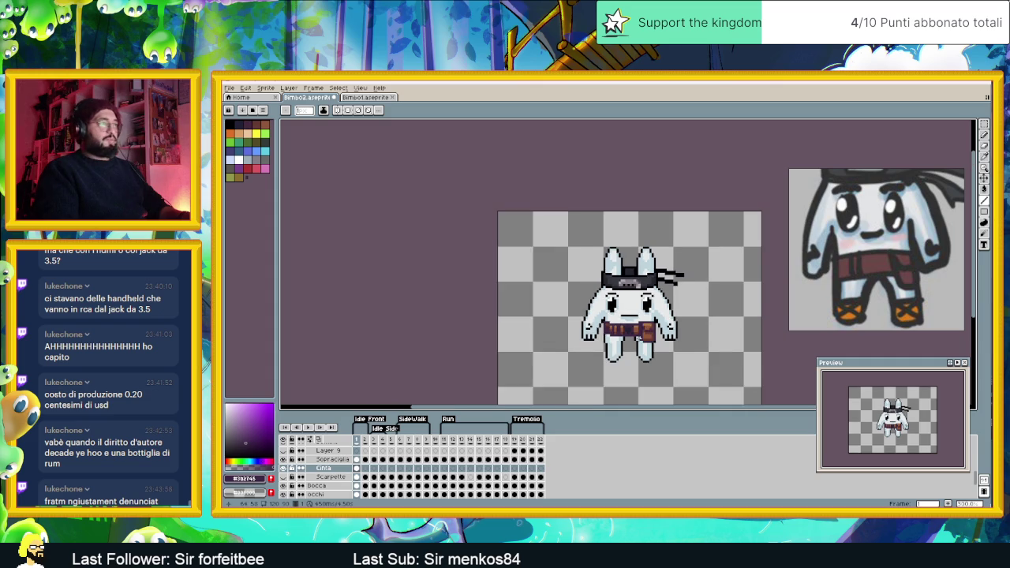
scroll(658, 349, down, 1)
scroll(631, 337, up, 2)
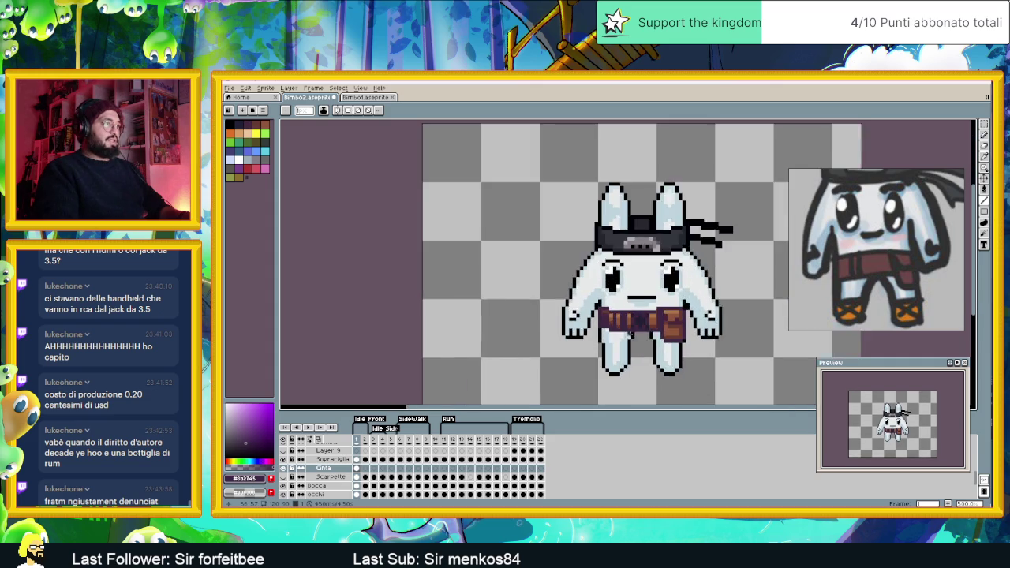
scroll(623, 327, up, 2)
scroll(623, 308, up, 2)
key(alt)
alt+click(625, 247)
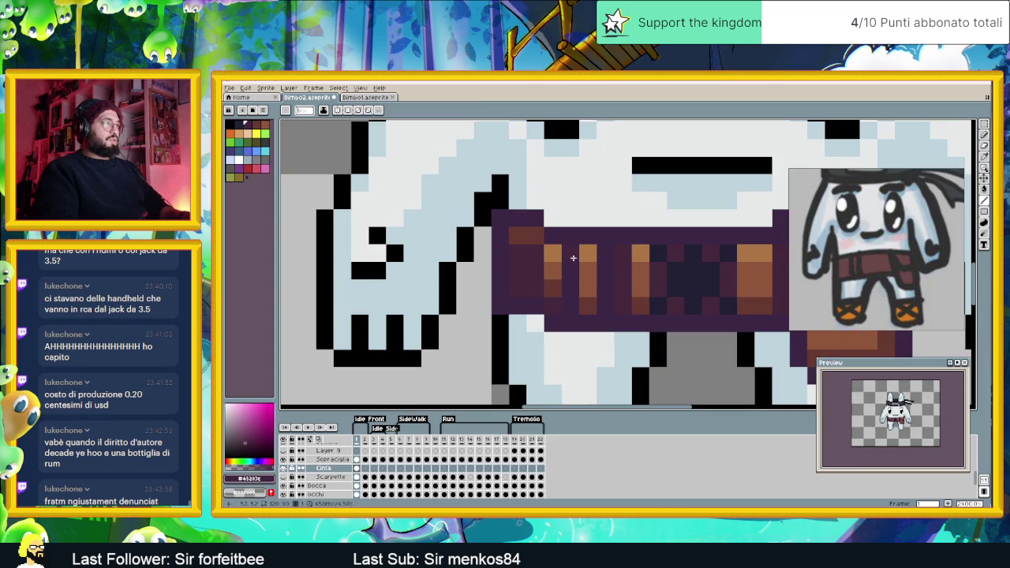
Undo the last stroke, then try three brown belt pixels and undo them
scroll(608, 330, down, 3)
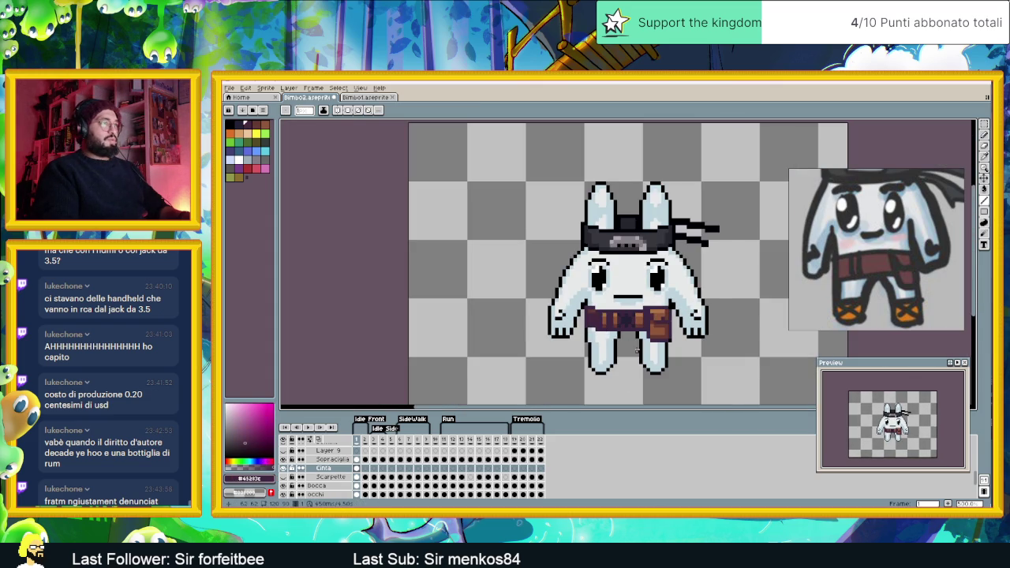
scroll(637, 352, down, 1)
scroll(636, 349, up, 1)
scroll(643, 348, up, 2)
key(ctrl+z)
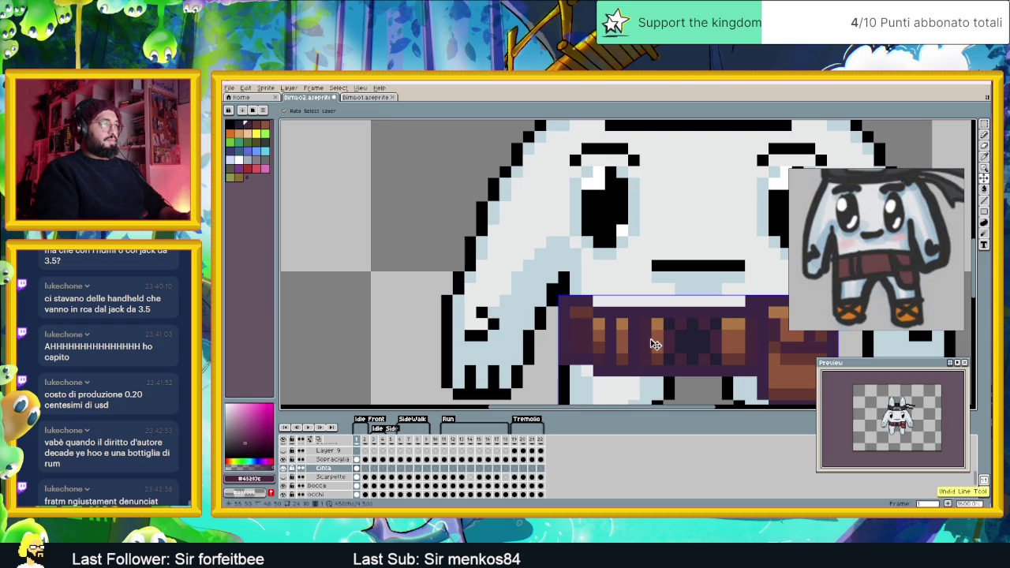
scroll(631, 338, up, 1)
scroll(574, 325, up, 1)
key(alt)
alt+click(575, 321)
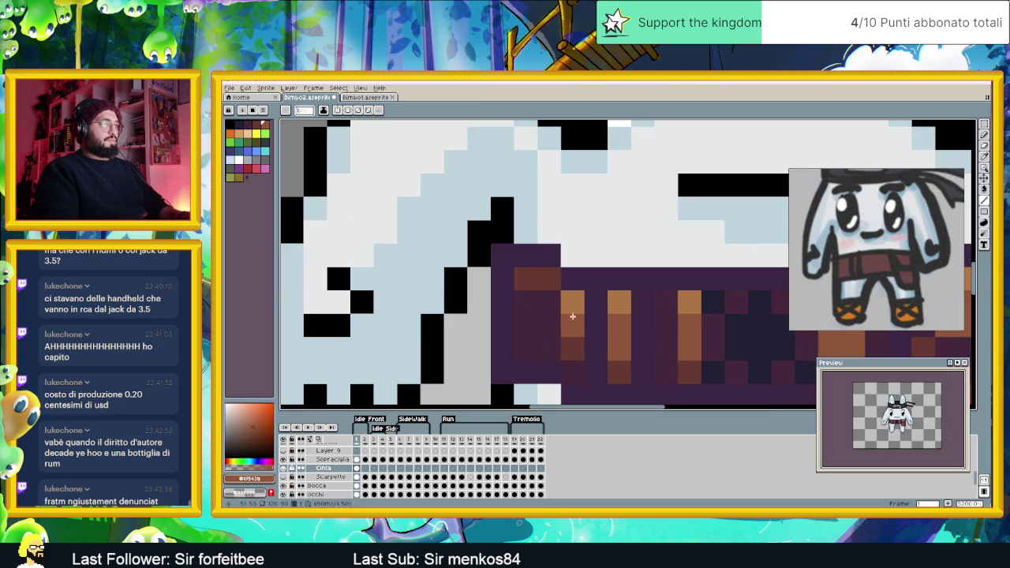
click(573, 304)
click(620, 303)
click(666, 325)
key(ctrl+z)
key(ctrl+z)
Recentre the sprite and paint brown pixels down one belt stripe
scroll(671, 336, down, 3)
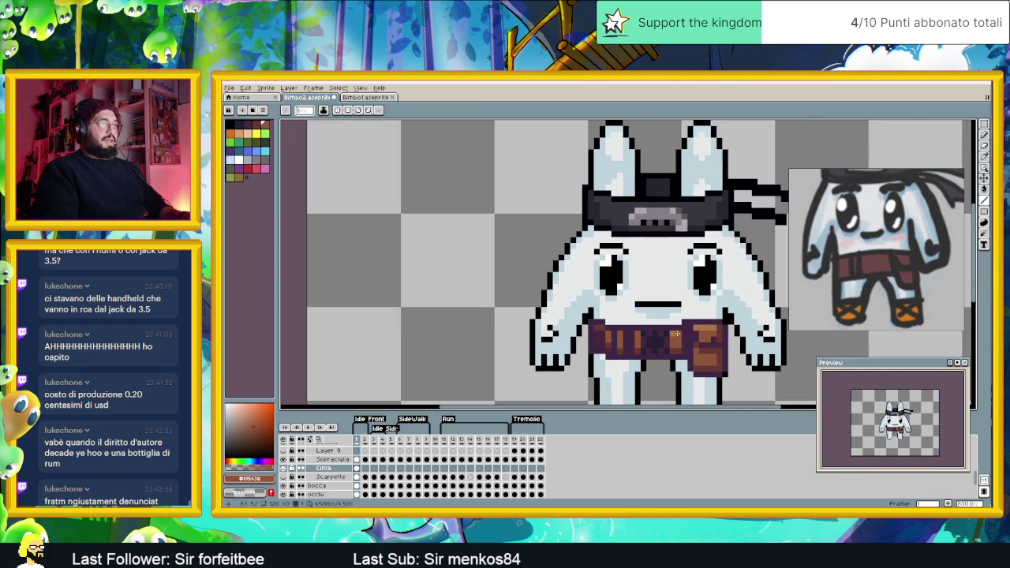
scroll(673, 335, down, 1)
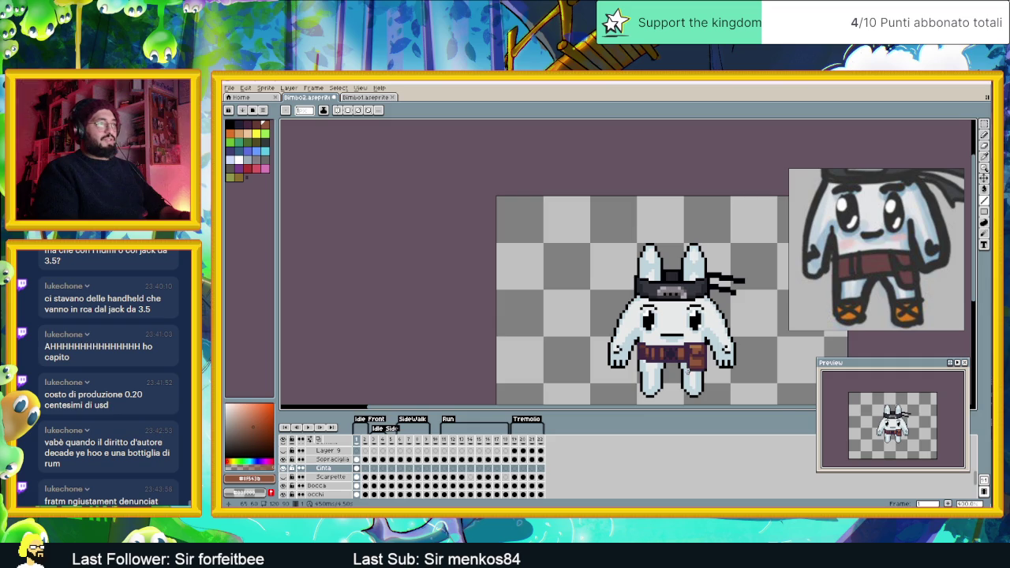
drag(698, 363, 646, 356)
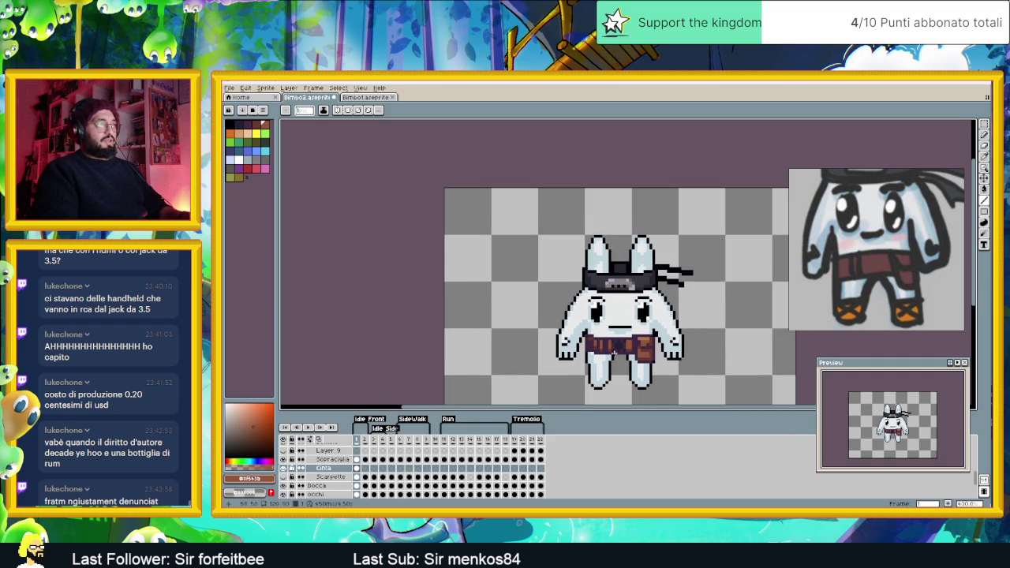
scroll(618, 353, up, 1)
scroll(618, 353, up, 2)
scroll(608, 352, down, 1)
scroll(603, 353, down, 1)
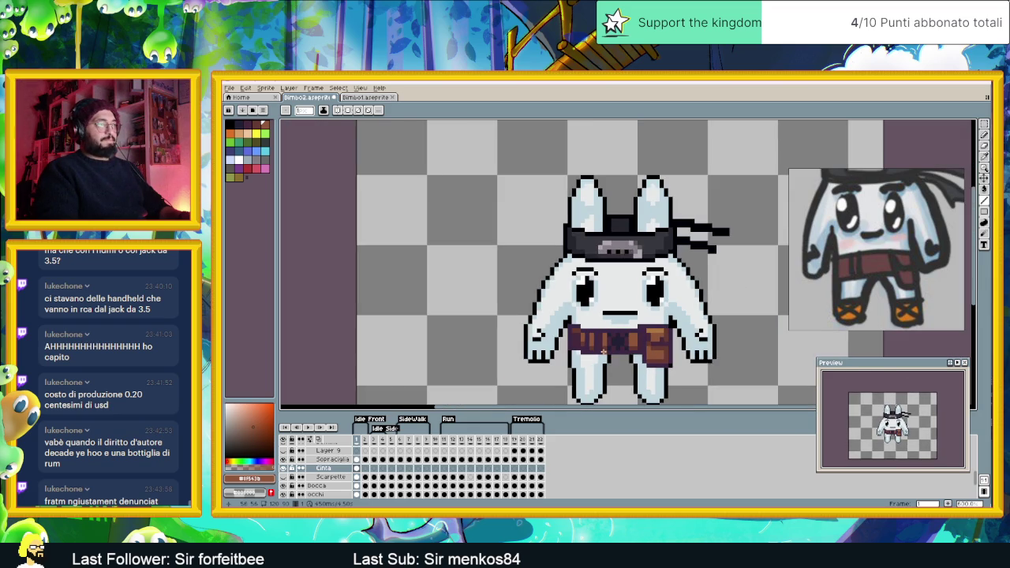
scroll(603, 352, up, 3)
scroll(603, 352, up, 1)
key(alt)
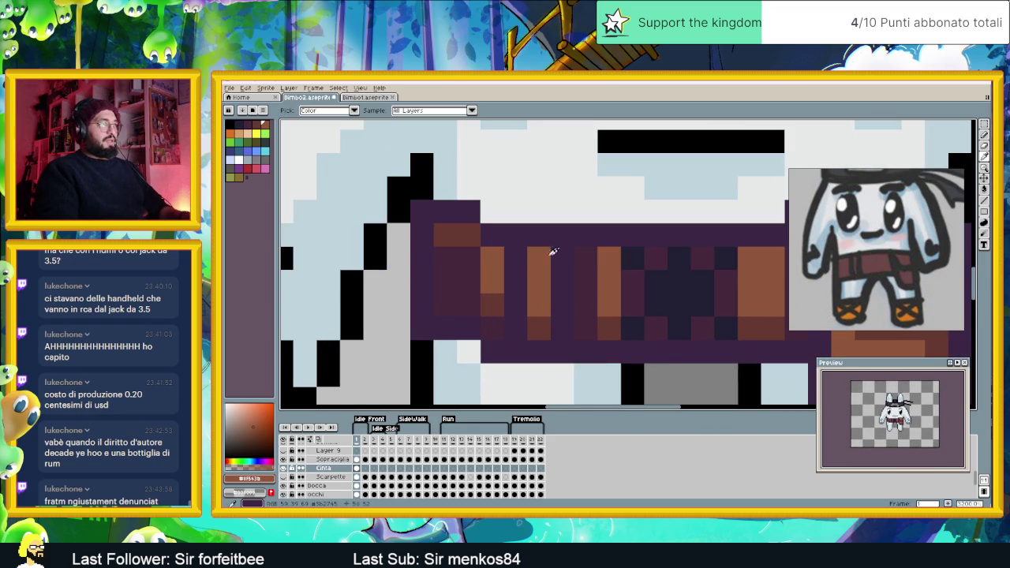
mouse_move(502, 254)
mouse_down()
mouse_move(514, 336)
mouse_move(543, 265)
mouse_up()
Repaint a brown belt column with the belt's dark purple
key(alt)
click(556, 317)
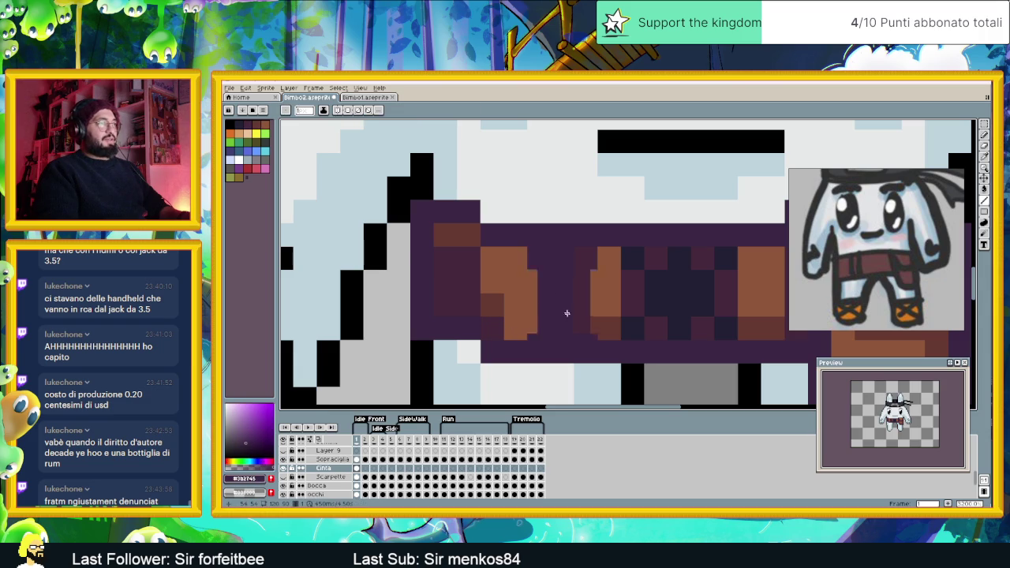
scroll(566, 310, down, 4)
scroll(580, 336, up, 4)
alt+click(537, 271)
drag(512, 269, 510, 327)
Paint a dark brown #663931 stroke across the belt
scroll(594, 345, down, 2)
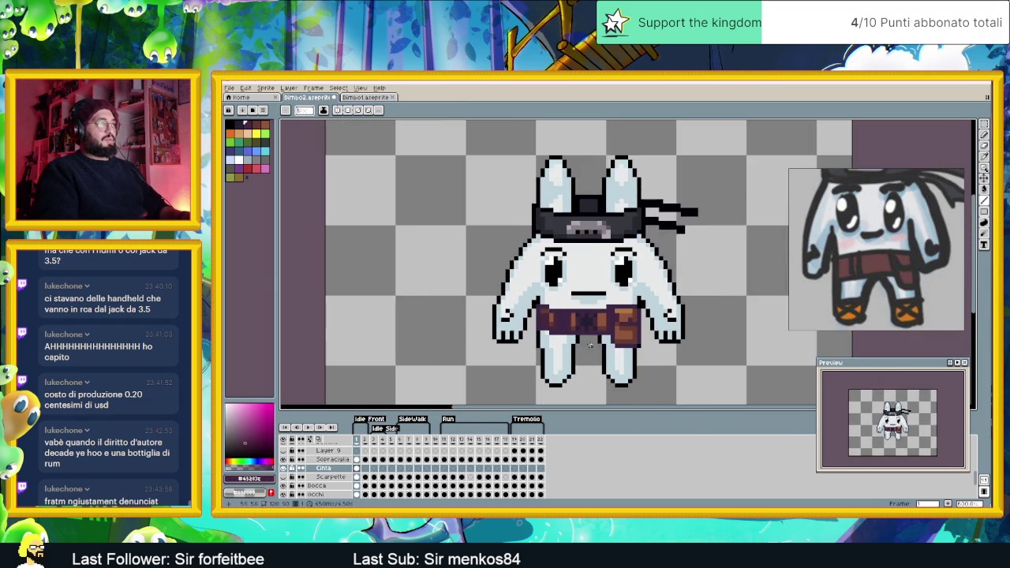
scroll(593, 345, down, 1)
scroll(593, 345, down, 1)
scroll(593, 345, up, 1)
scroll(594, 345, up, 3)
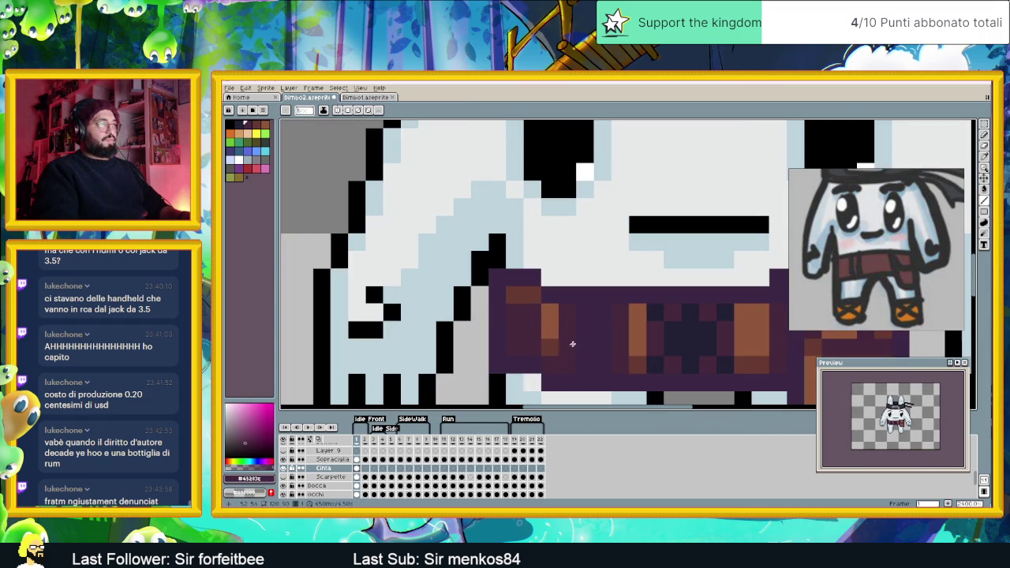
alt+click(562, 348)
mouse_move(562, 347)
mouse_down()
mouse_move(568, 312)
mouse_move(620, 364)
mouse_up()
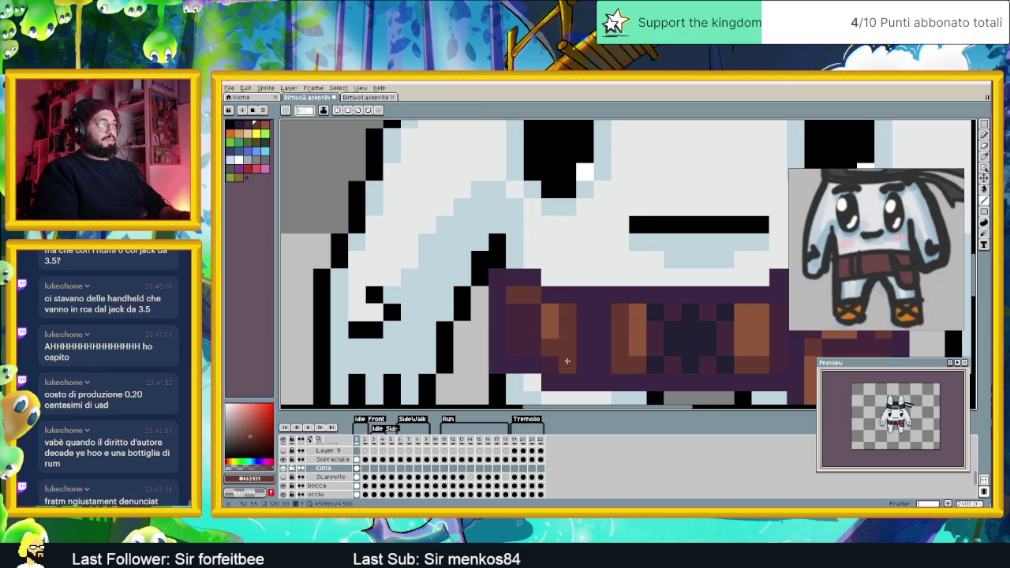
Sample the belt's dark purple again and pan to recentre the whole character
scroll(566, 361, down, 3)
scroll(584, 355, down, 1)
scroll(601, 349, up, 1)
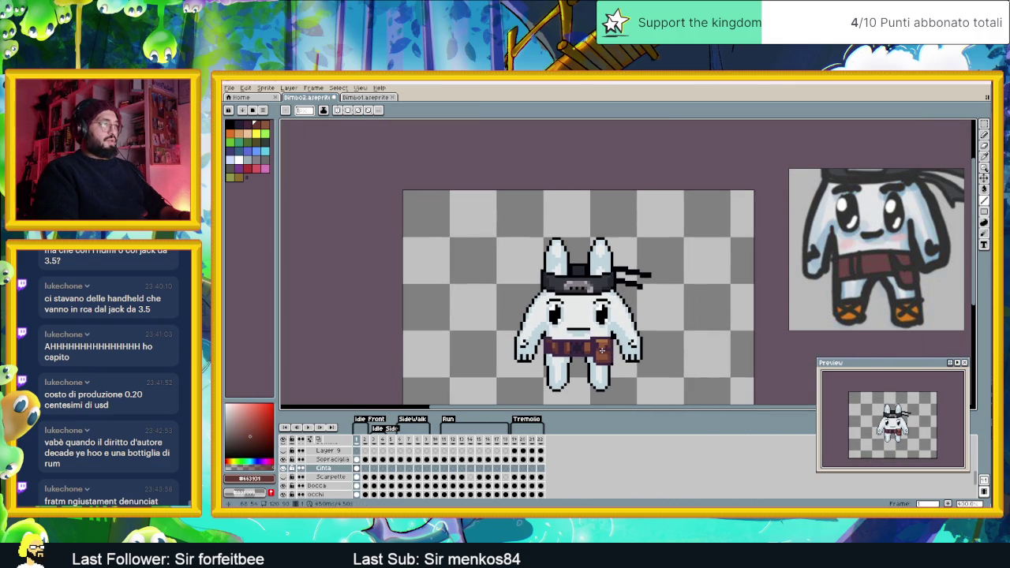
scroll(601, 349, down, 1)
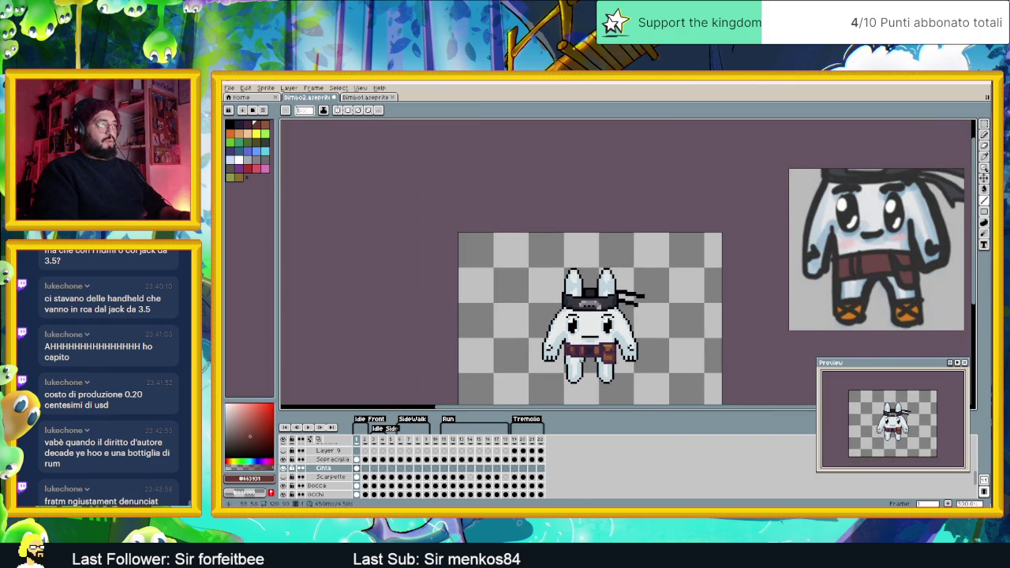
scroll(585, 359, up, 3)
scroll(579, 360, up, 3)
key(i)
click(503, 282)
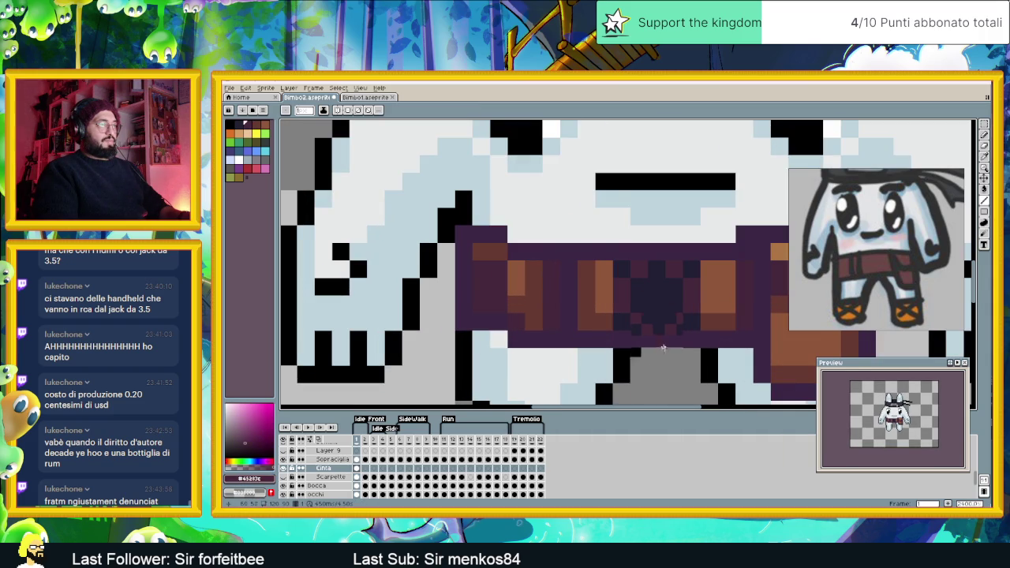
scroll(663, 347, down, 3)
drag(694, 355, 564, 357)
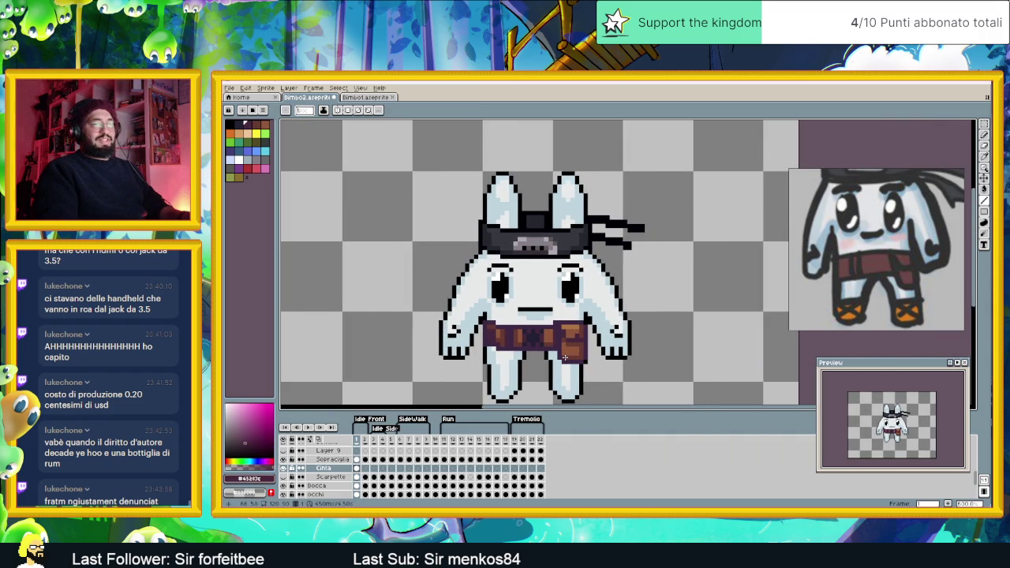
scroll(529, 357, up, 3)
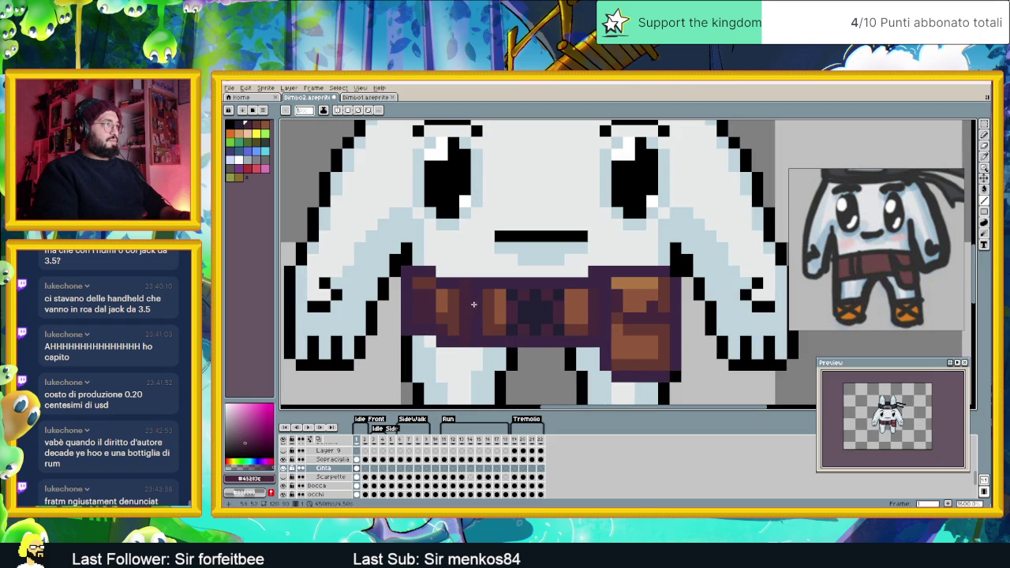
scroll(487, 343, down, 2)
scroll(489, 349, down, 1)
scroll(501, 359, down, 1)
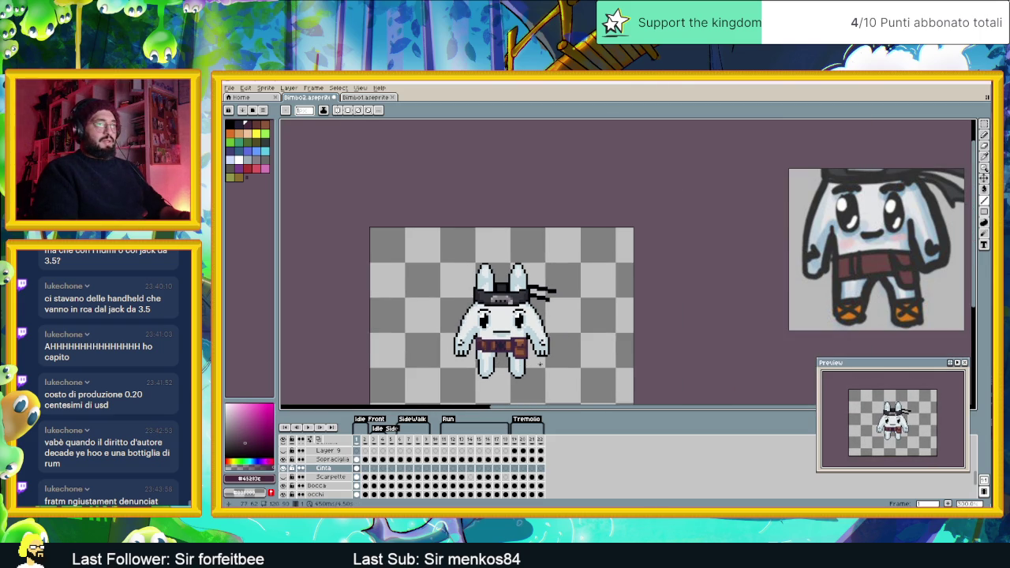
Paint two purple belt pixels brown and darken the bottom one with #663931
scroll(543, 339, down, 1)
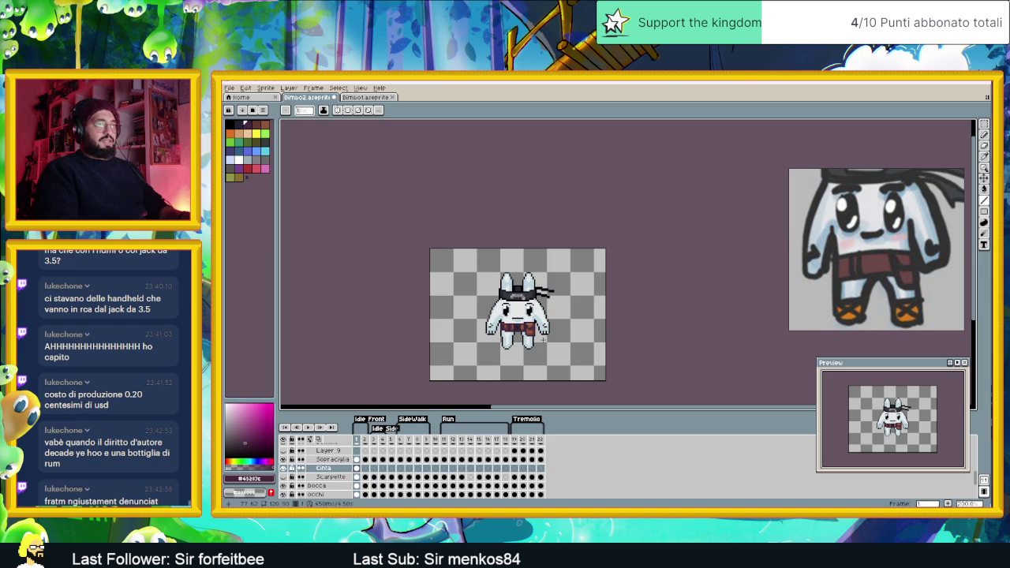
scroll(543, 341, down, 1)
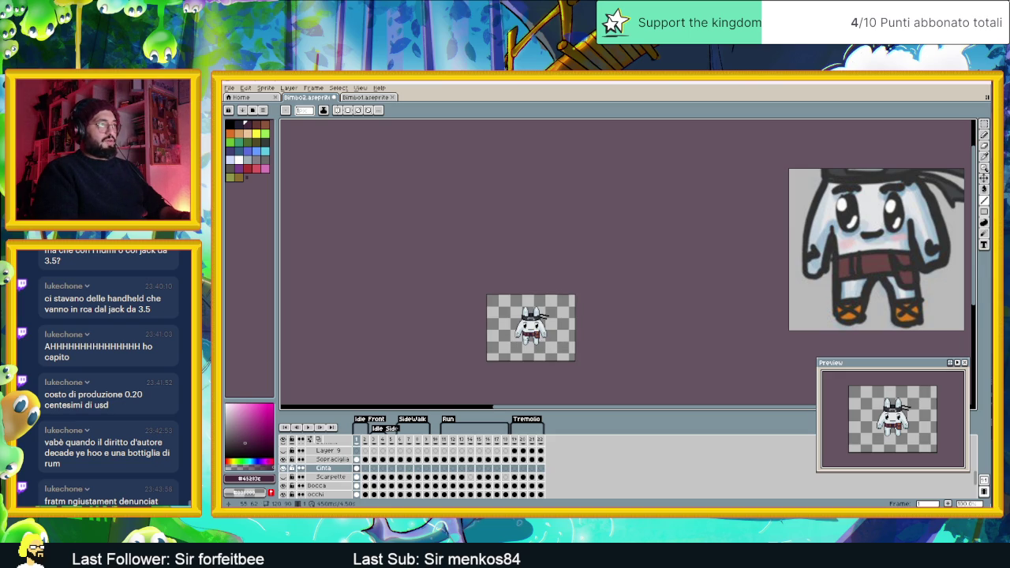
scroll(531, 333, up, 1)
scroll(533, 340, up, 1)
scroll(535, 355, up, 2)
scroll(535, 358, up, 1)
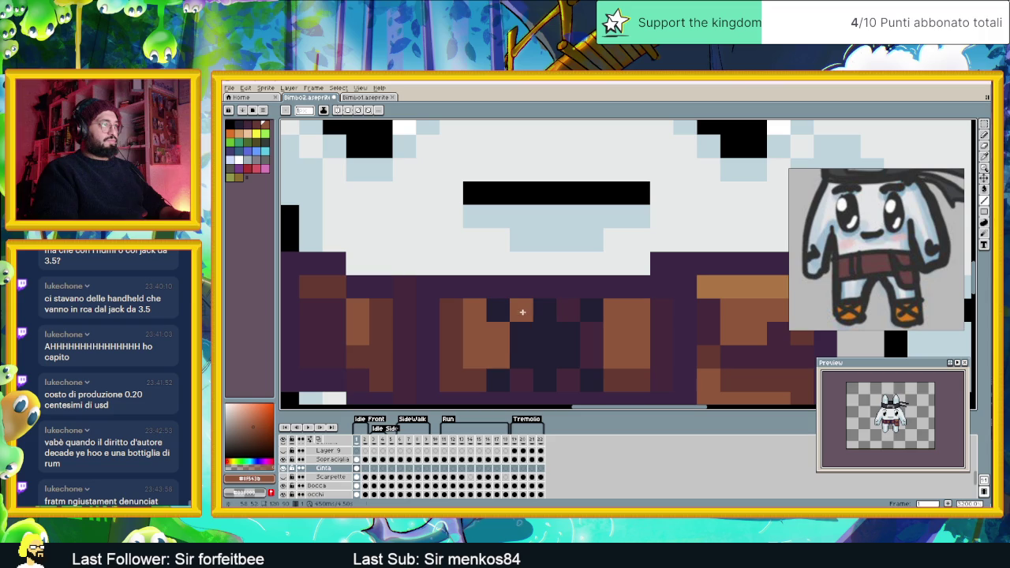
click(569, 310)
click(569, 379)
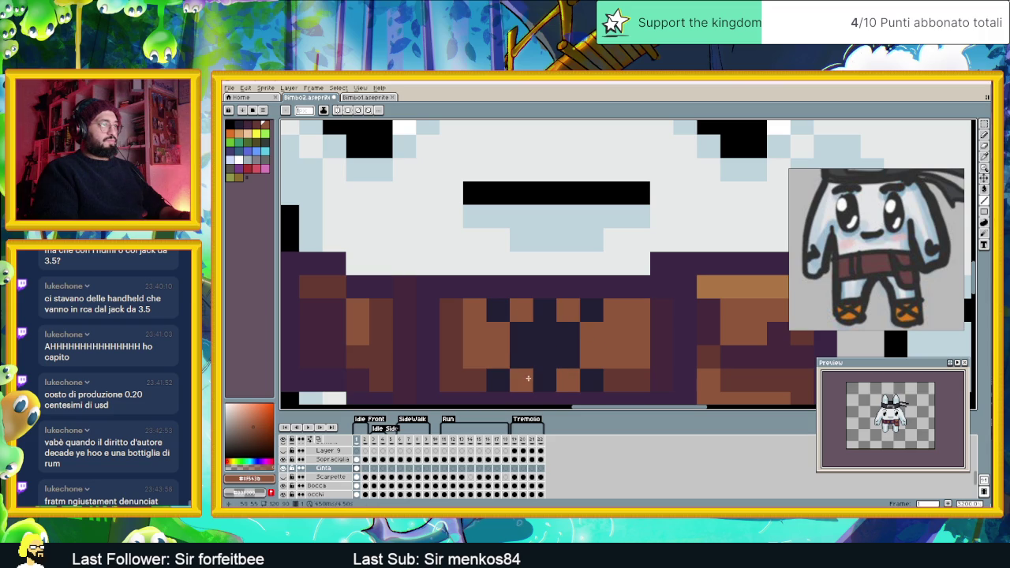
alt+click(497, 380)
click(569, 380)
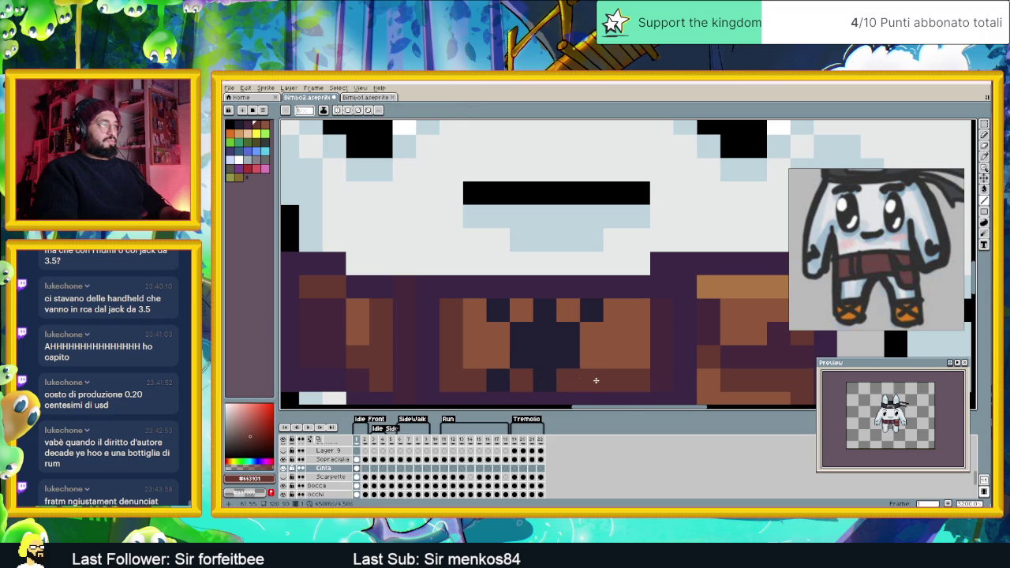
Repaint the remaining dark top- and second-row belt pixels with lighter brown #8f563b
scroll(592, 381, down, 3)
scroll(599, 380, down, 1)
scroll(607, 379, down, 1)
scroll(616, 378, down, 1)
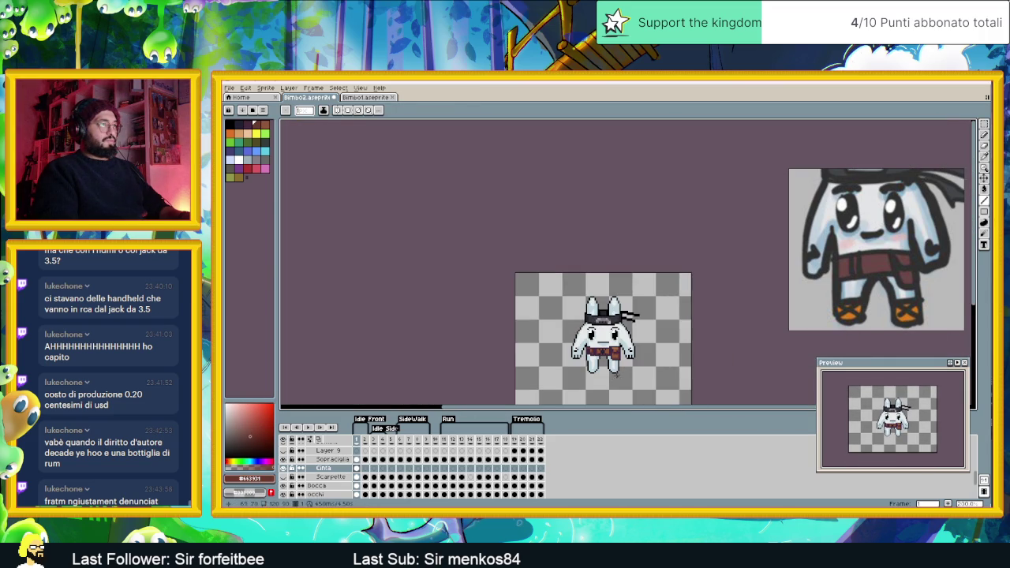
scroll(615, 377, down, 1)
drag(629, 361, 541, 352)
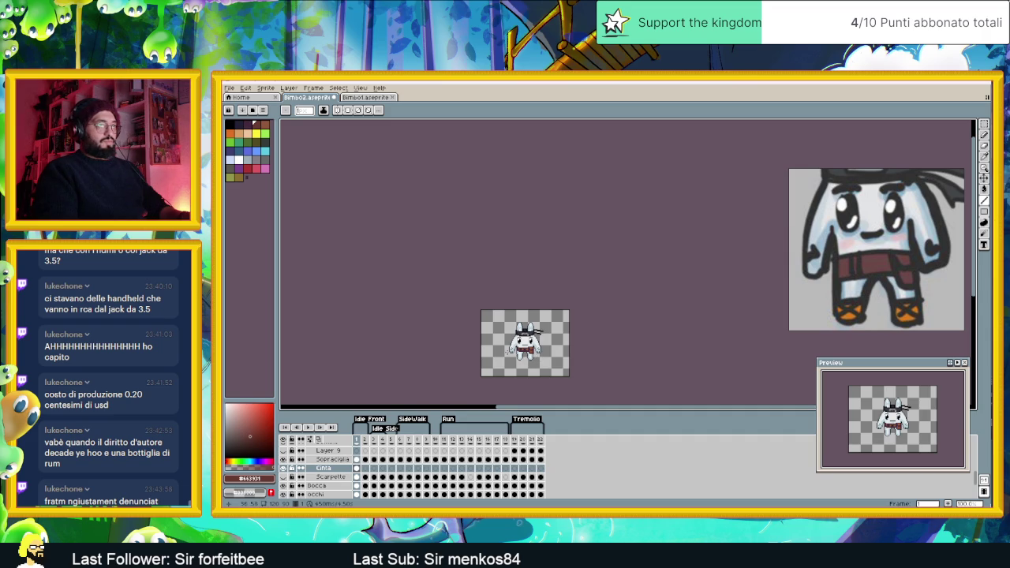
scroll(502, 350, up, 3)
scroll(442, 316, up, 1)
scroll(399, 283, up, 2)
alt+click(379, 292)
mouse_move(394, 292)
mouse_down()
mouse_move(496, 314)
mouse_move(383, 322)
mouse_move(468, 340)
mouse_move(490, 361)
mouse_up()
click(415, 359)
alt+click(398, 363)
scroll(497, 362, down, 2)
scroll(501, 361, down, 1)
scroll(505, 362, down, 1)
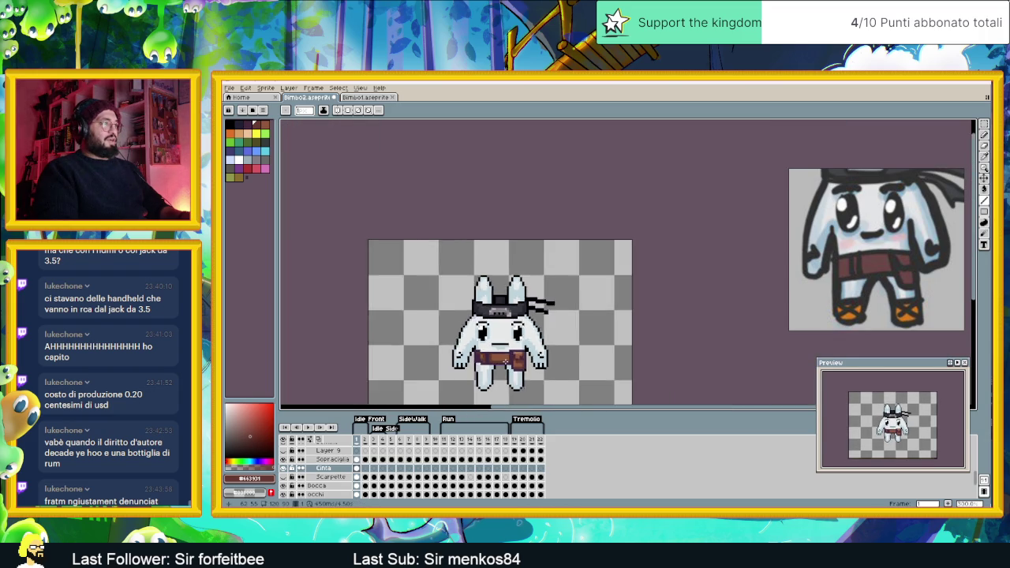
scroll(505, 361, down, 1)
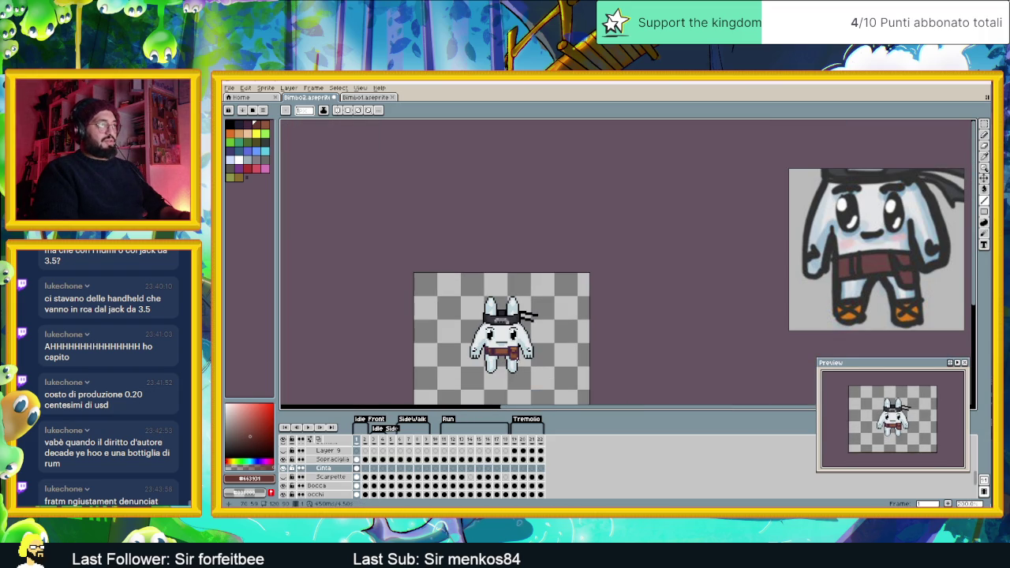
scroll(517, 361, down, 1)
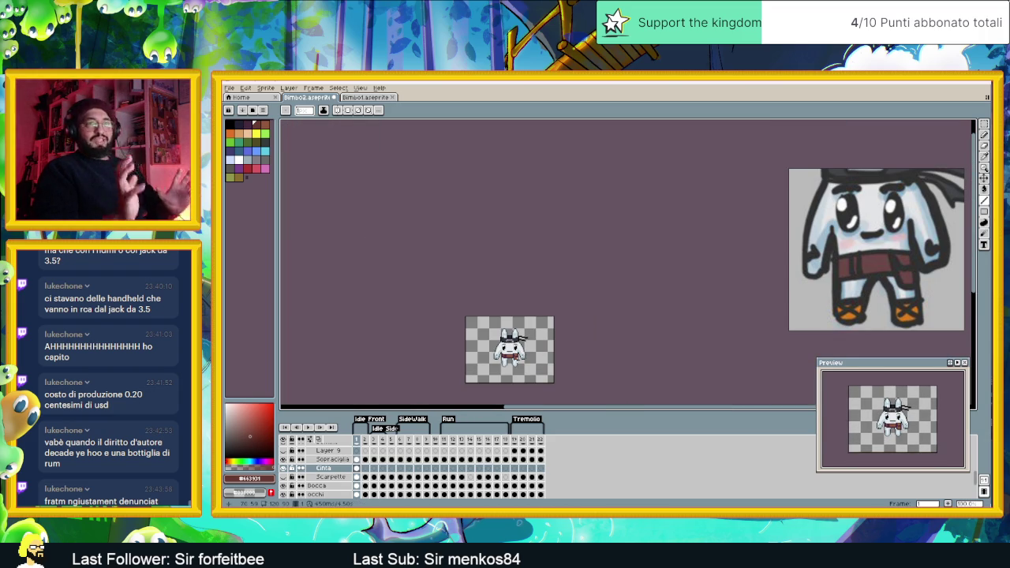
scroll(538, 332, down, 1)
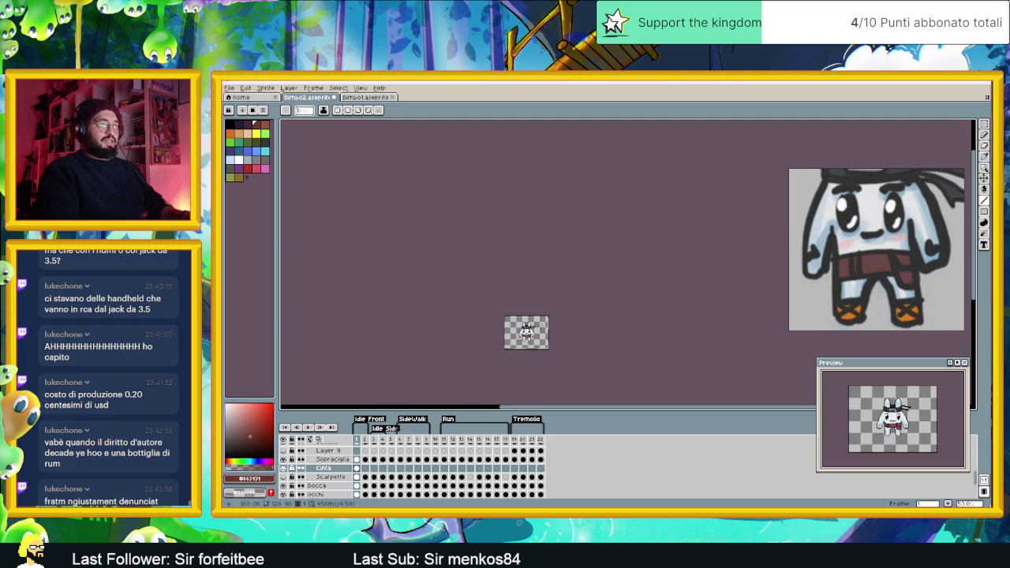
scroll(538, 330, up, 1)
scroll(530, 338, up, 1)
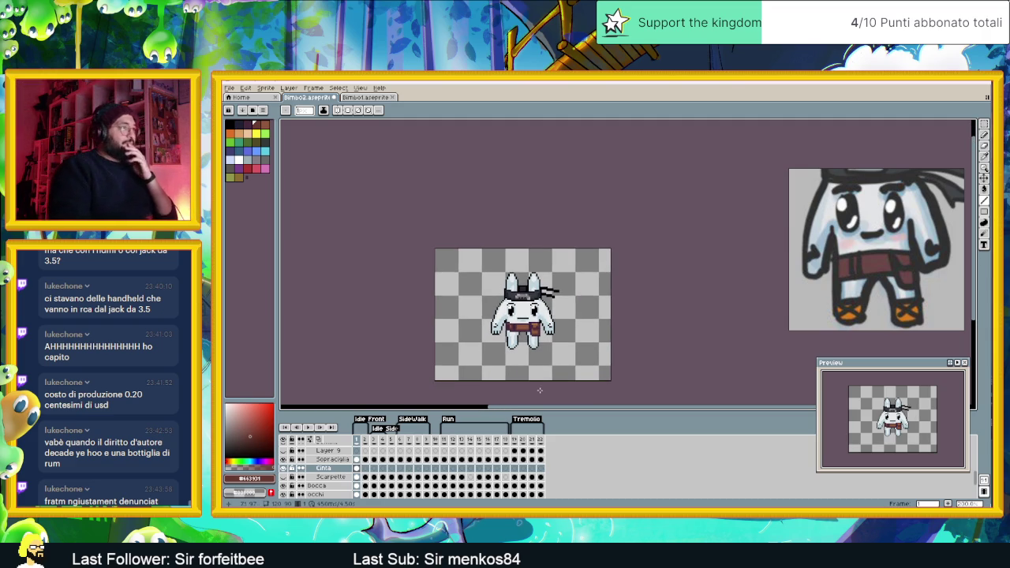
Copy the Cinta belt cel across all frames by linking, then unlinking the cels
click(357, 469)
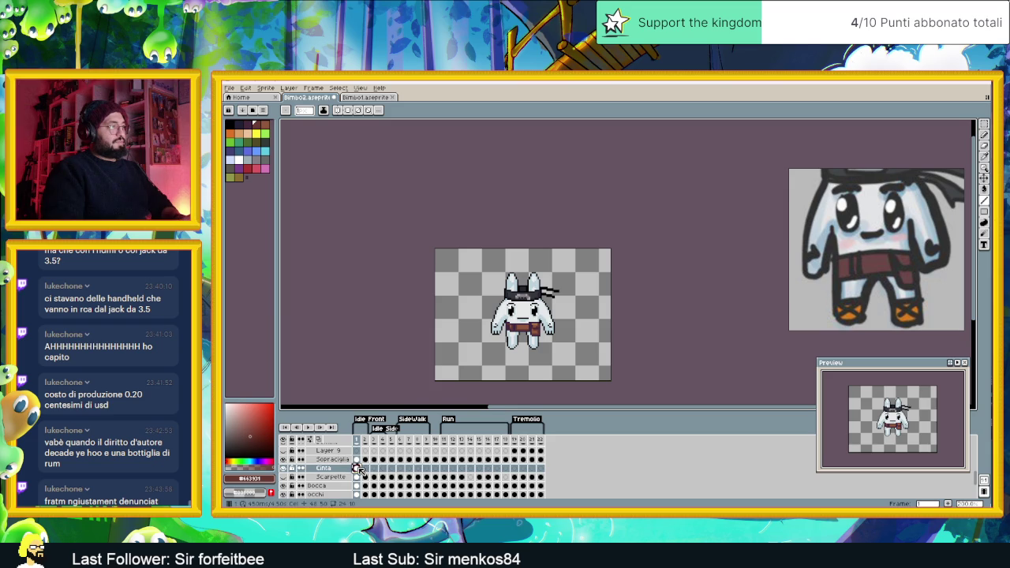
drag(356, 469, 547, 470)
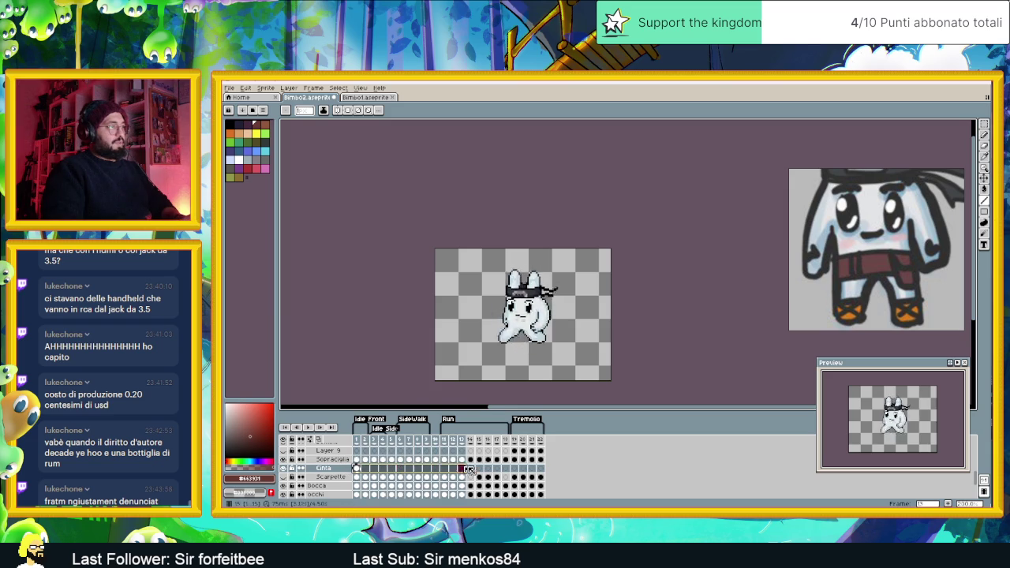
right_click(548, 470)
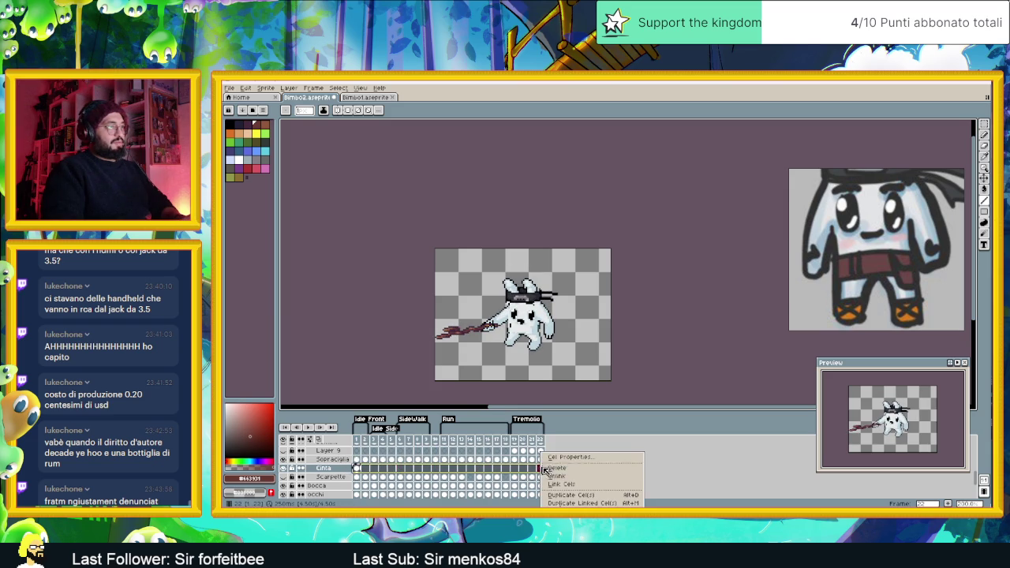
click(581, 485)
right_click(531, 468)
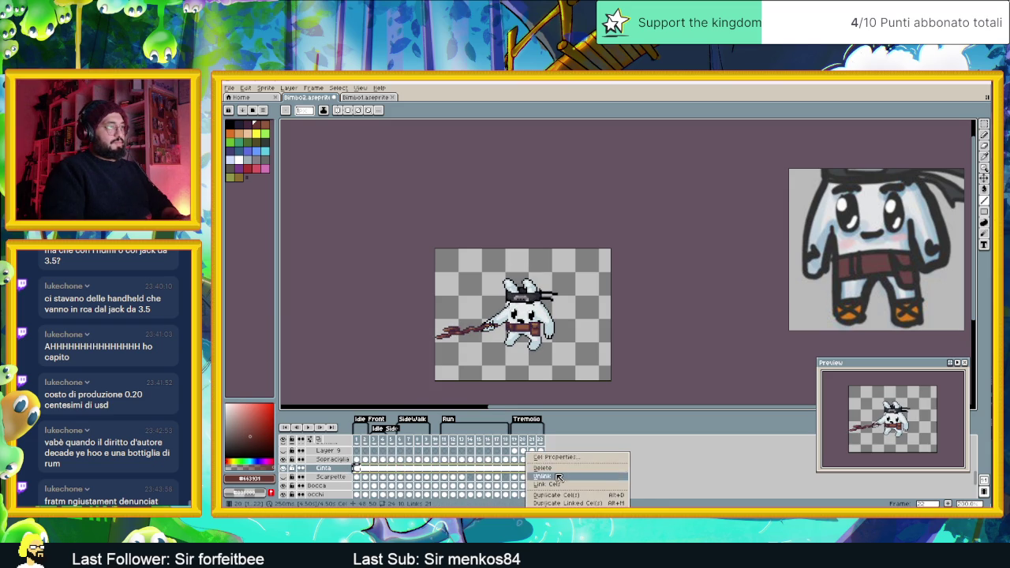
click(545, 477)
Raise the belt one pixel on frame 2, comparing against frame 1
click(365, 469)
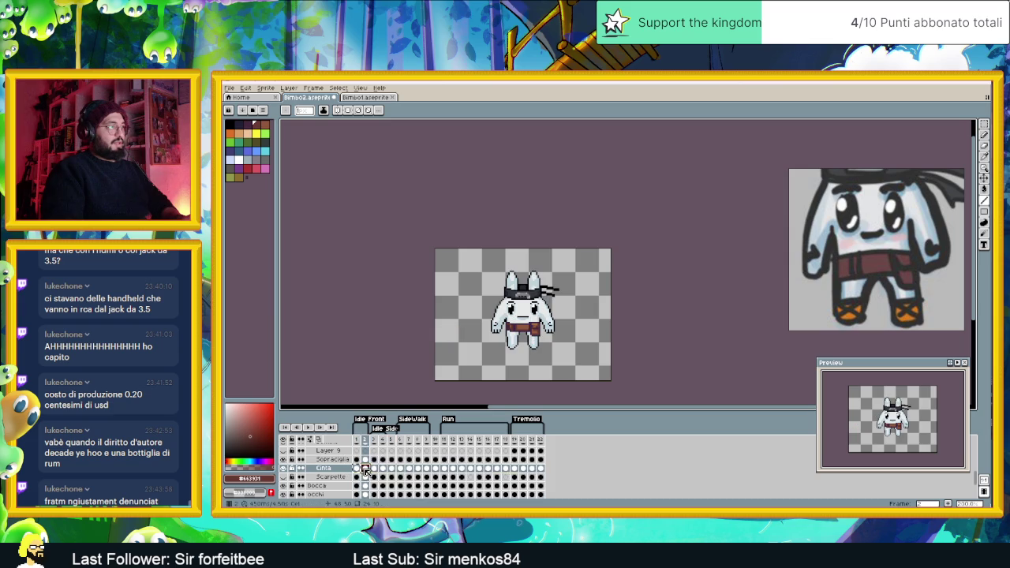
key(plus)
key(plus)
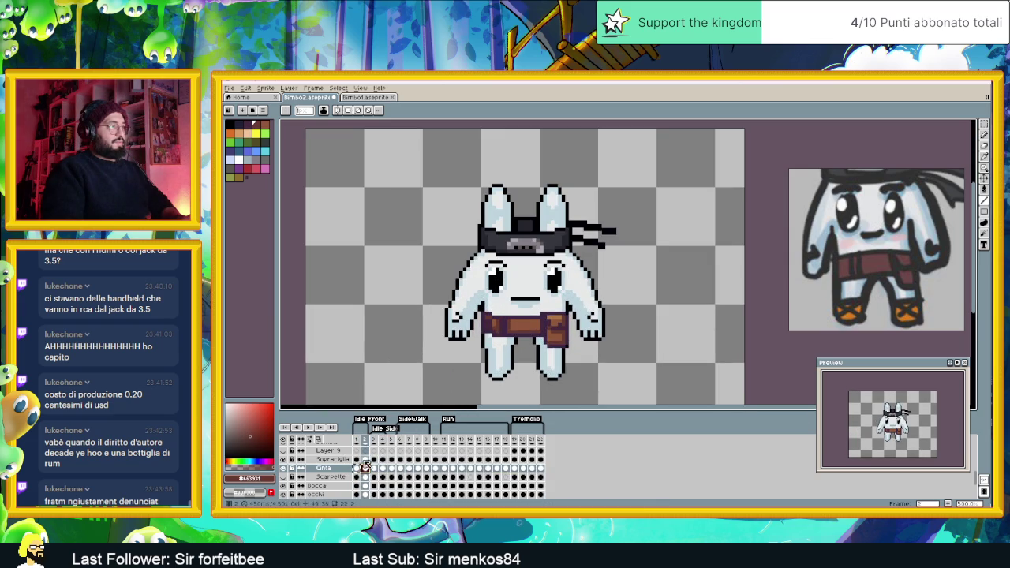
click(357, 468)
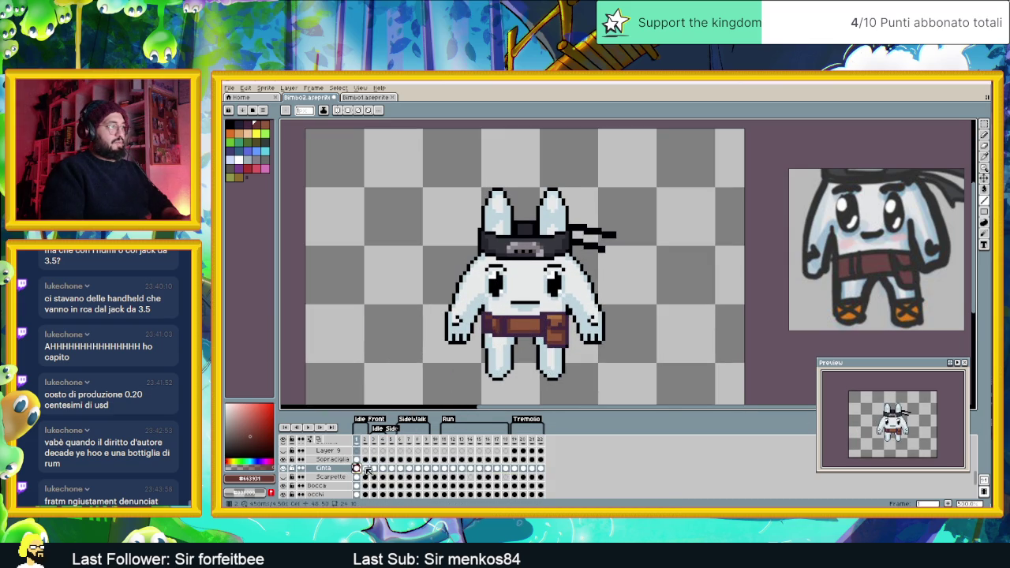
click(365, 469)
key(v)
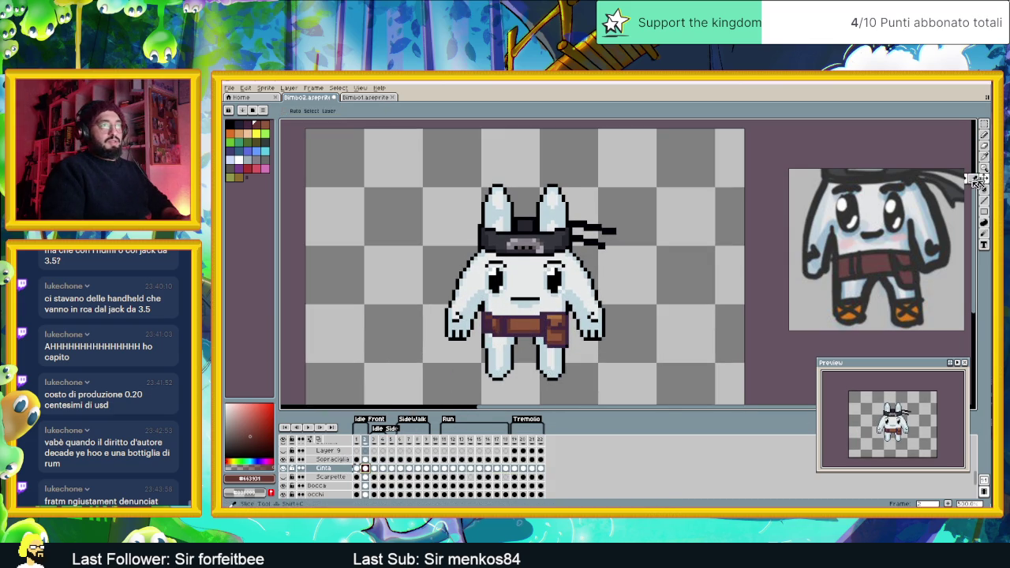
key(Up)
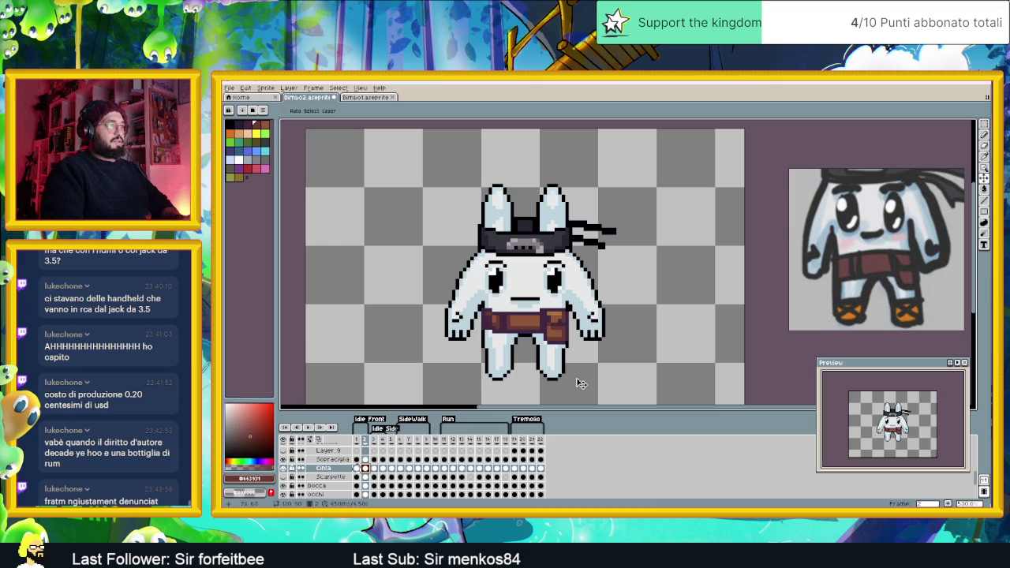
click(380, 469)
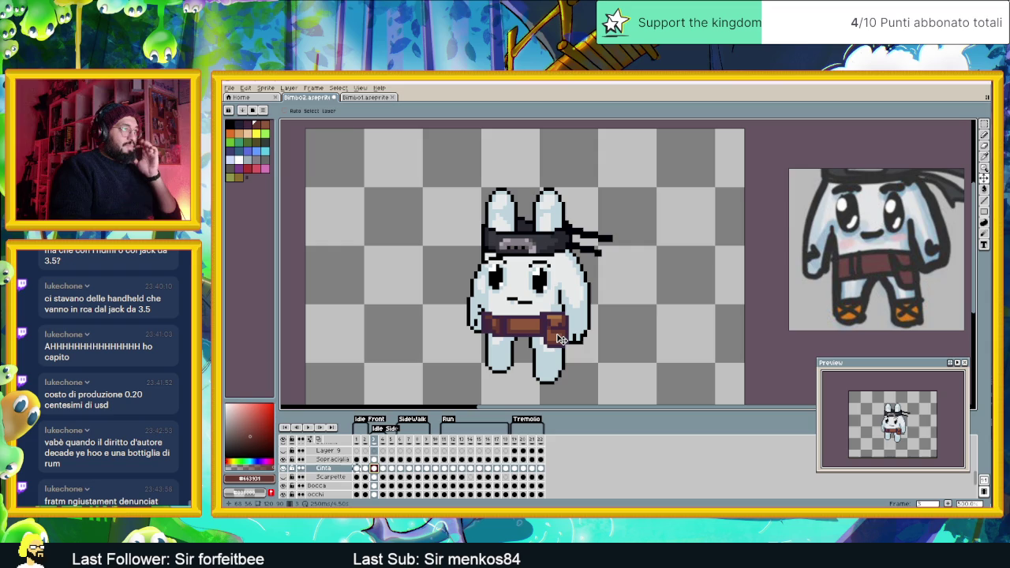
Select and reposition the pouch on frame 3, comparing against frame 1
scroll(557, 337, up, 1)
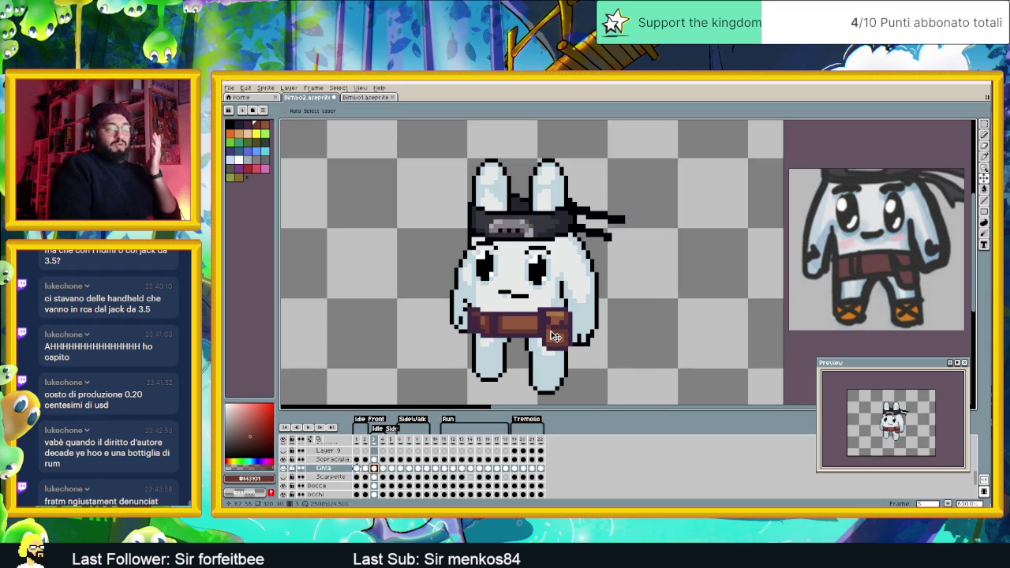
scroll(555, 337, up, 2)
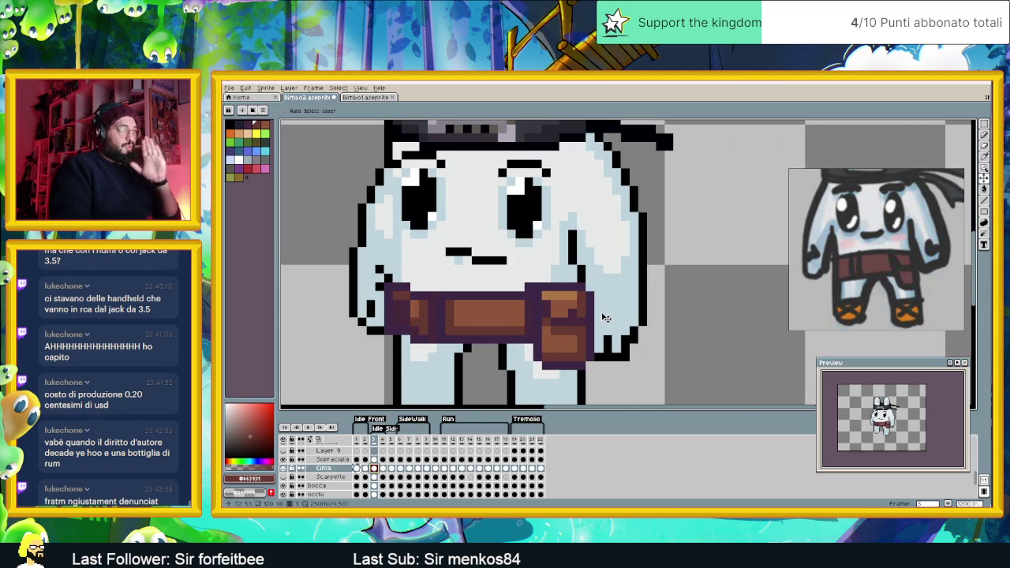
click(983, 124)
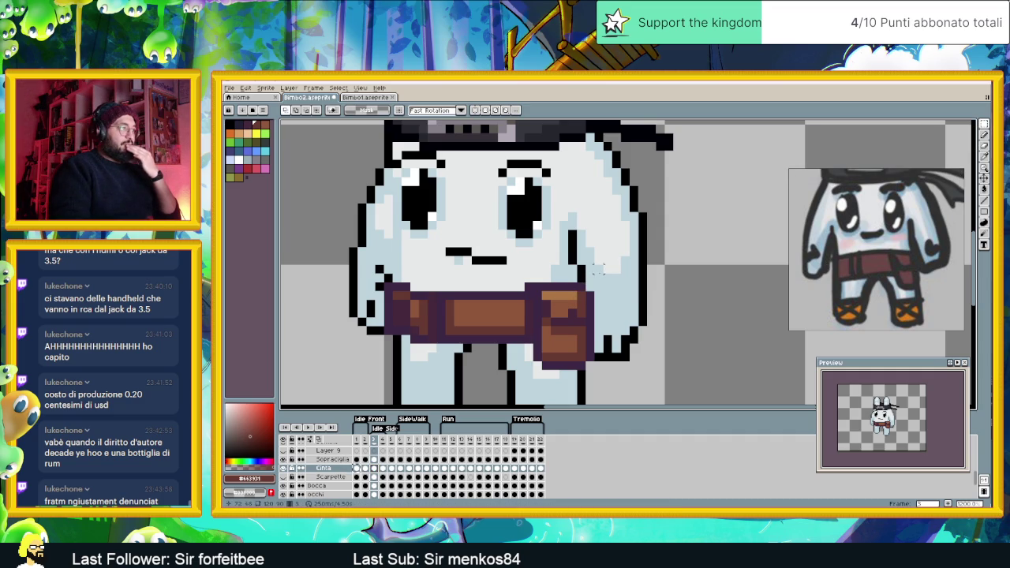
mouse_move(593, 284)
mouse_down()
mouse_move(528, 365)
mouse_move(552, 348)
mouse_move(541, 348)
mouse_up()
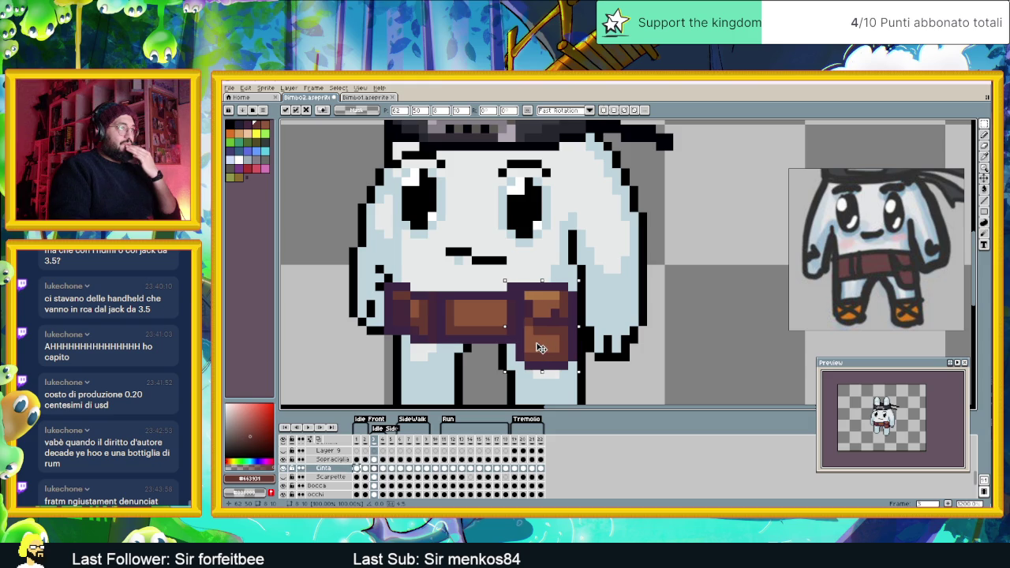
key(Return)
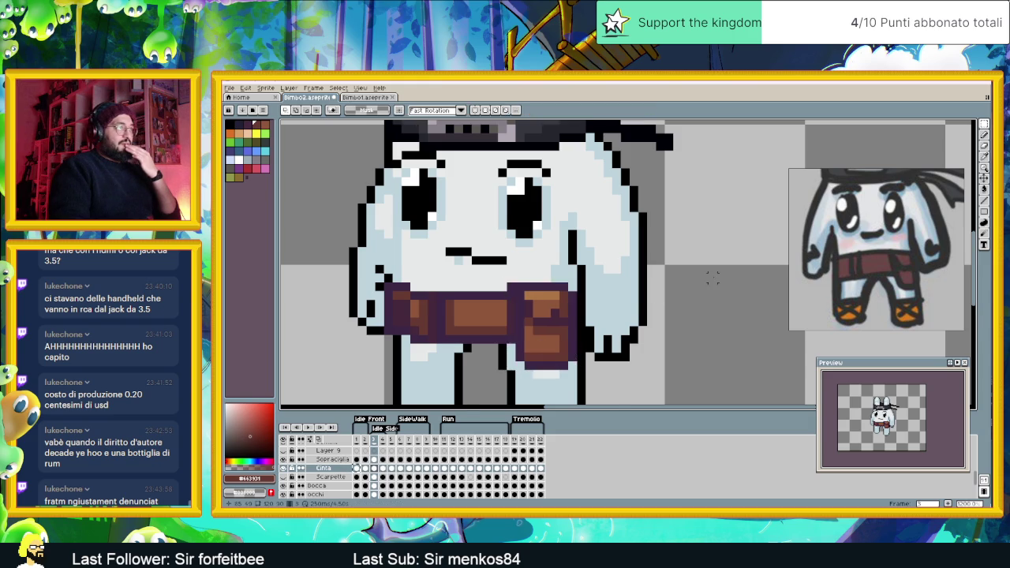
scroll(705, 286, down, 3)
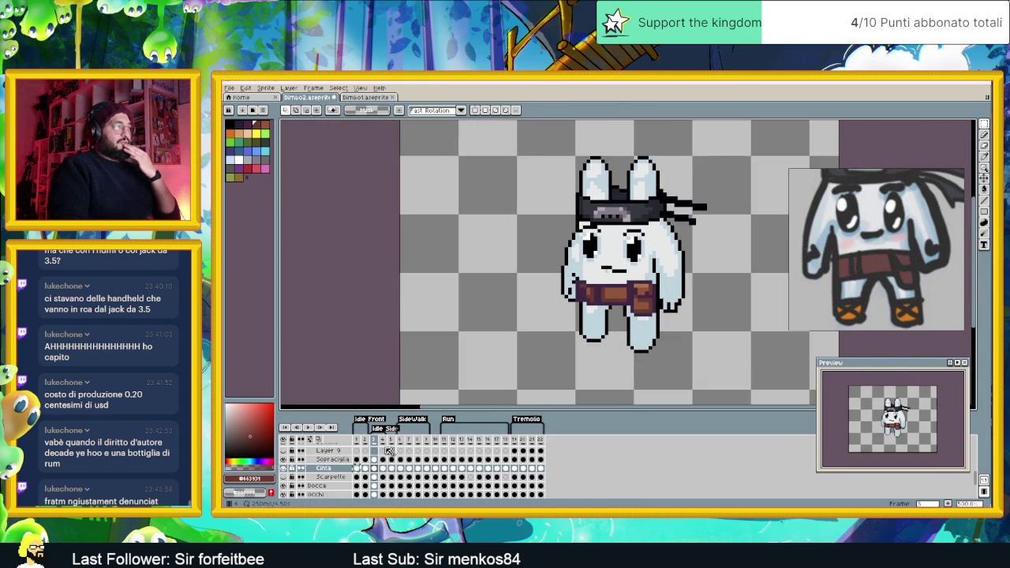
click(361, 440)
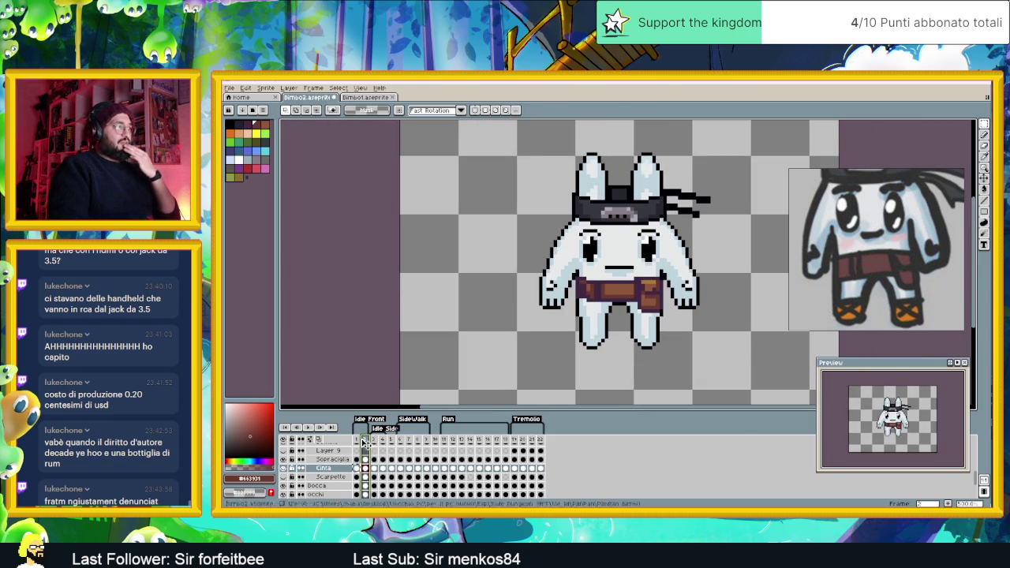
click(375, 440)
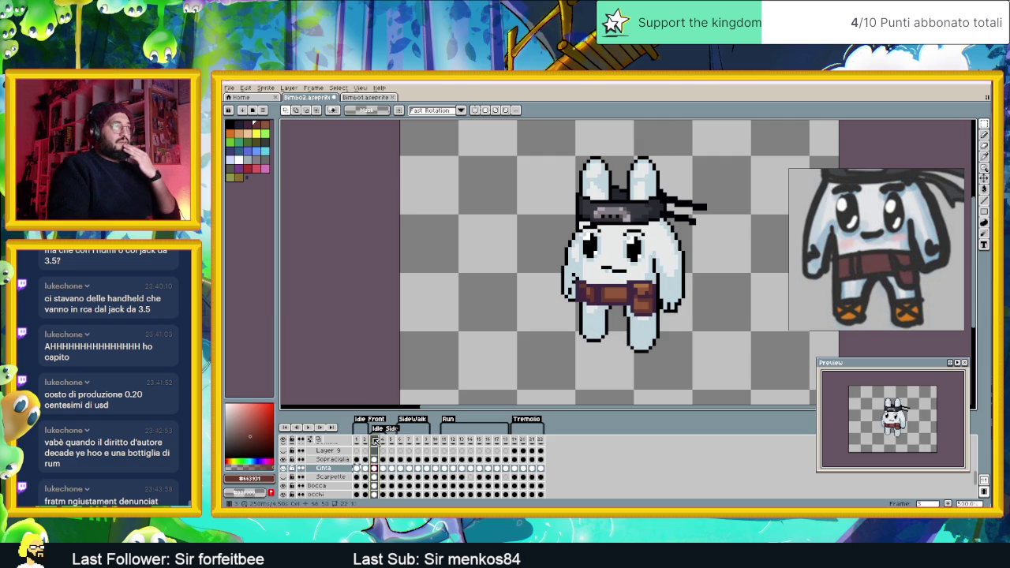
key(Home)
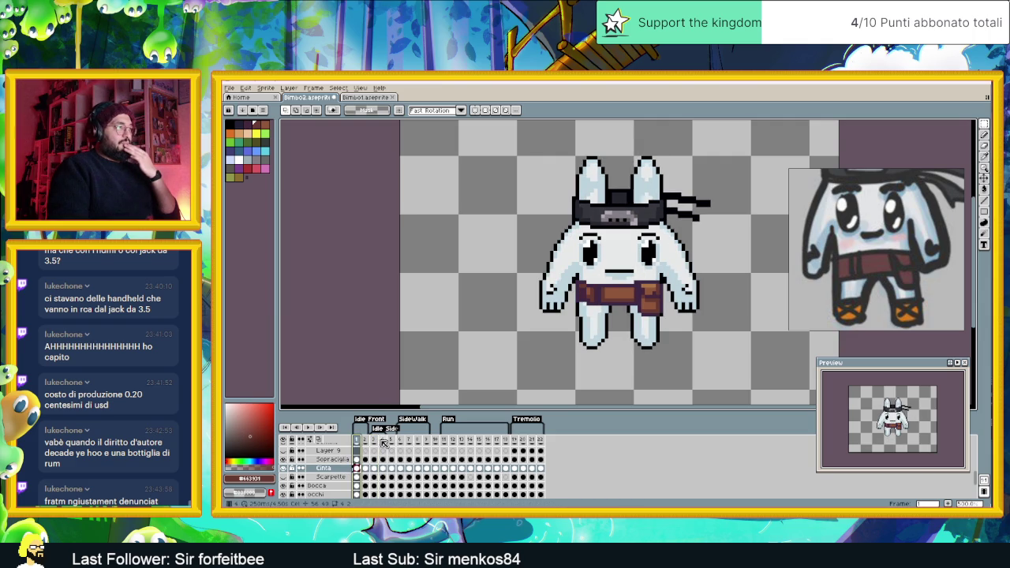
click(375, 440)
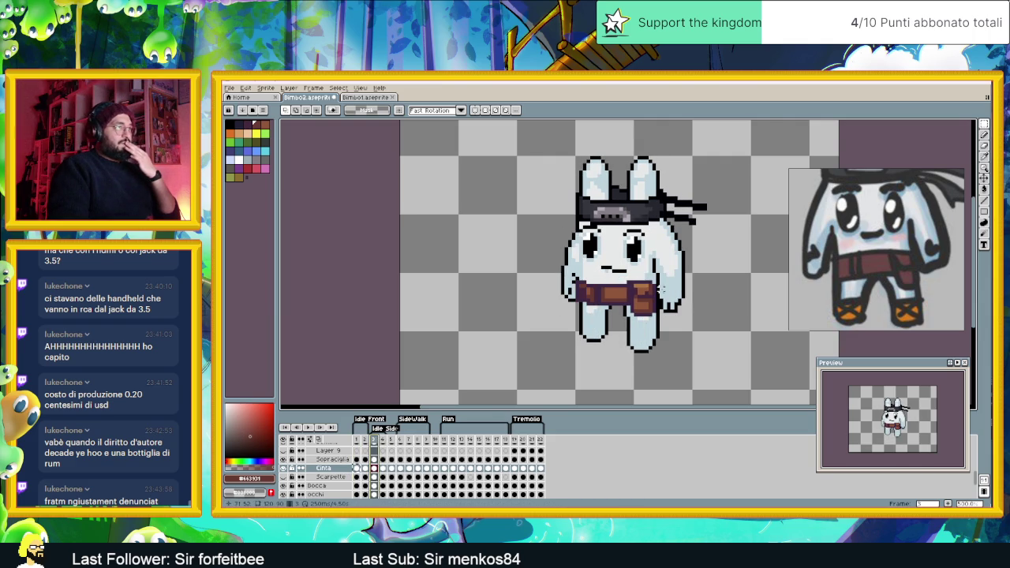
scroll(556, 260, up, 2)
scroll(556, 261, up, 1)
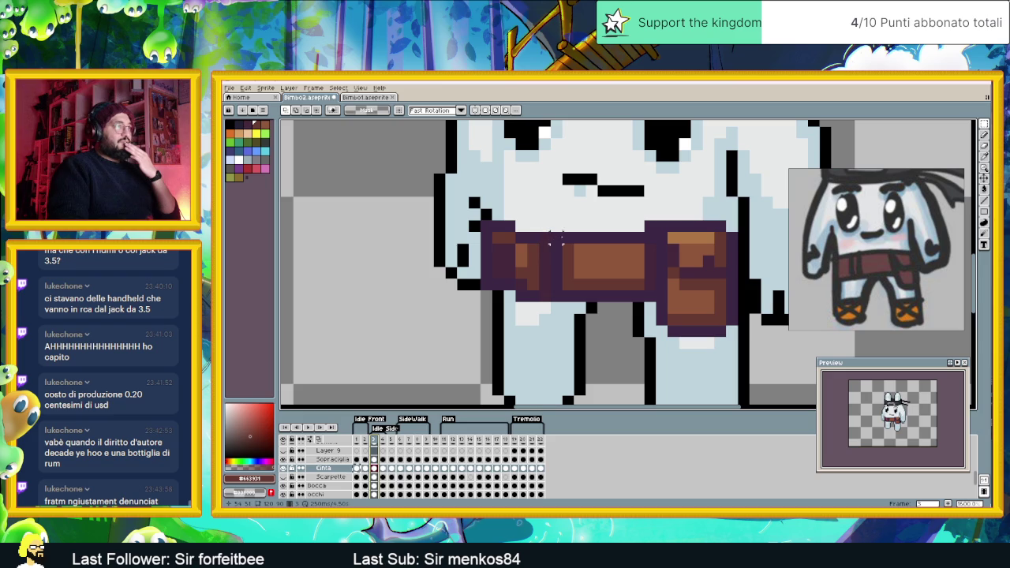
Shift the left belt sections one pixel left and undo a stray mark
drag(562, 243, 547, 288)
key(Left)
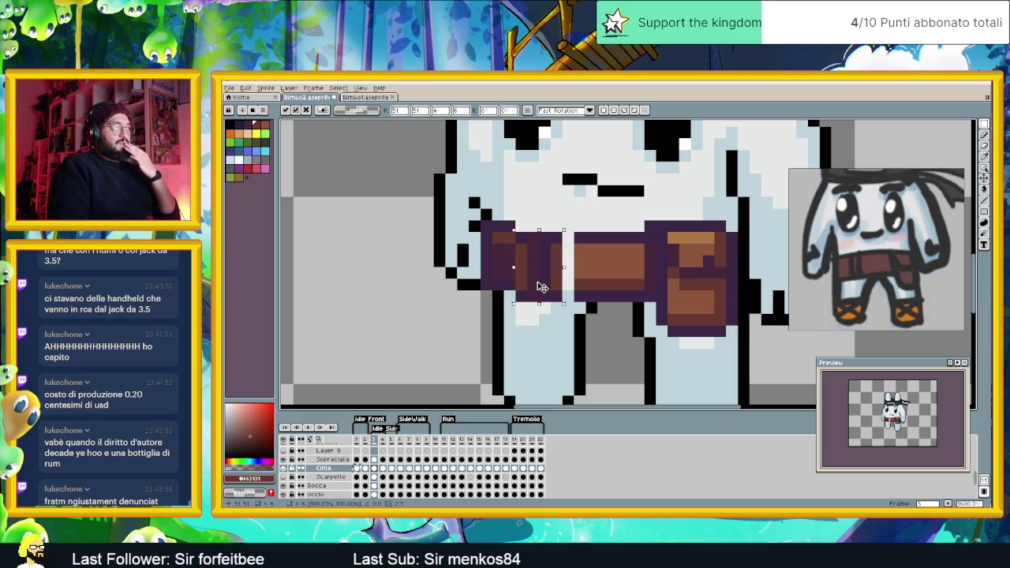
key(Return)
mouse_move(539, 243)
mouse_down()
mouse_move(528, 303)
mouse_move(523, 287)
mouse_up()
key(Return)
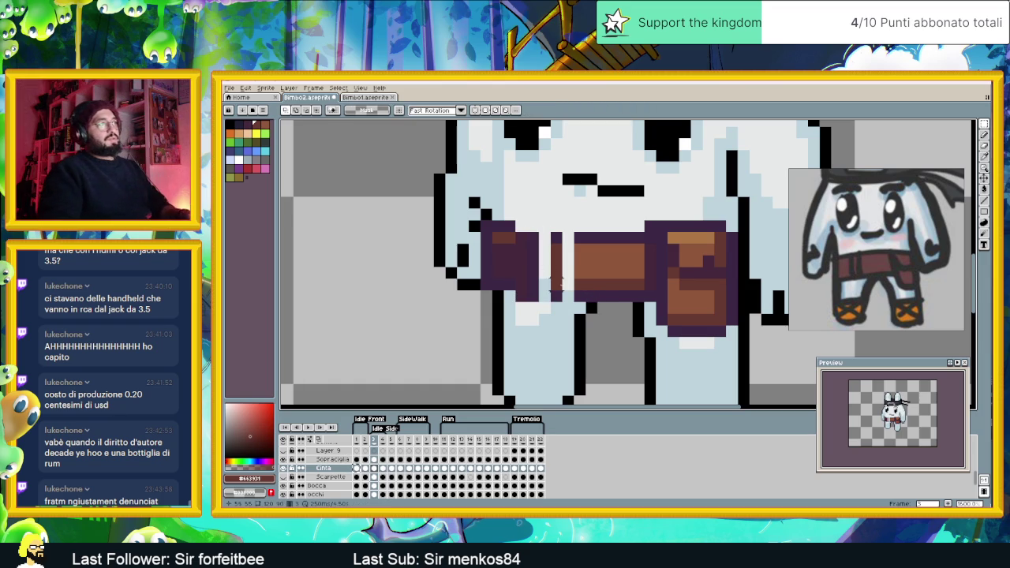
drag(544, 294, 545, 234)
key(ctrl+z)
key(ctrl+z)
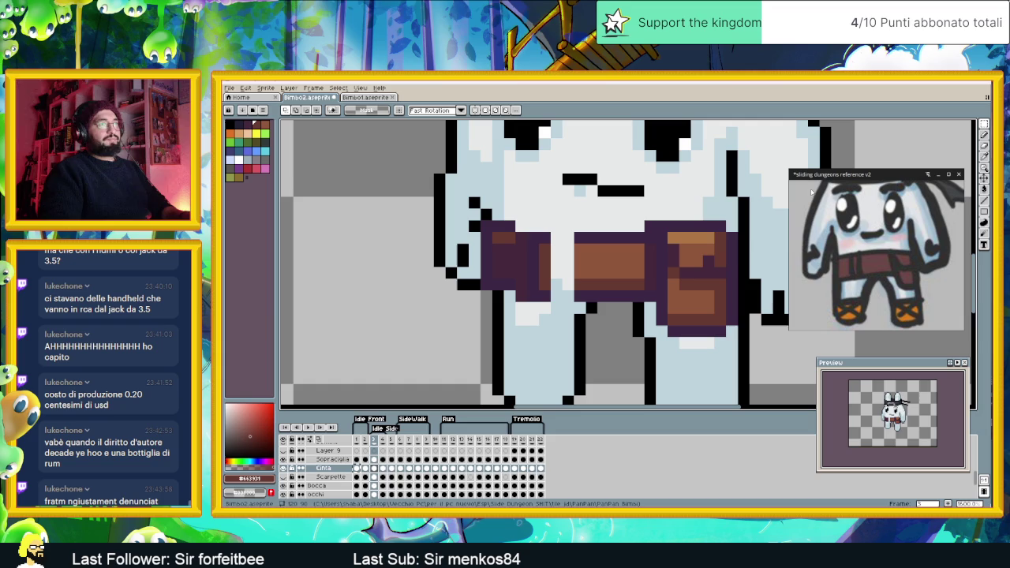
Draw dark purple edges across the gap in the belt
click(985, 135)
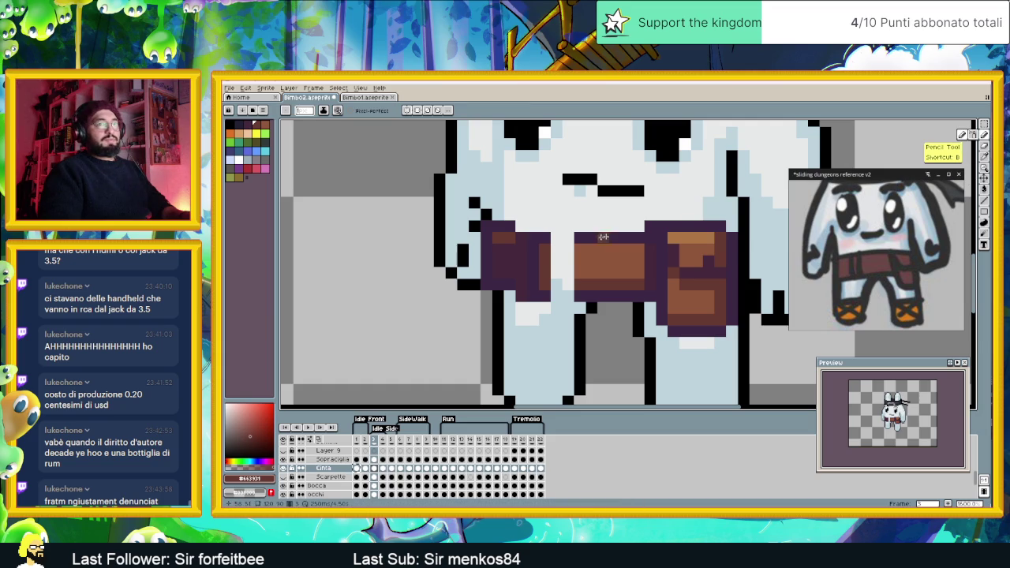
key(alt)
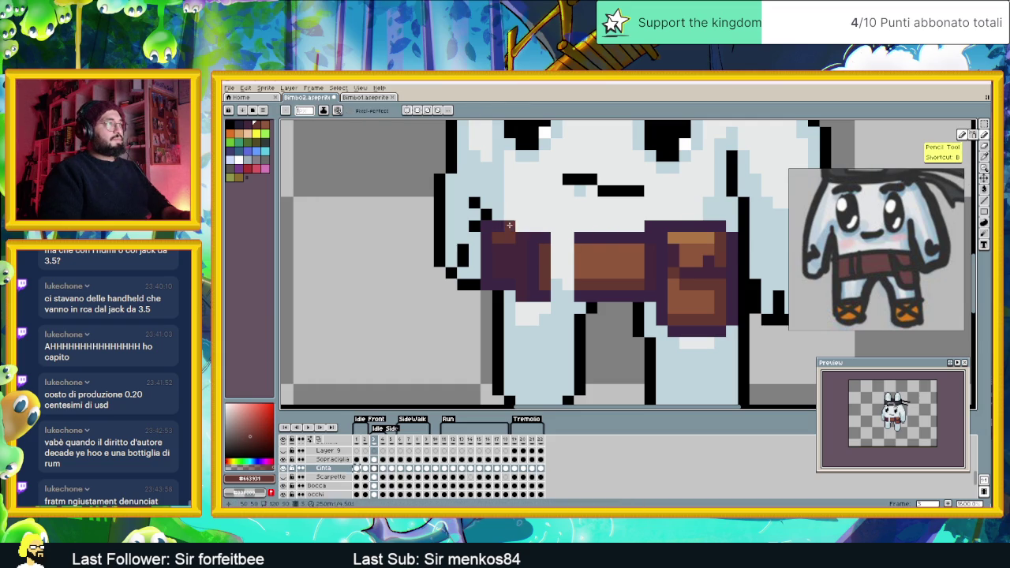
alt+click(508, 281)
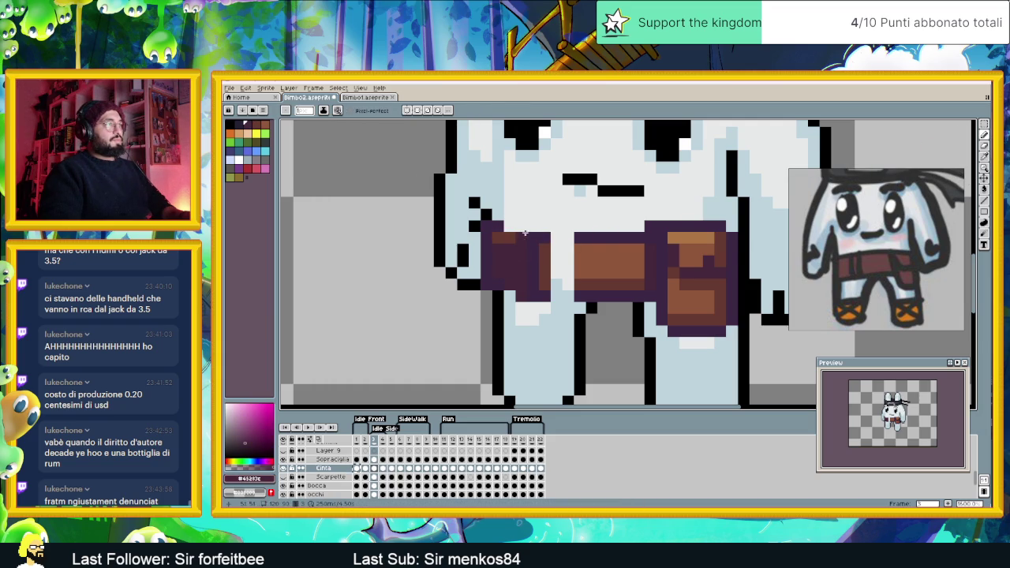
alt+click(552, 235)
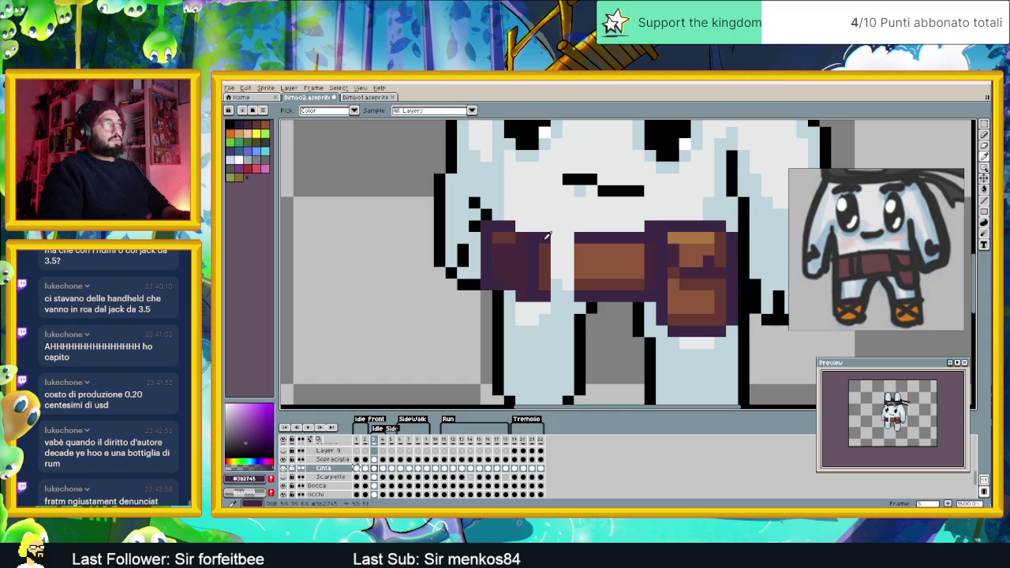
drag(556, 238, 570, 239)
mouse_move(557, 287)
mouse_down()
mouse_move(584, 288)
mouse_move(562, 284)
mouse_up()
Bucket-fill the white belt patch with the belt's brown, then view frame 1
alt+click(597, 255)
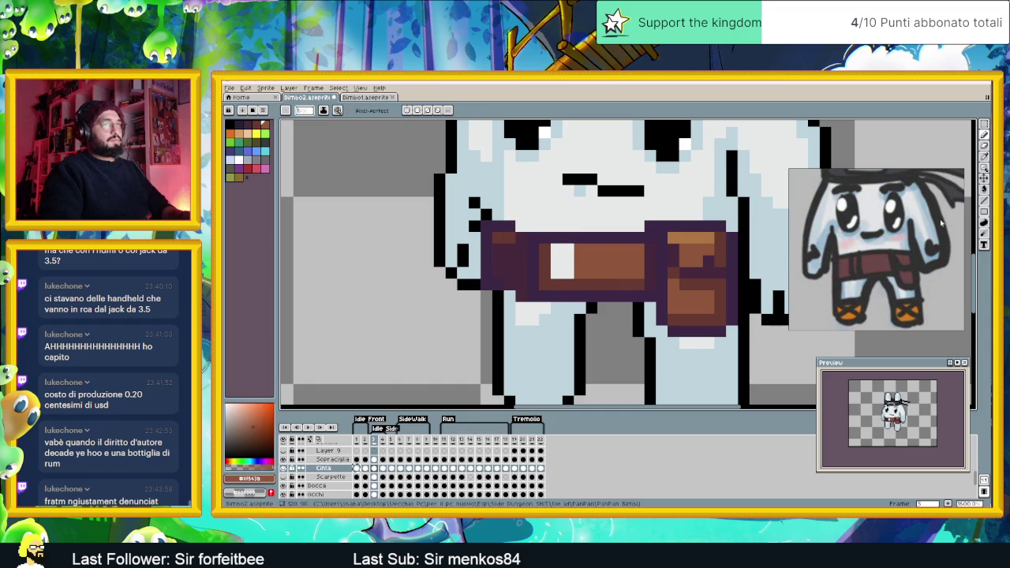
click(984, 189)
click(567, 260)
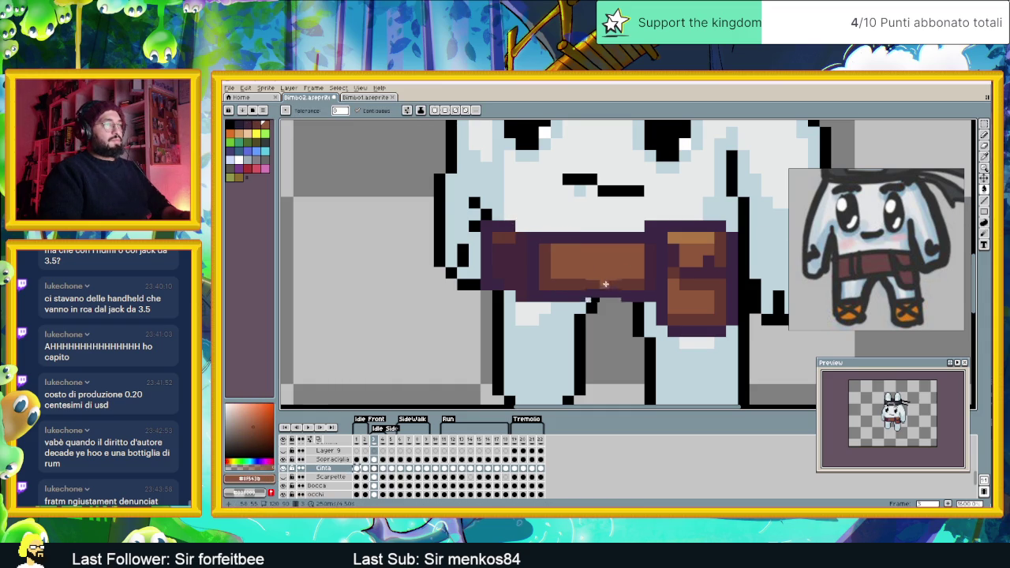
scroll(604, 282, down, 3)
scroll(604, 282, down, 1)
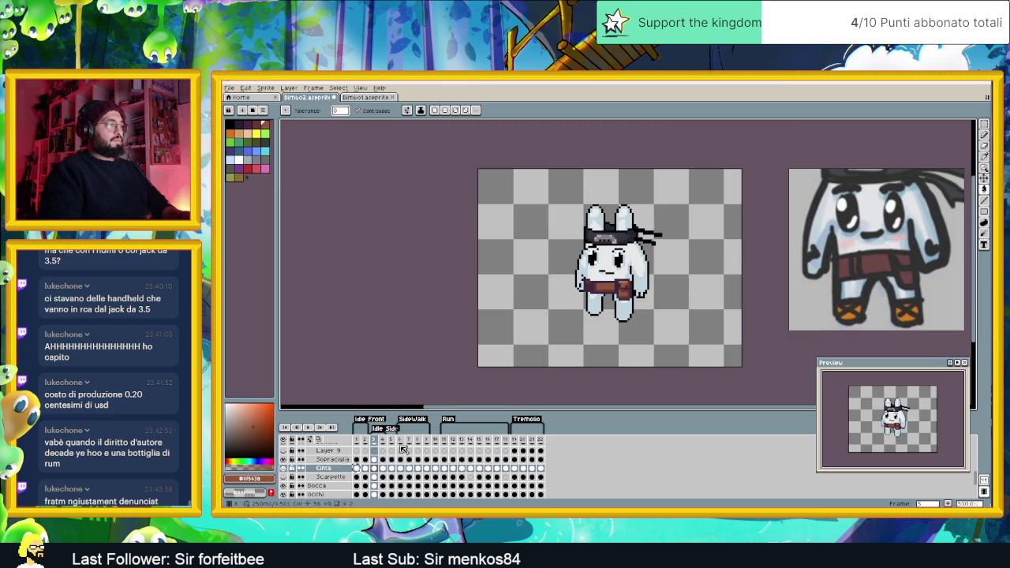
click(356, 440)
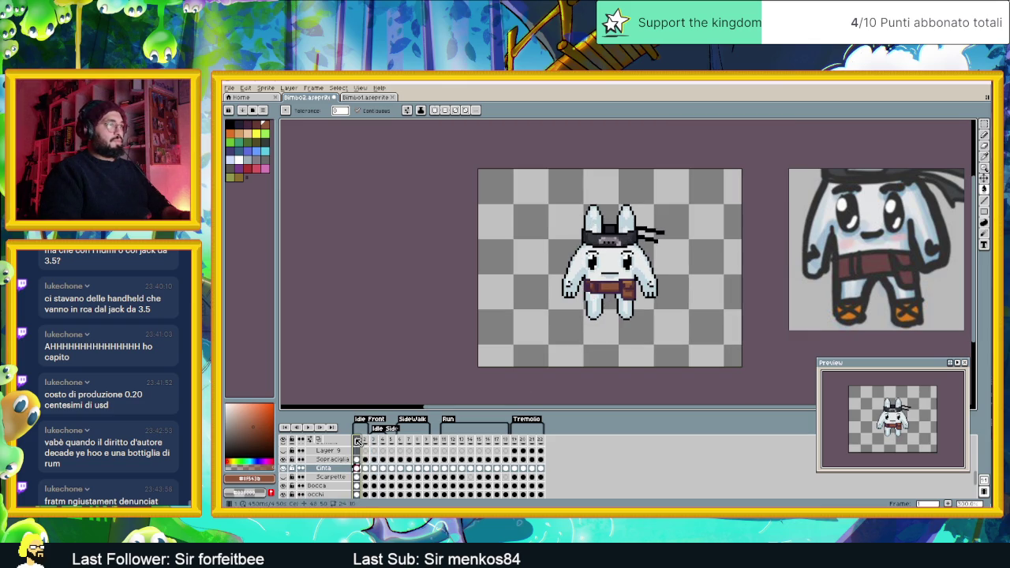
Step through the belt on frames 3–6, switching to the Move tool
click(379, 442)
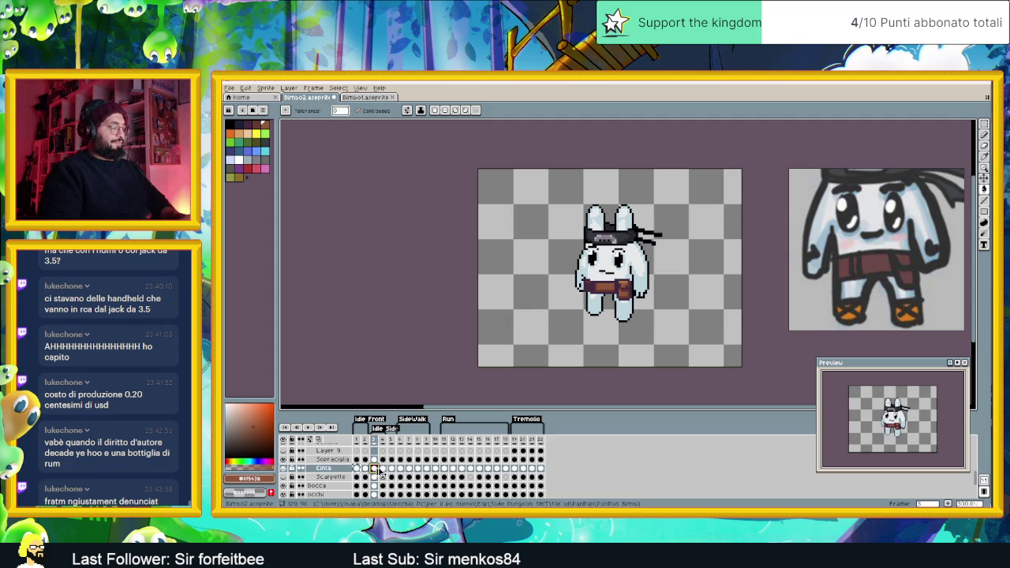
click(382, 469)
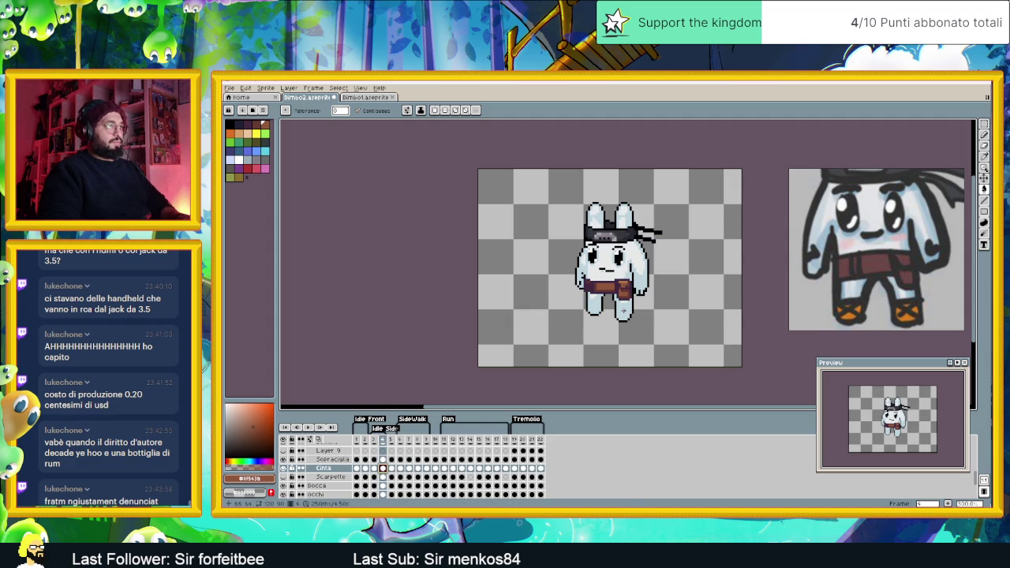
click(984, 178)
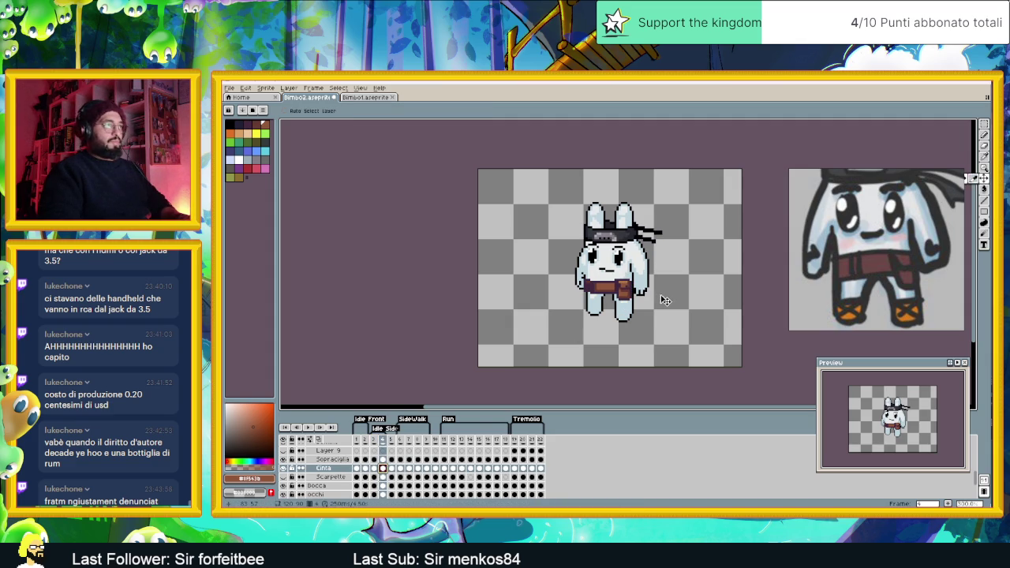
click(374, 469)
click(383, 469)
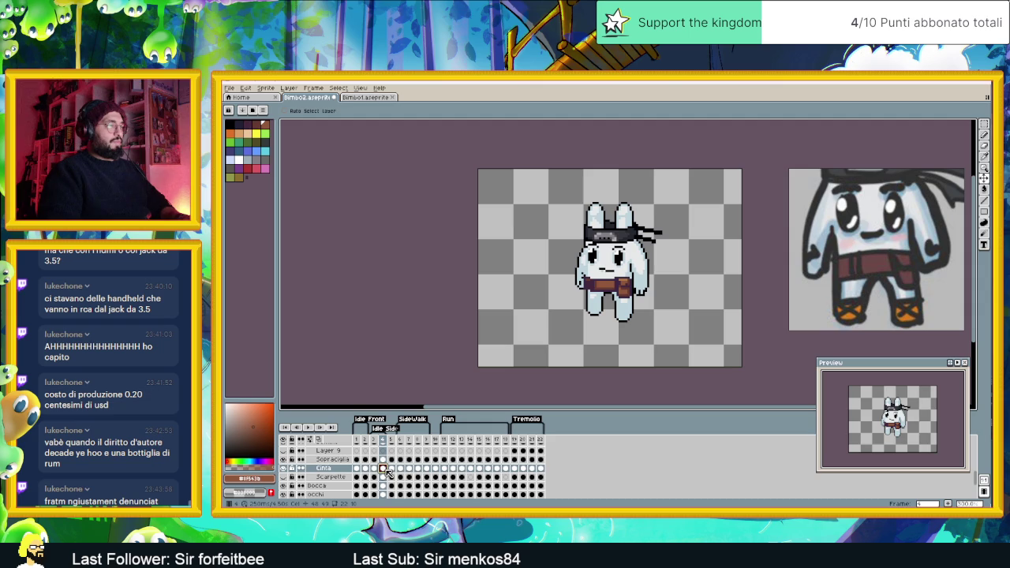
click(392, 468)
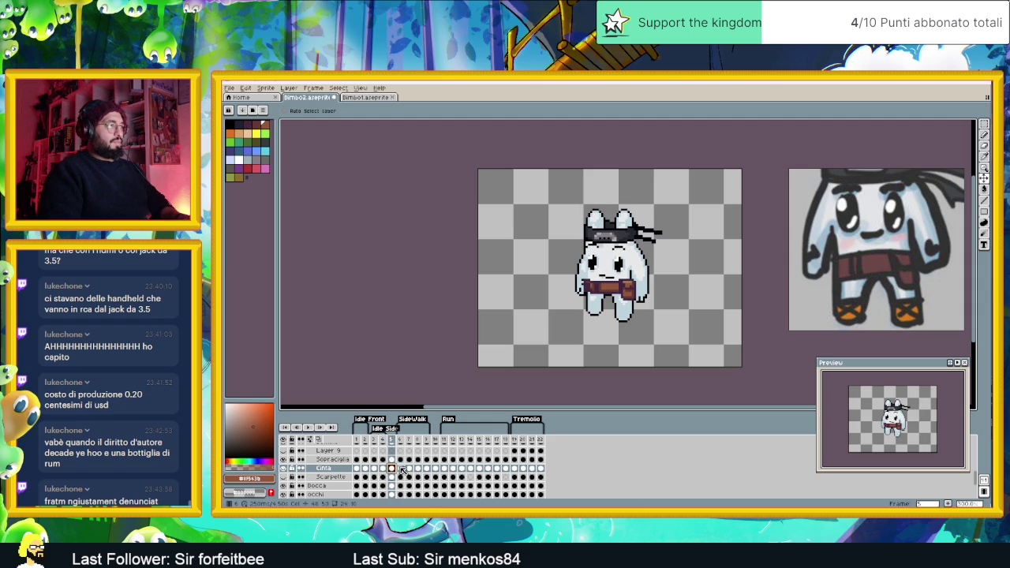
click(401, 469)
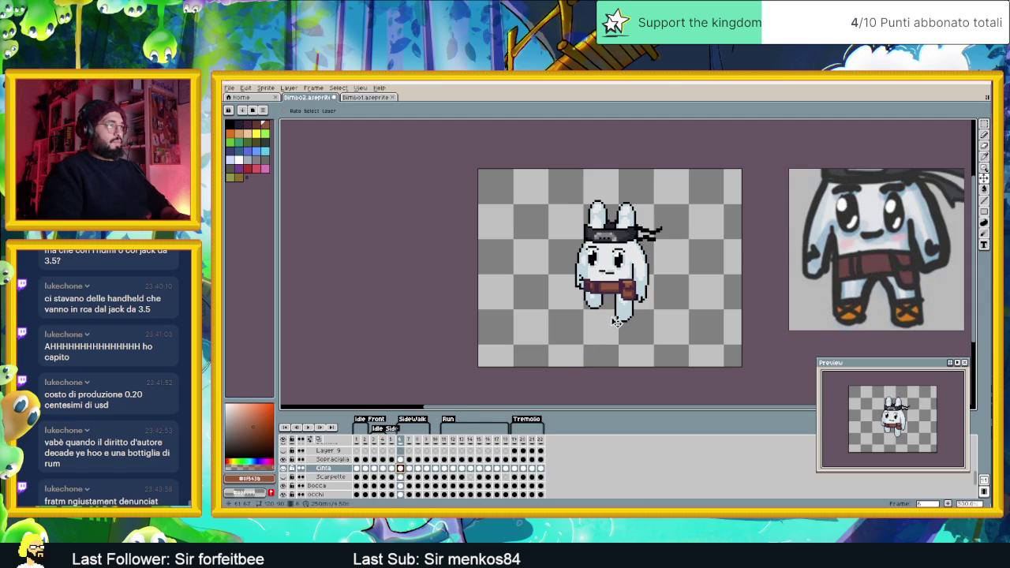
Compare the belt on frame 3 and walk frames 6–9, settling on frame 6
click(373, 469)
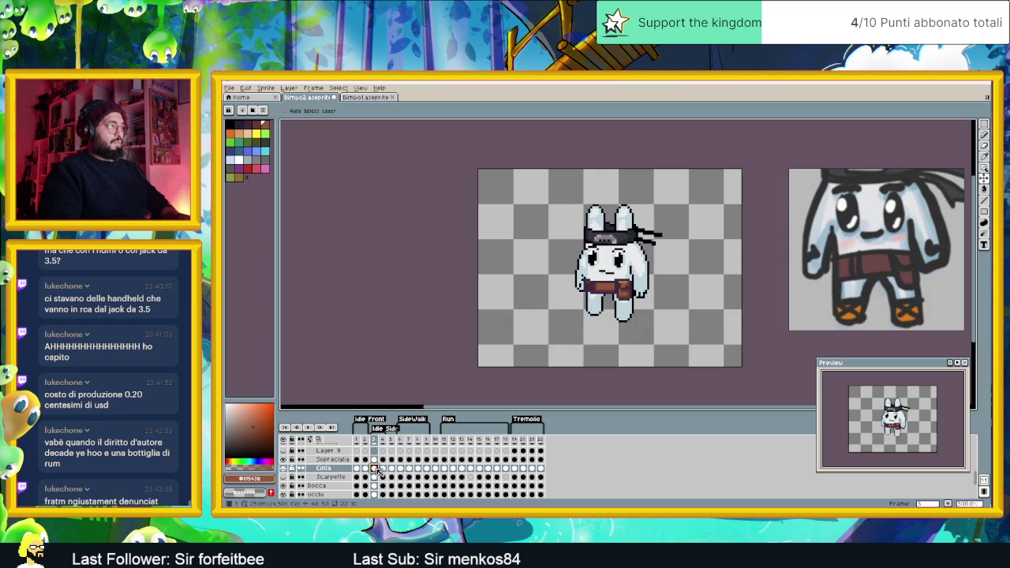
click(401, 469)
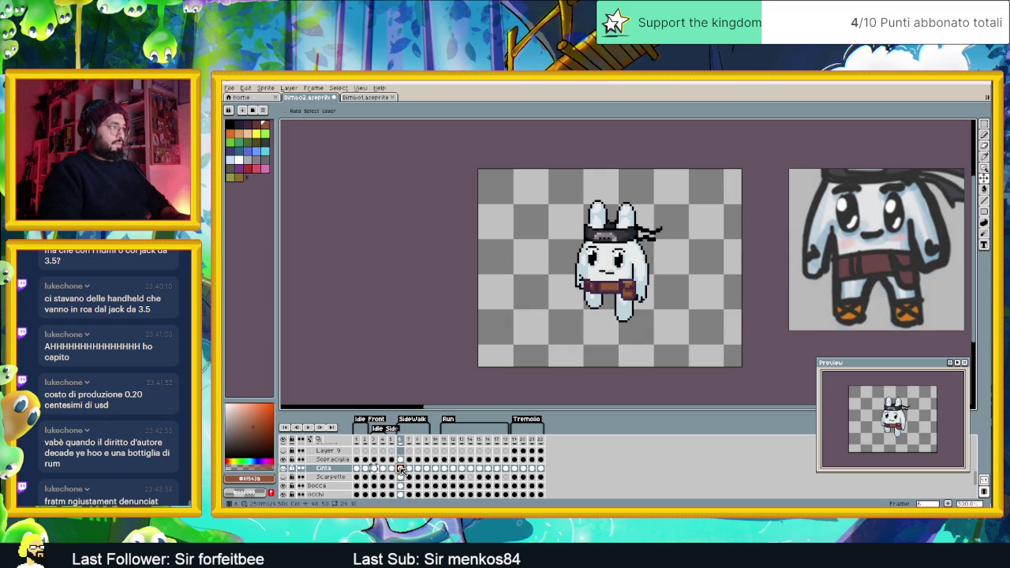
click(408, 469)
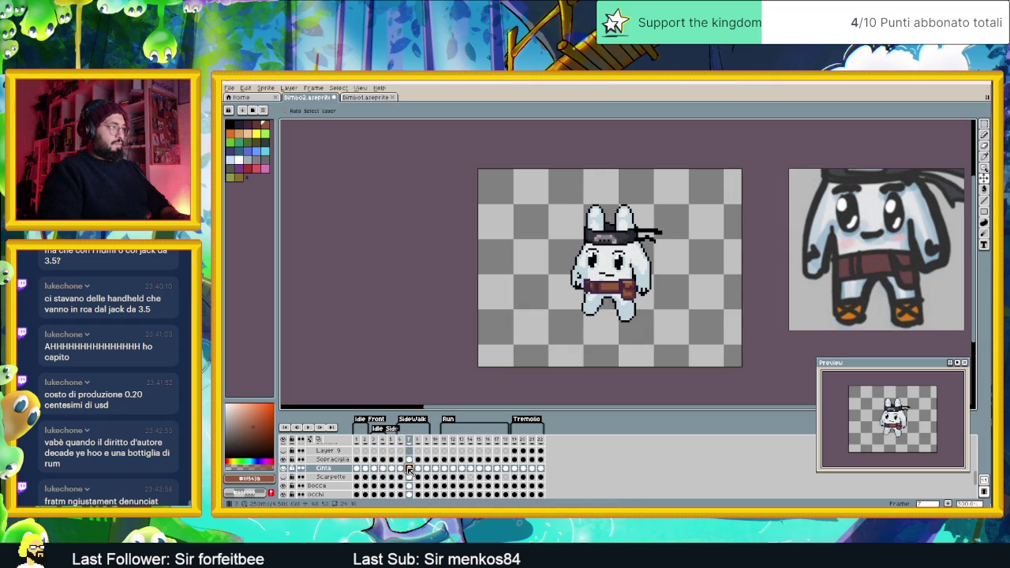
click(418, 469)
click(426, 468)
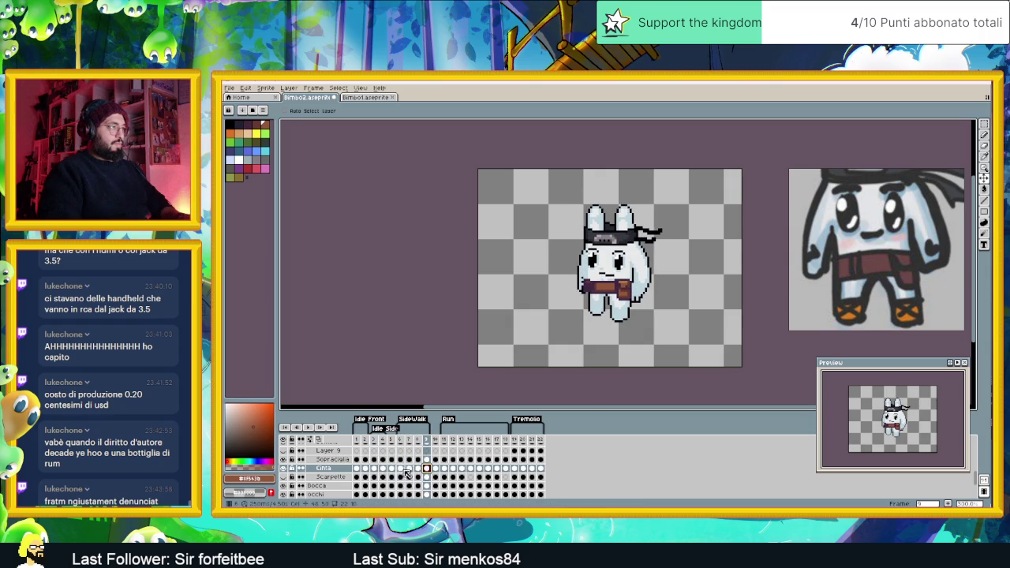
click(400, 468)
click(409, 469)
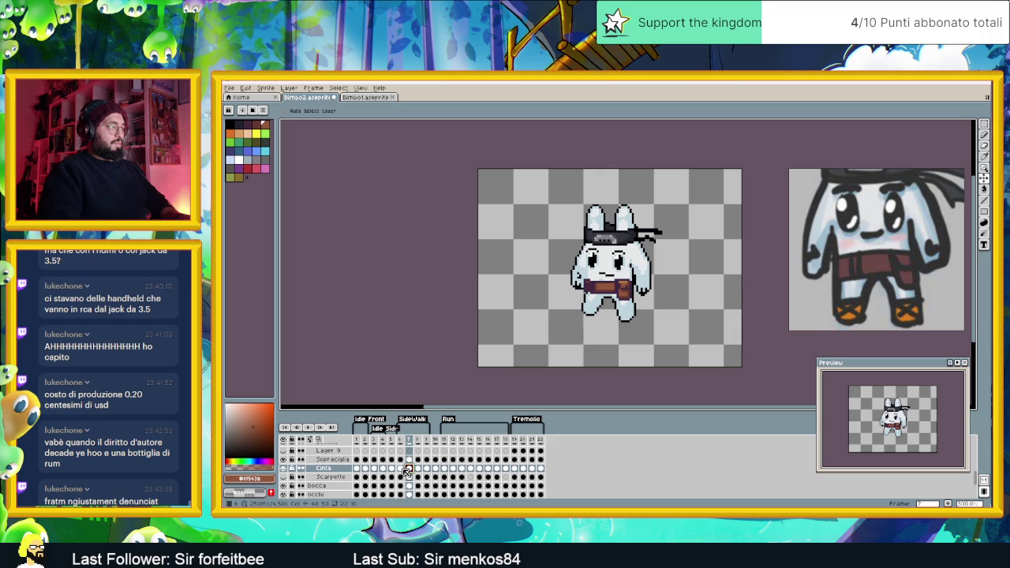
click(400, 468)
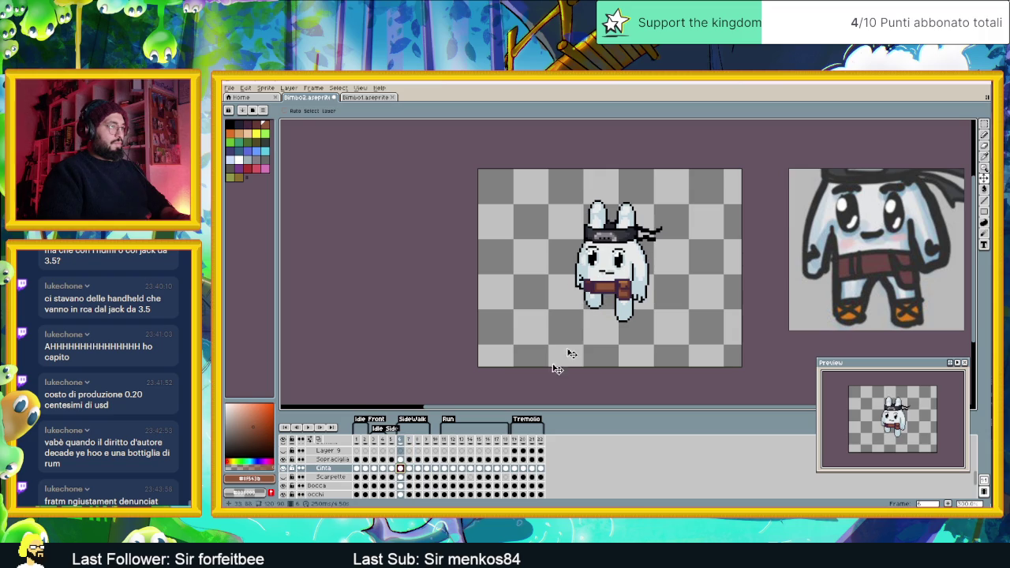
Move the belt up slightly on frame 6 and reposition it on frame 8
scroll(623, 299, up, 1)
drag(631, 298, 623, 296)
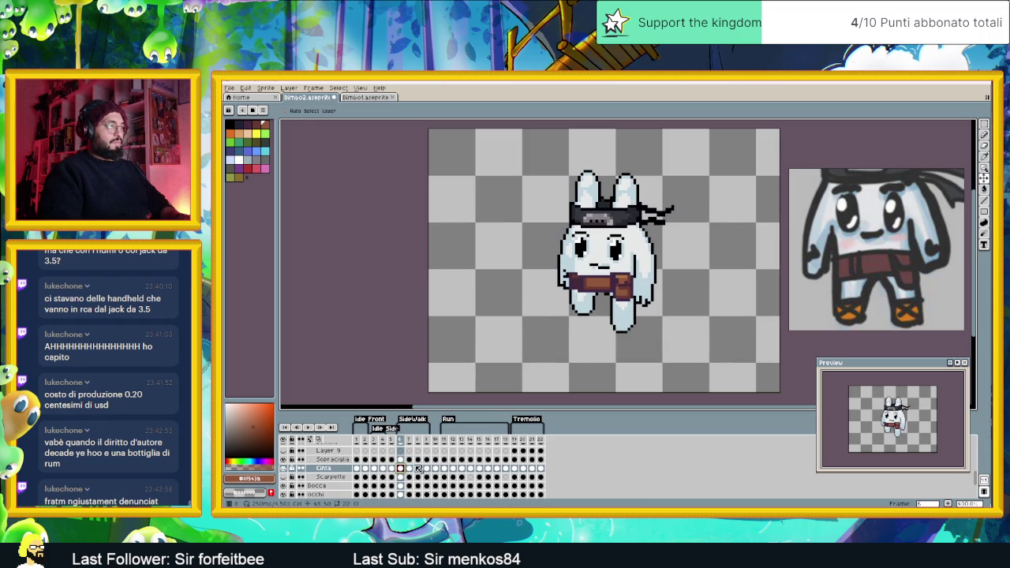
click(409, 469)
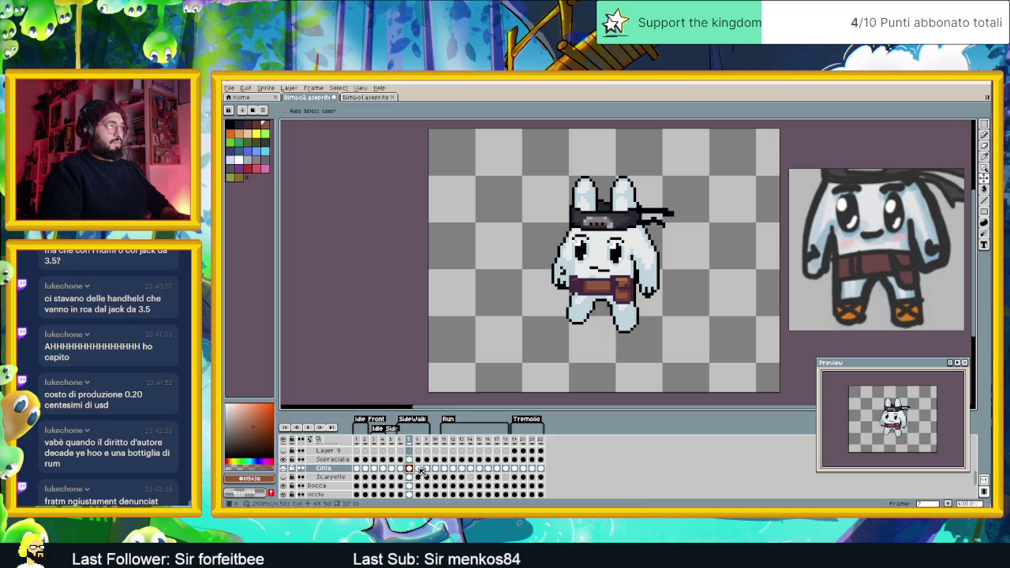
click(419, 468)
click(621, 292)
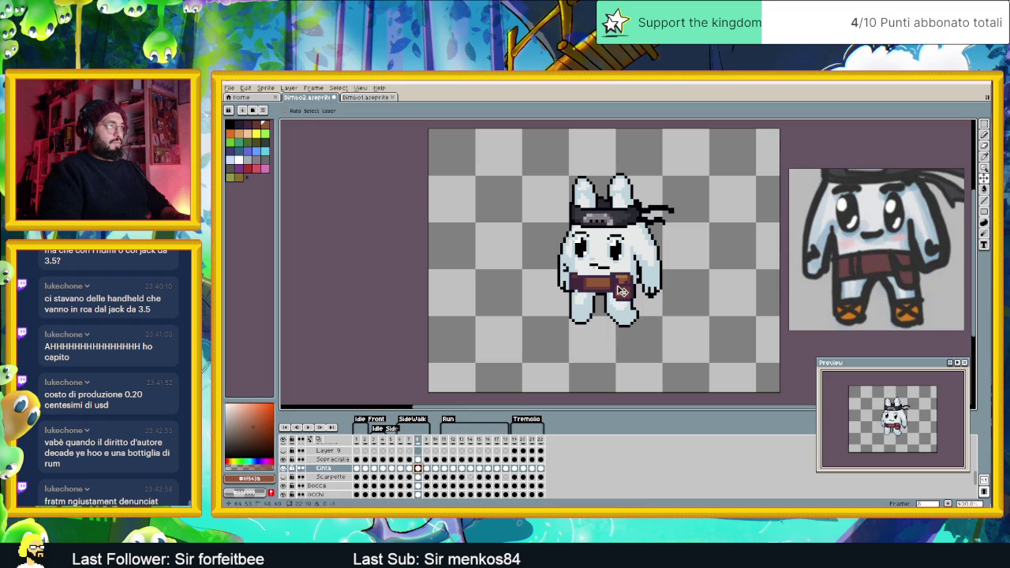
click(427, 468)
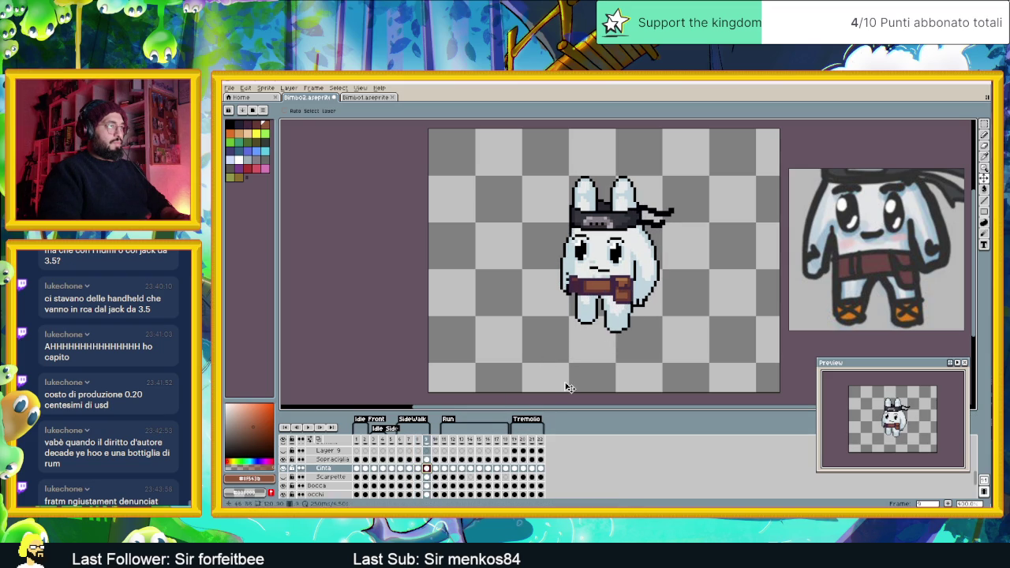
Play the animation and inspect the belt on frames 7 and 8
click(400, 439)
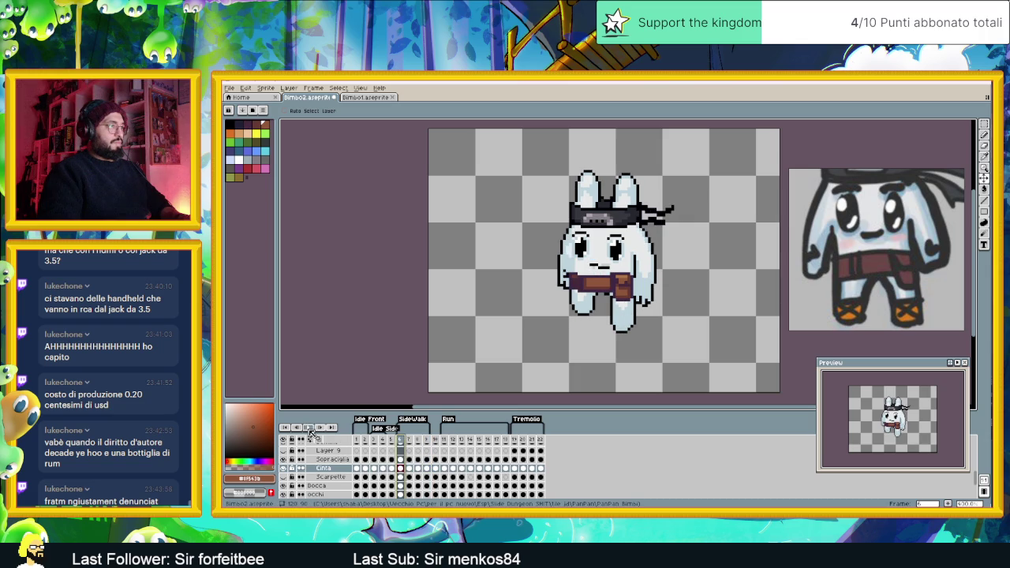
click(308, 428)
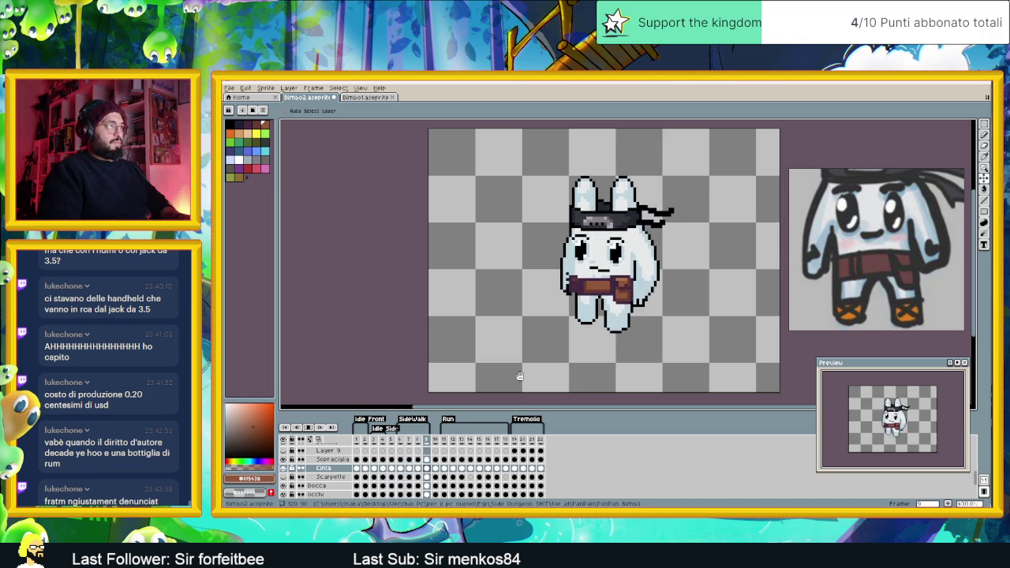
scroll(687, 293, down, 1)
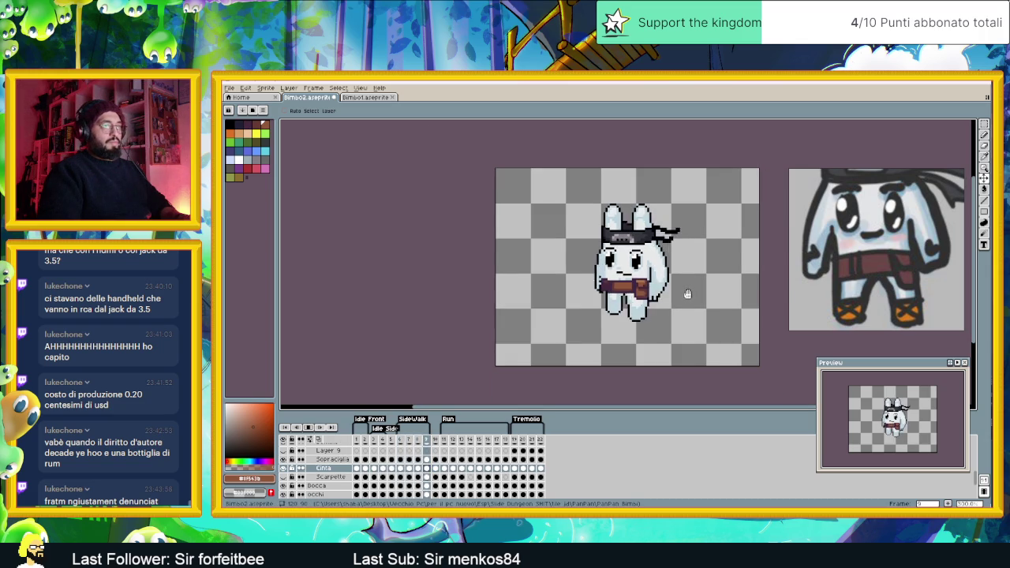
scroll(687, 294, up, 2)
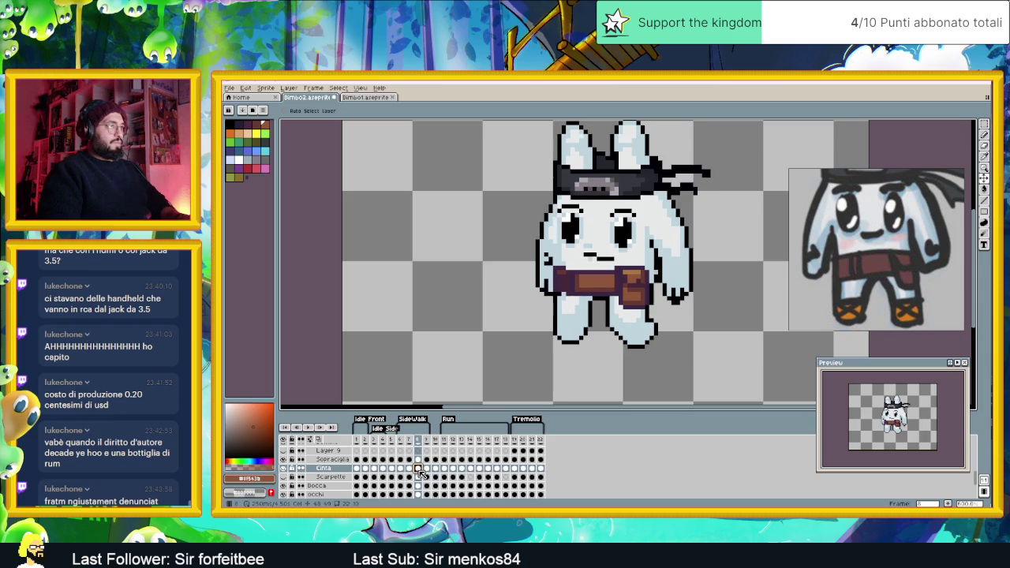
click(410, 469)
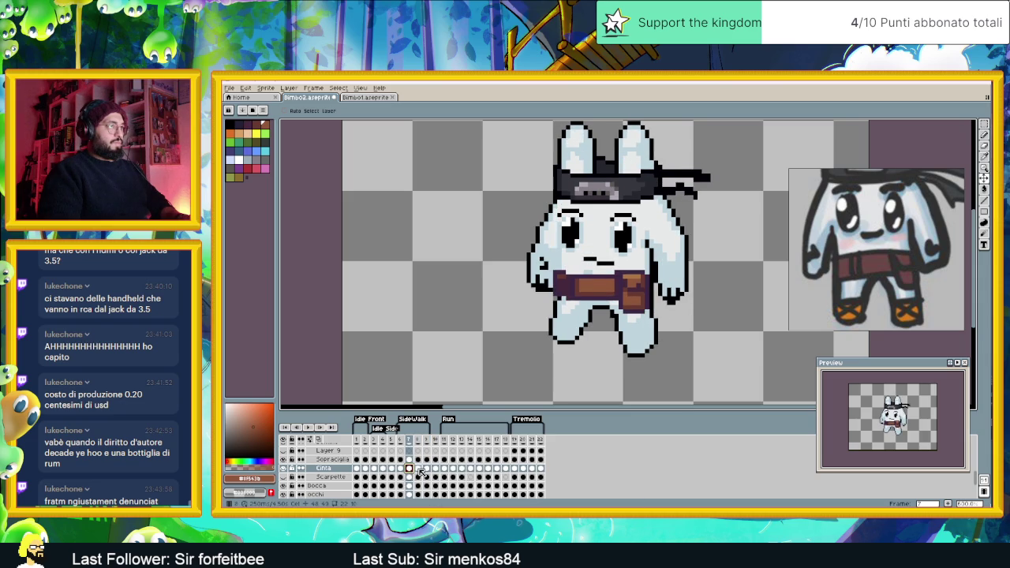
click(418, 469)
scroll(654, 293, up, 2)
Add dark purple pixels beside the belt and a black pixel to the hand outline
scroll(663, 260, up, 1)
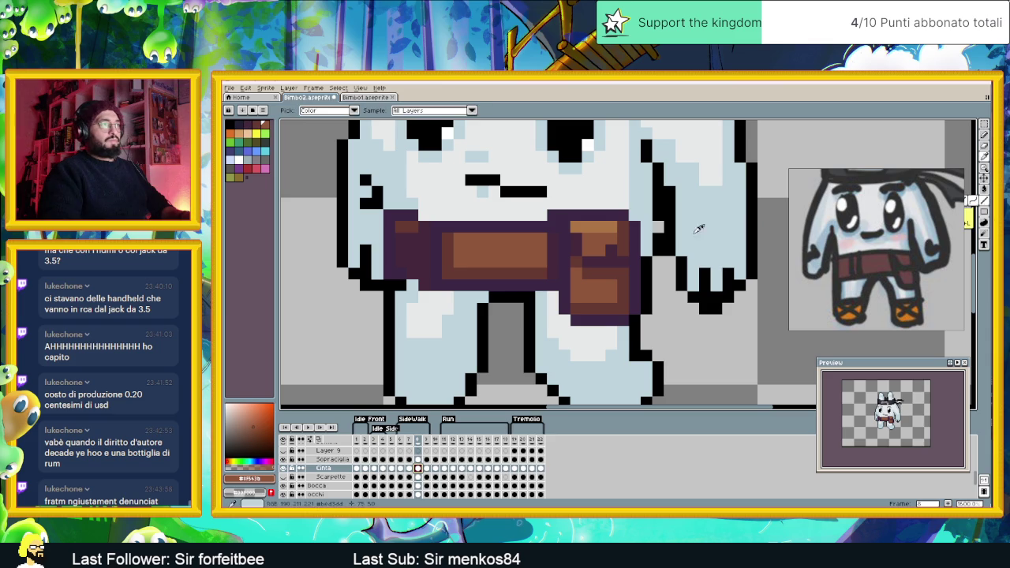
alt+click(556, 281)
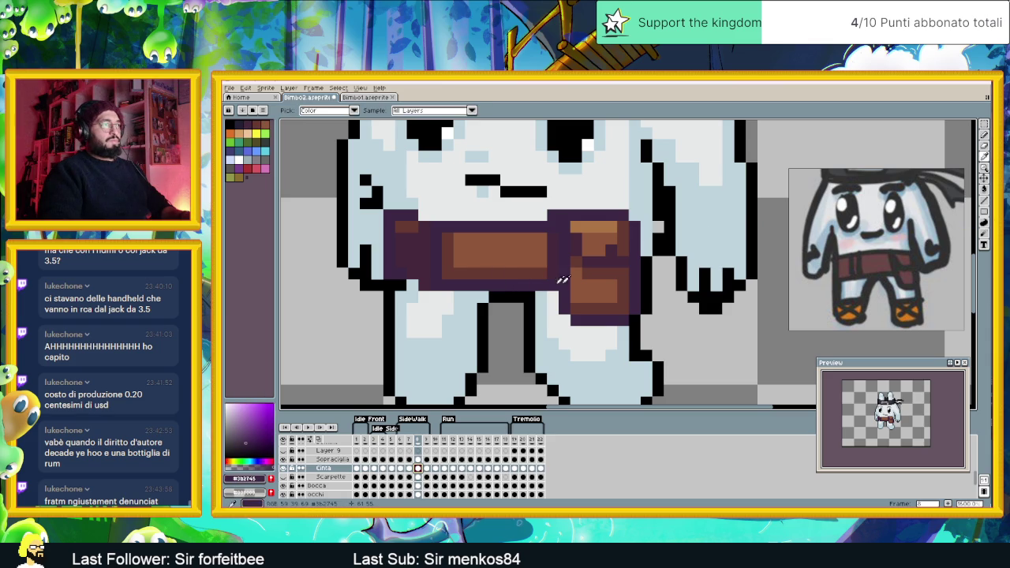
click(648, 262)
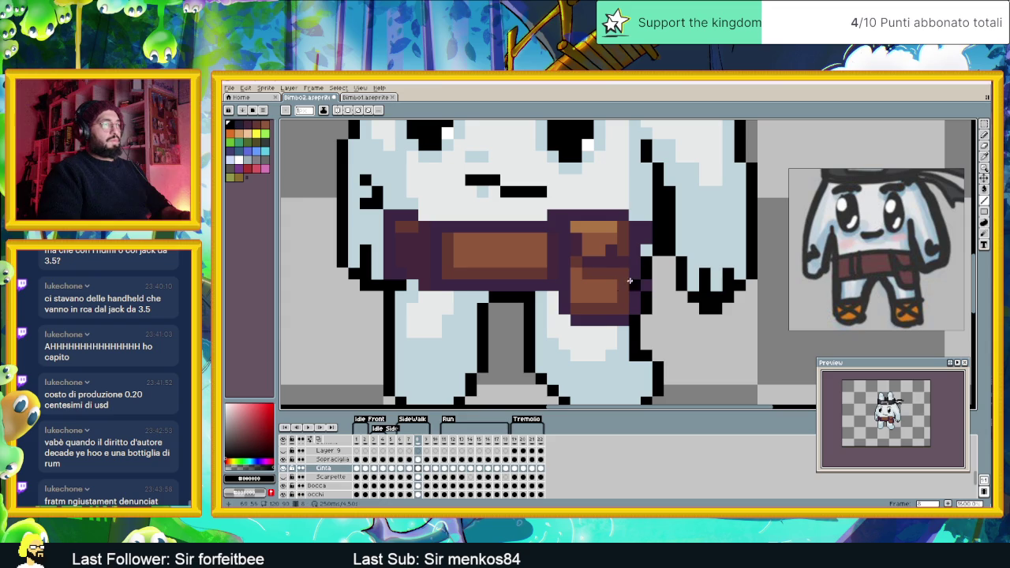
alt+click(644, 253)
click(702, 250)
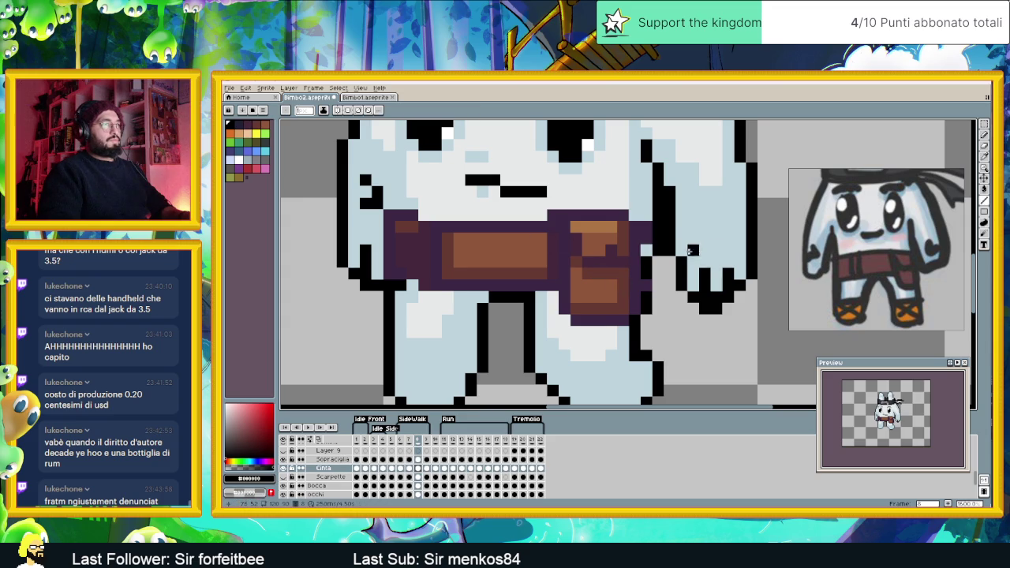
click(647, 239)
alt+click(636, 233)
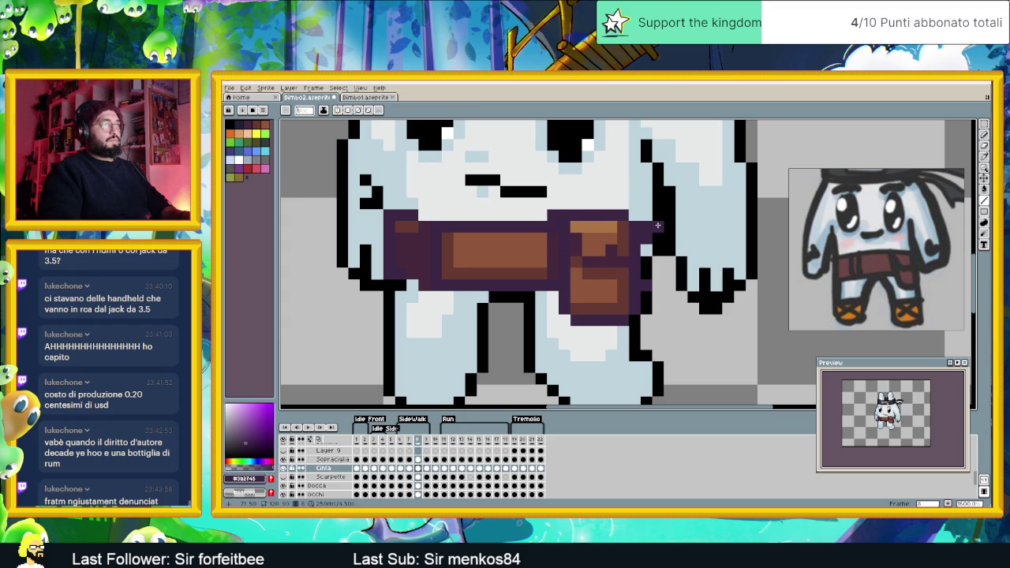
Paint a brown column right of the belt and a dark purple pouch edge
alt+click(628, 256)
drag(647, 238, 644, 270)
alt+click(555, 262)
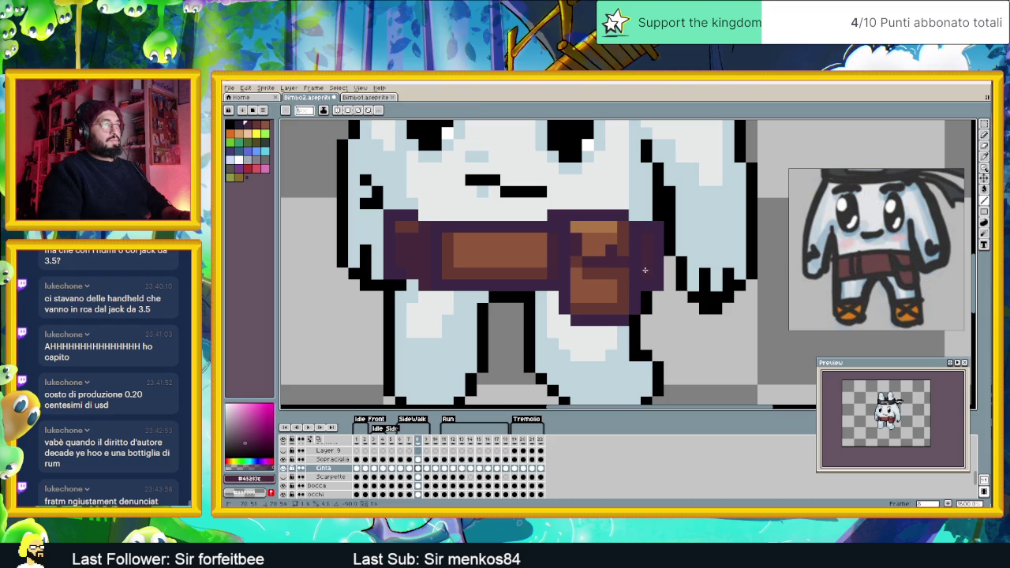
scroll(667, 302, down, 3)
scroll(664, 314, up, 1)
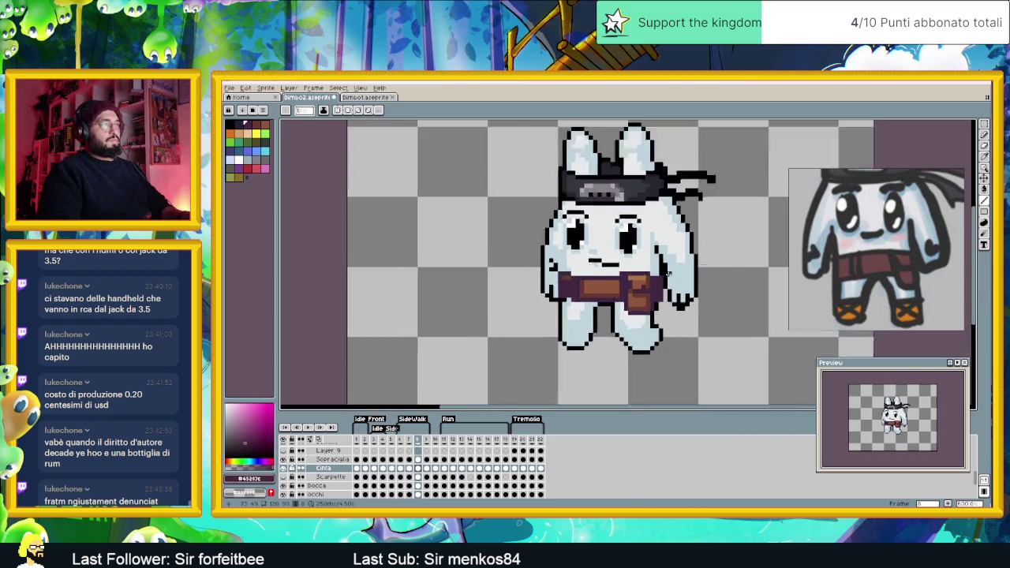
Pick a dark purple and compare the belt across neighbouring walk frames
scroll(665, 314, up, 2)
alt+click(650, 285)
scroll(644, 341, down, 3)
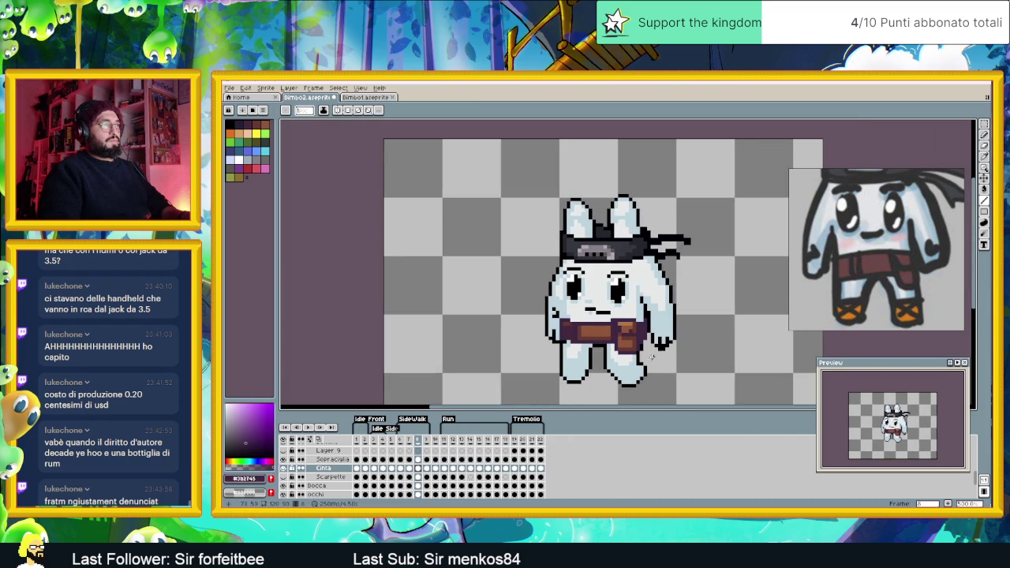
click(426, 442)
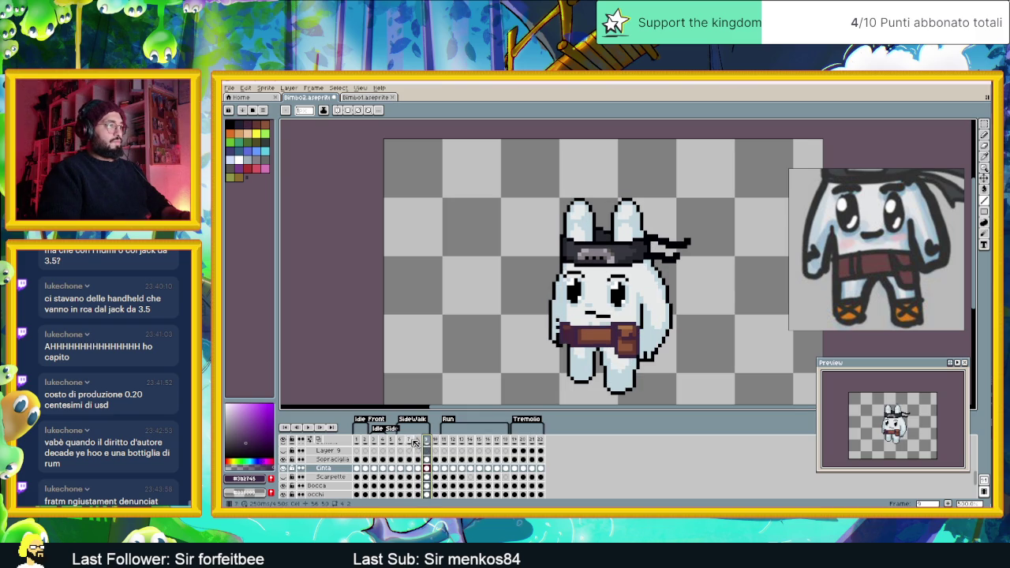
click(401, 442)
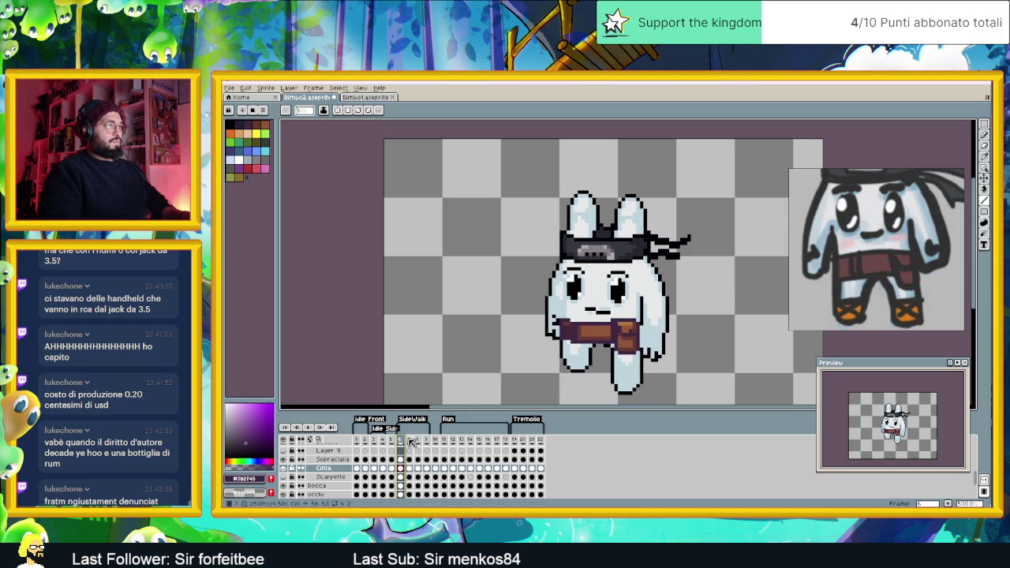
click(410, 442)
click(402, 442)
Paint a dark purple column down the pouch's right edge, touch it up, and undo the bad stroke
scroll(624, 315, up, 2)
scroll(612, 284, up, 2)
scroll(606, 261, up, 1)
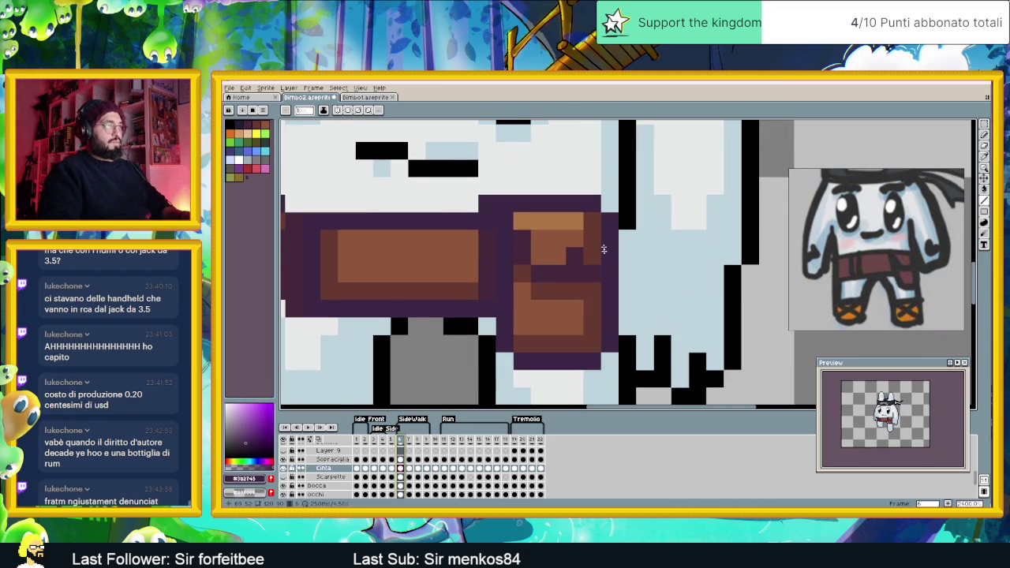
drag(611, 236, 613, 268)
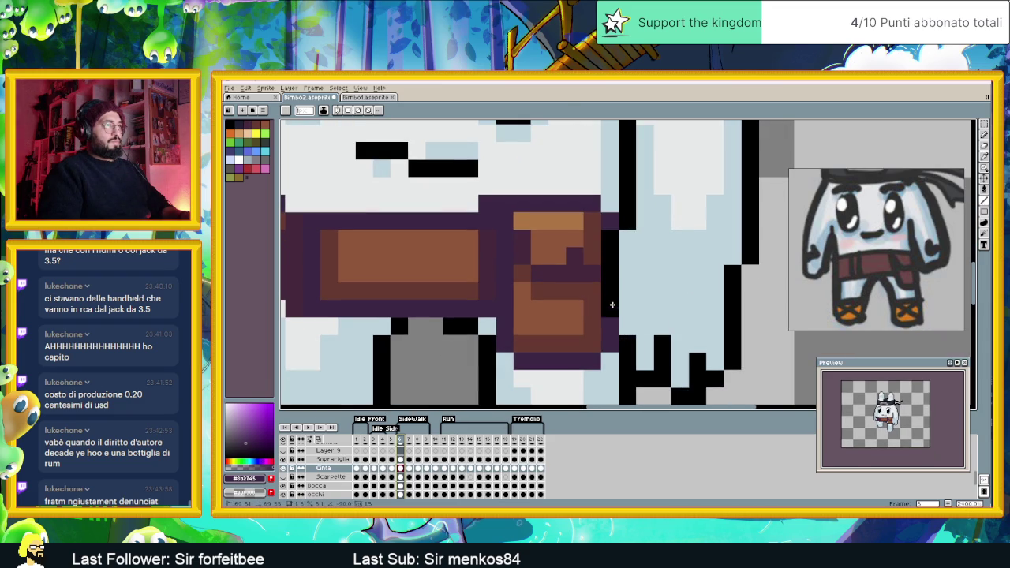
click(609, 344)
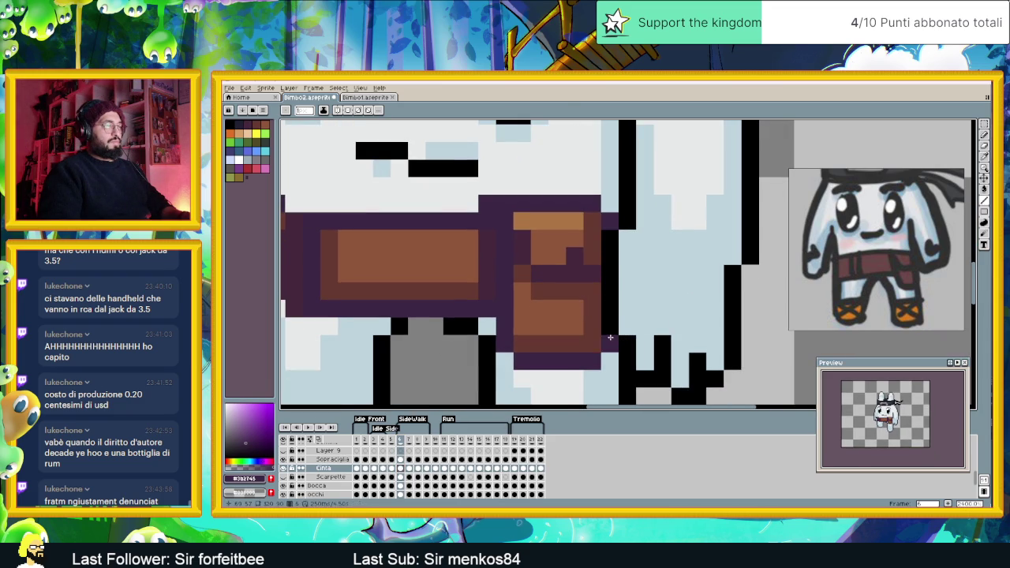
click(610, 256)
click(593, 239)
key(ctrl+z)
scroll(631, 284, down, 3)
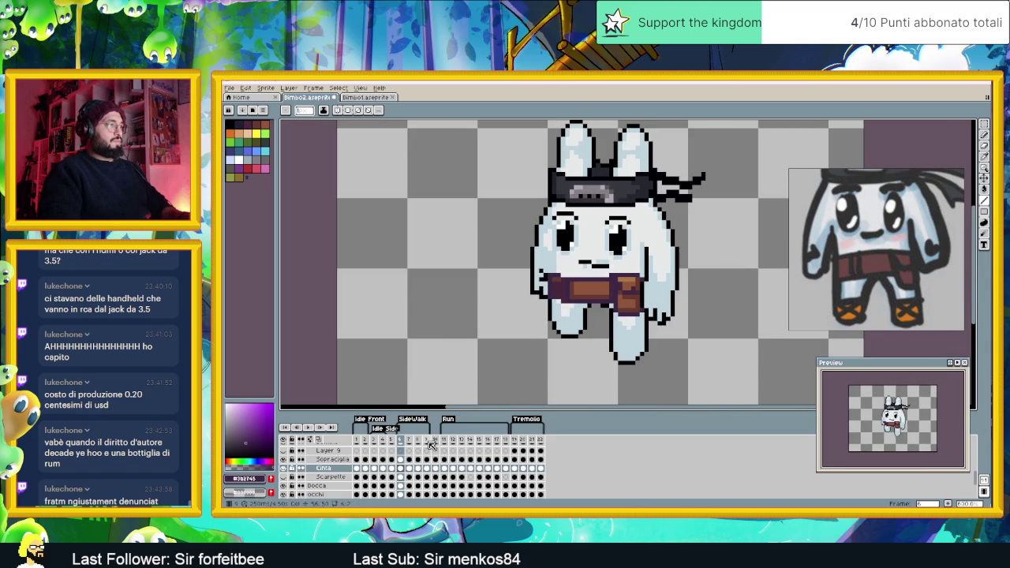
On frame 9, repaint the pouch's right edge in body colour and brown, undoing a stray blue pixel
click(410, 442)
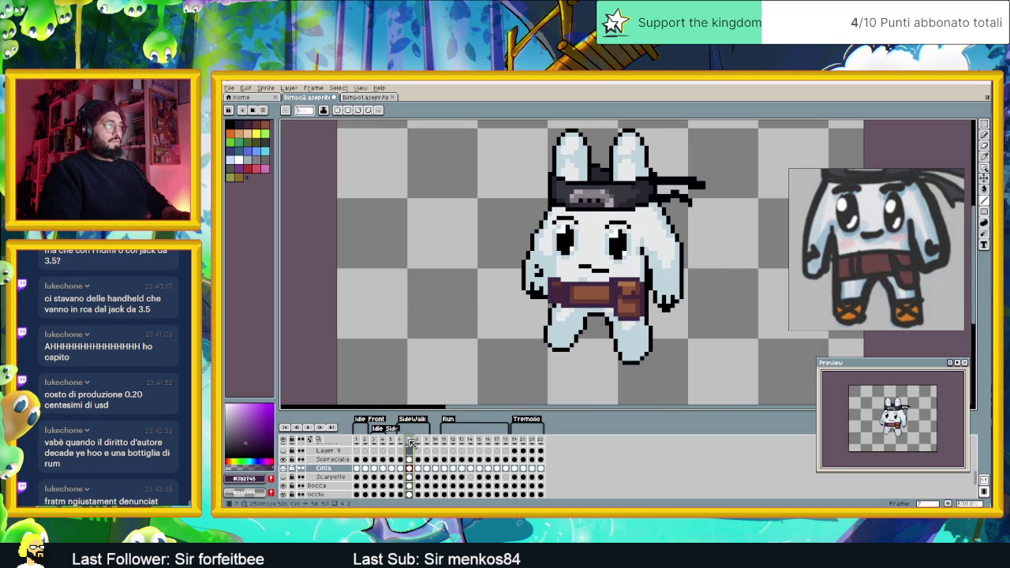
click(420, 440)
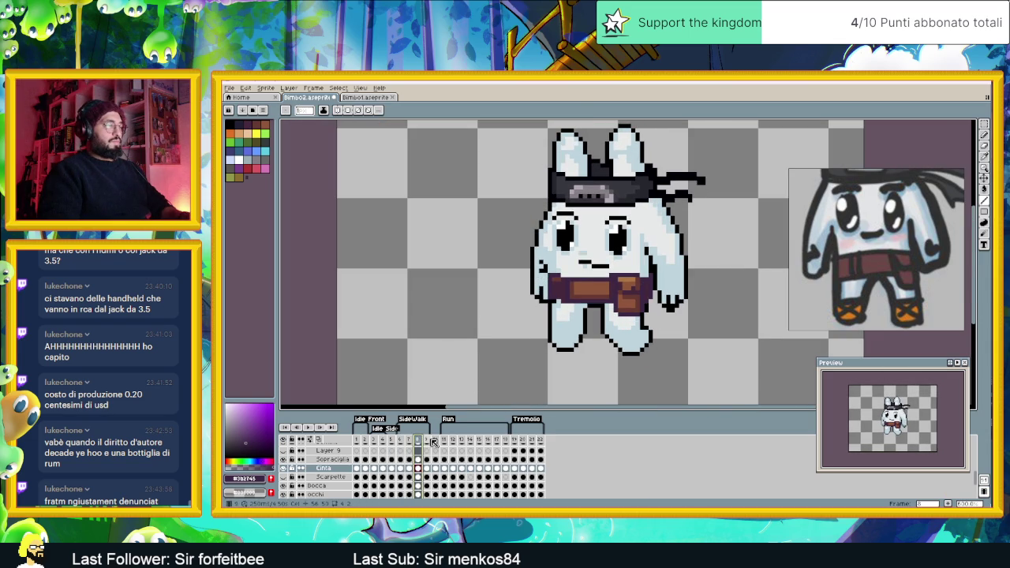
click(430, 440)
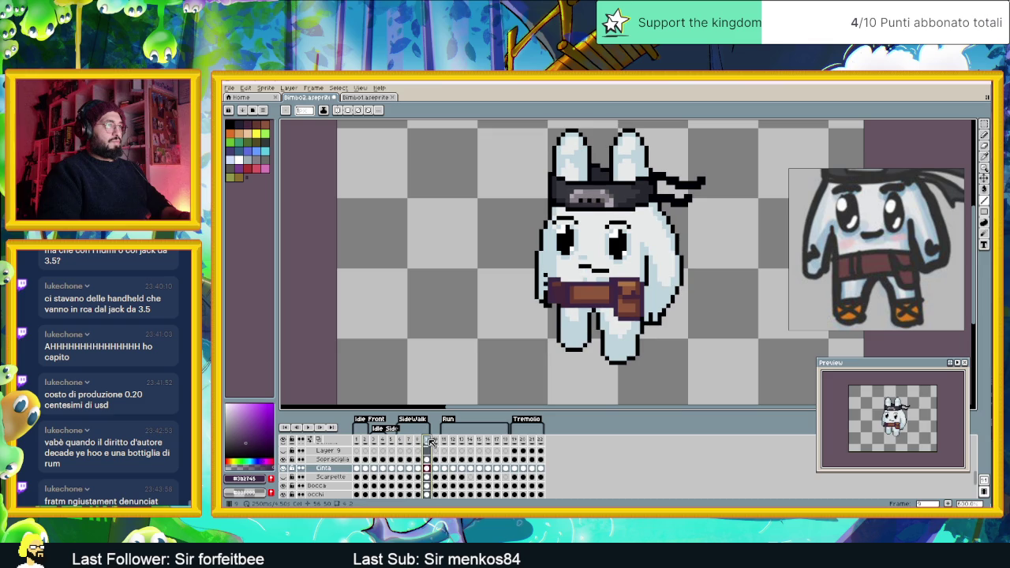
scroll(645, 306, up, 3)
mouse_move(636, 269)
mouse_down()
mouse_move(636, 227)
mouse_move(618, 203)
mouse_move(618, 267)
mouse_up()
drag(619, 207, 618, 281)
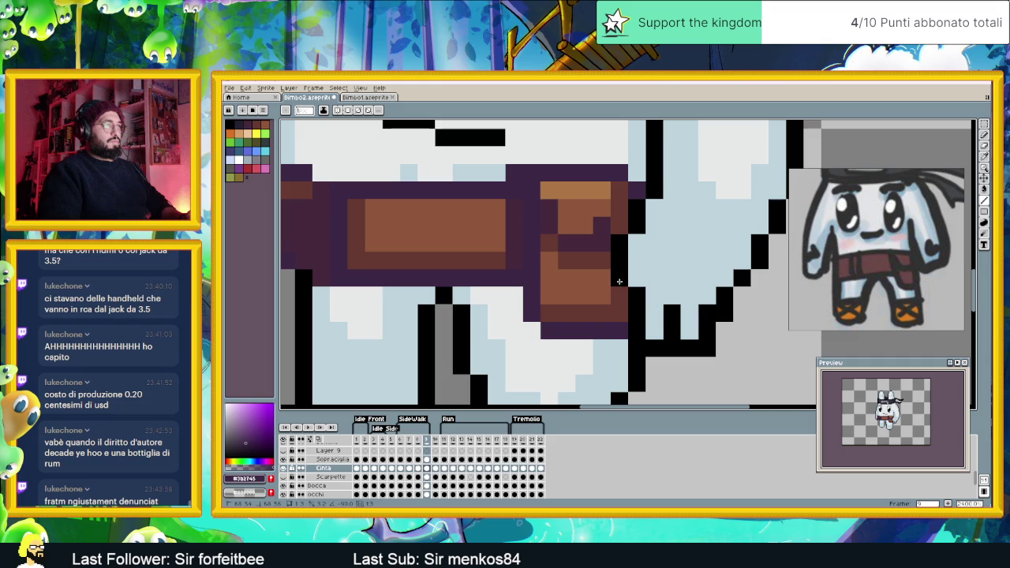
click(620, 314)
key(ctrl+z)
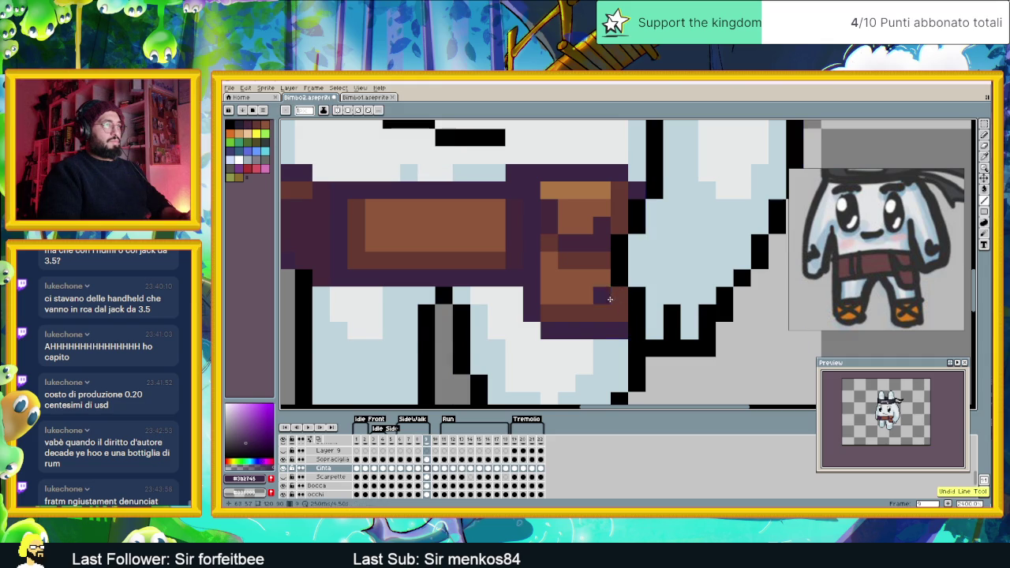
drag(602, 260, 601, 244)
Play the animation from the start to check the belt, then save Bimbo2.aseprite
scroll(600, 244, down, 2)
scroll(601, 243, down, 1)
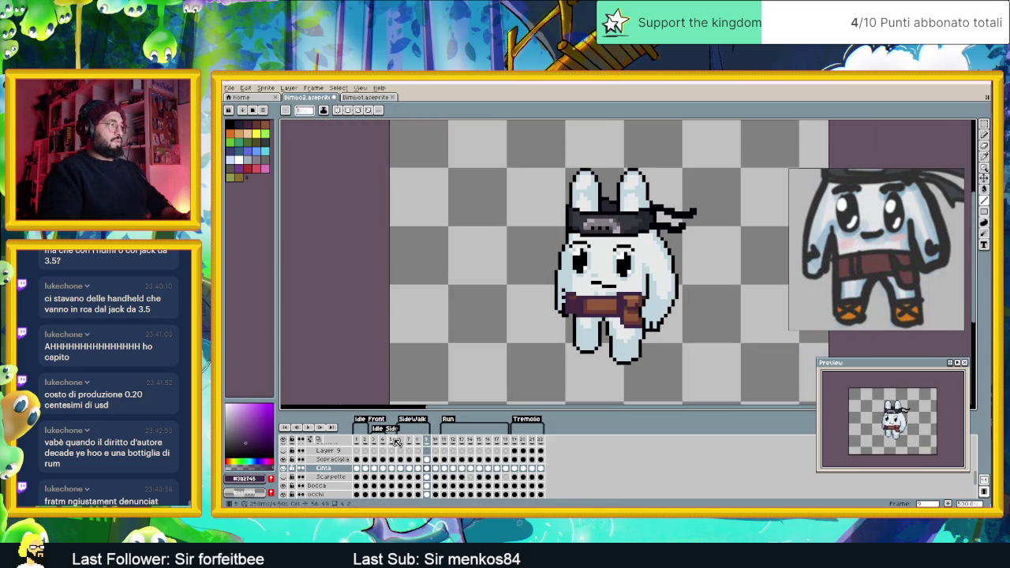
click(397, 443)
click(308, 427)
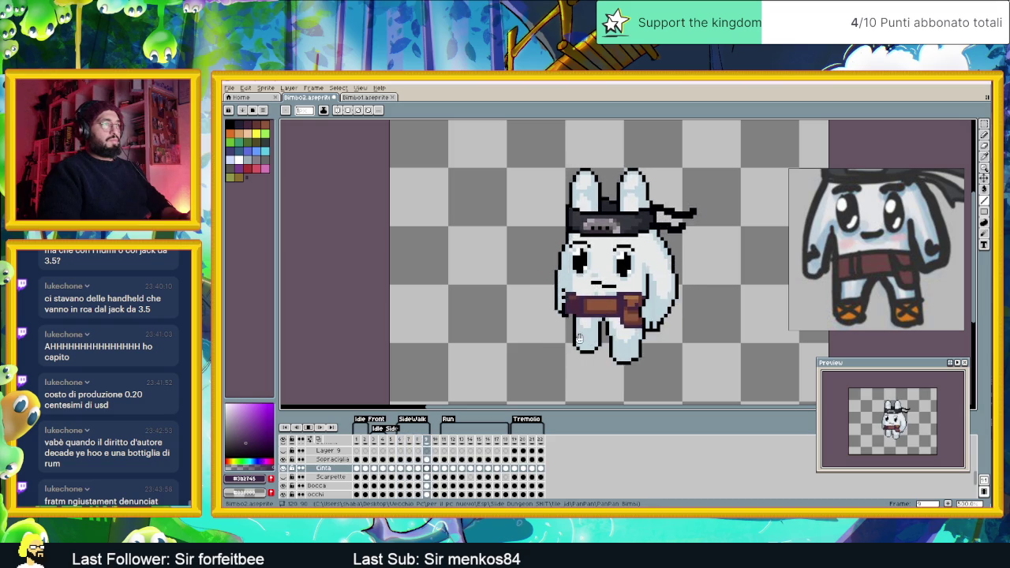
scroll(584, 336, down, 1)
scroll(614, 335, down, 1)
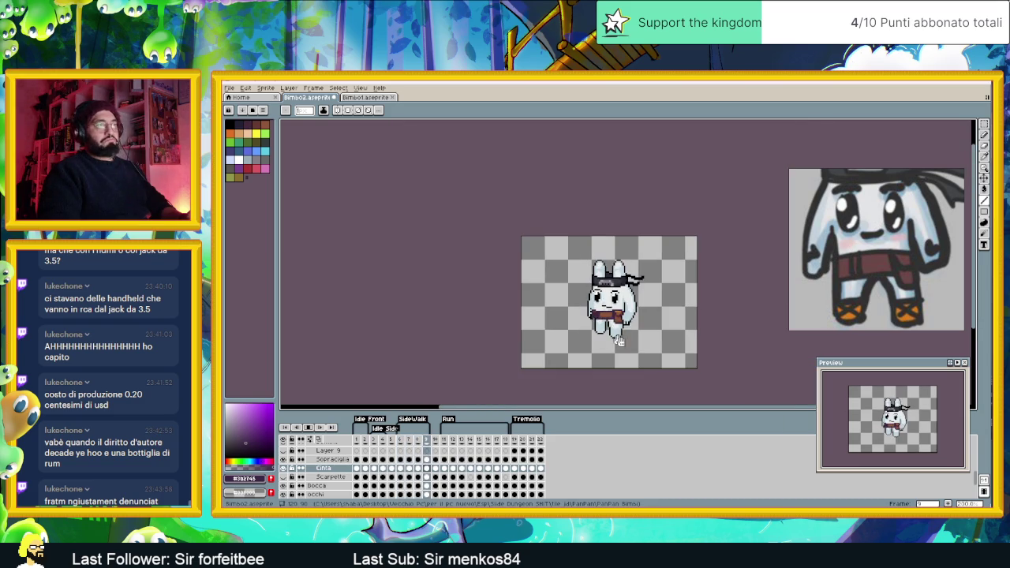
key(ctrl+s)
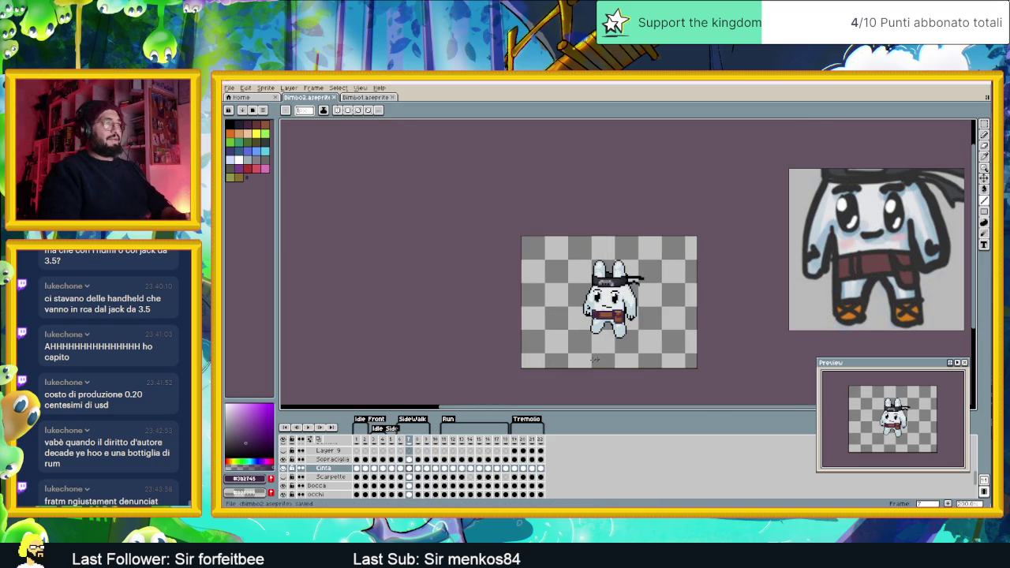
Step through frames 11–15, then shift the belt up one pixel on frames 15–17
click(446, 441)
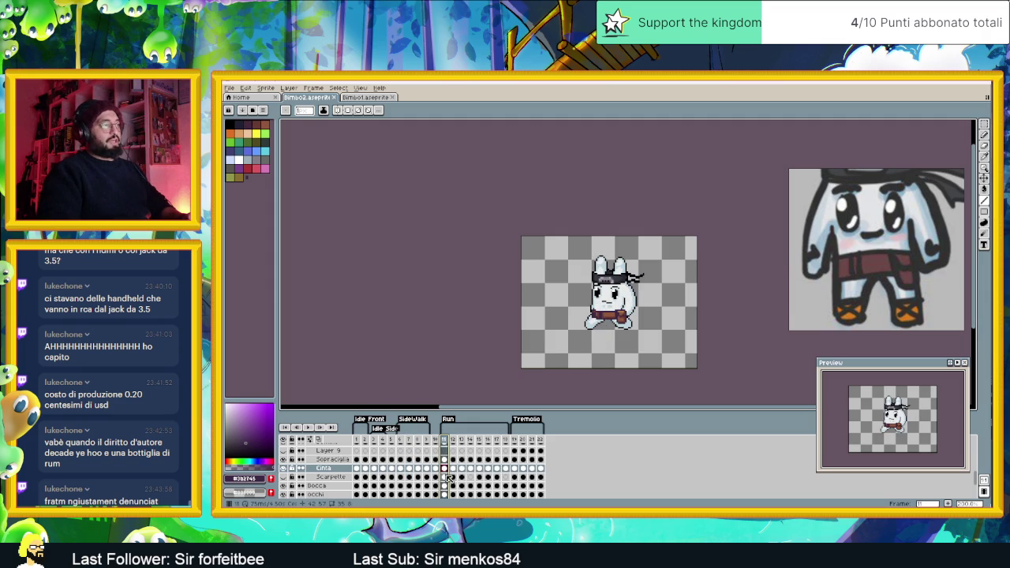
scroll(618, 322, up, 1)
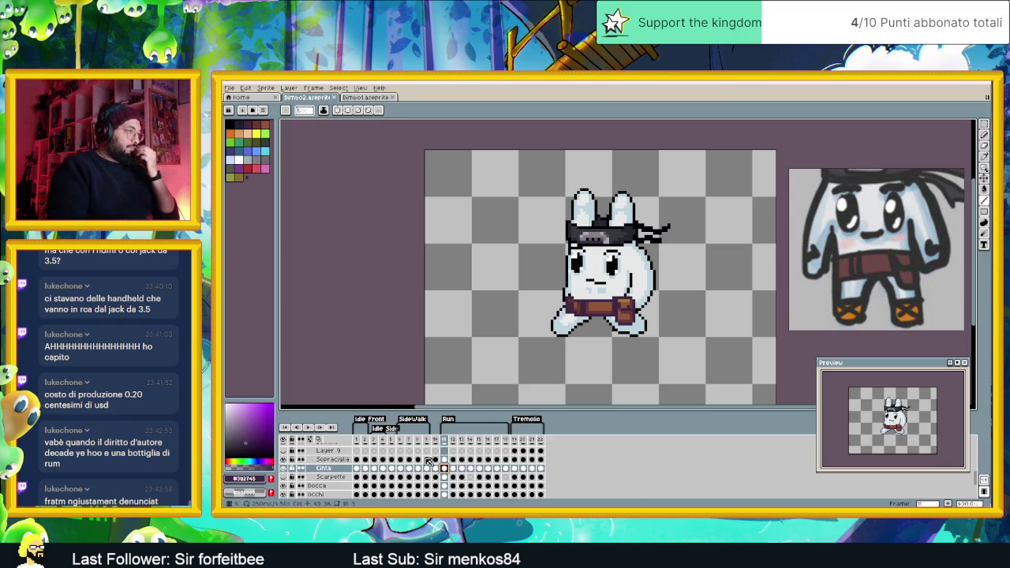
click(453, 468)
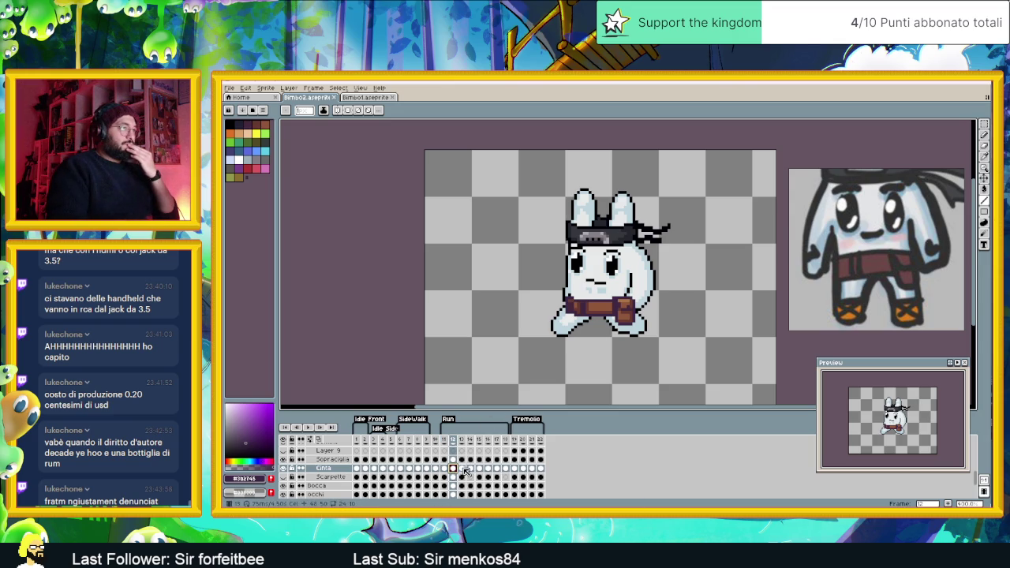
click(463, 469)
click(470, 469)
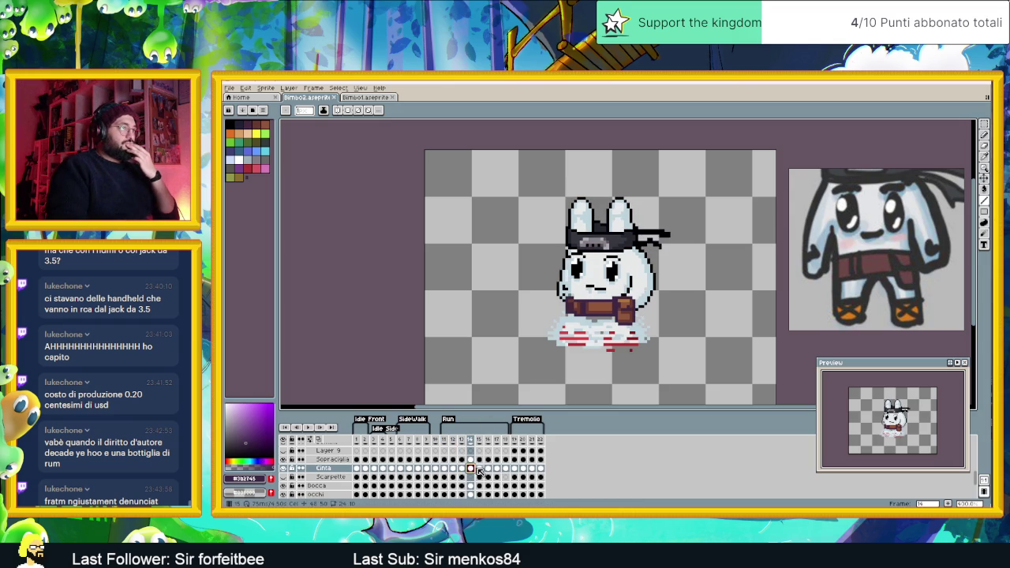
click(486, 468)
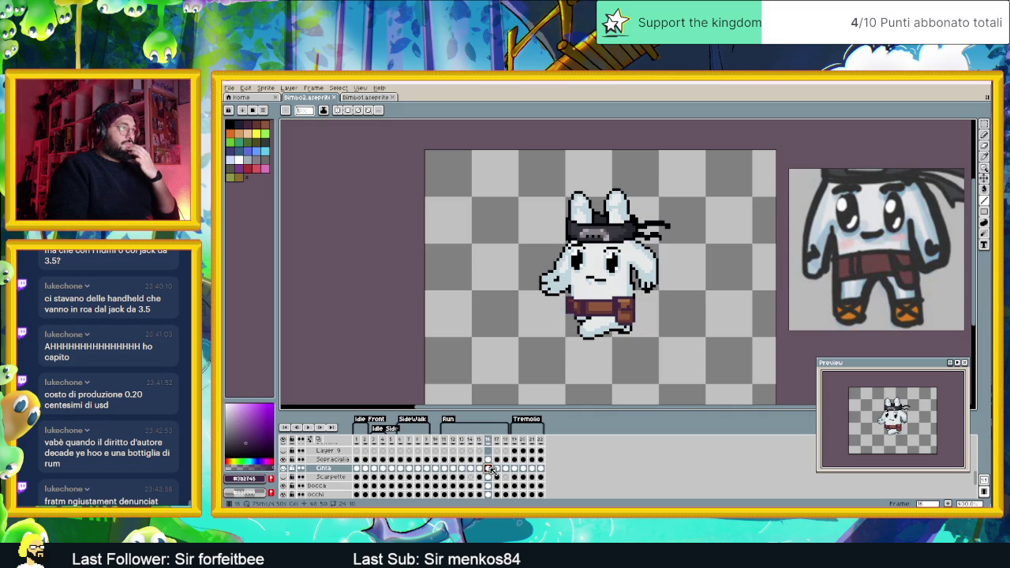
drag(497, 470, 448, 469)
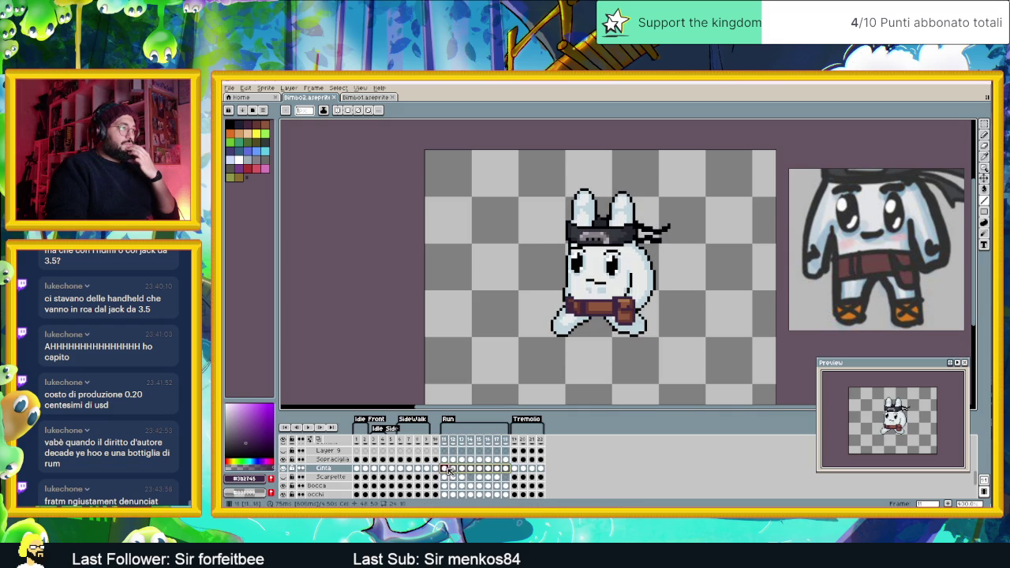
click(986, 181)
drag(596, 316, 629, 315)
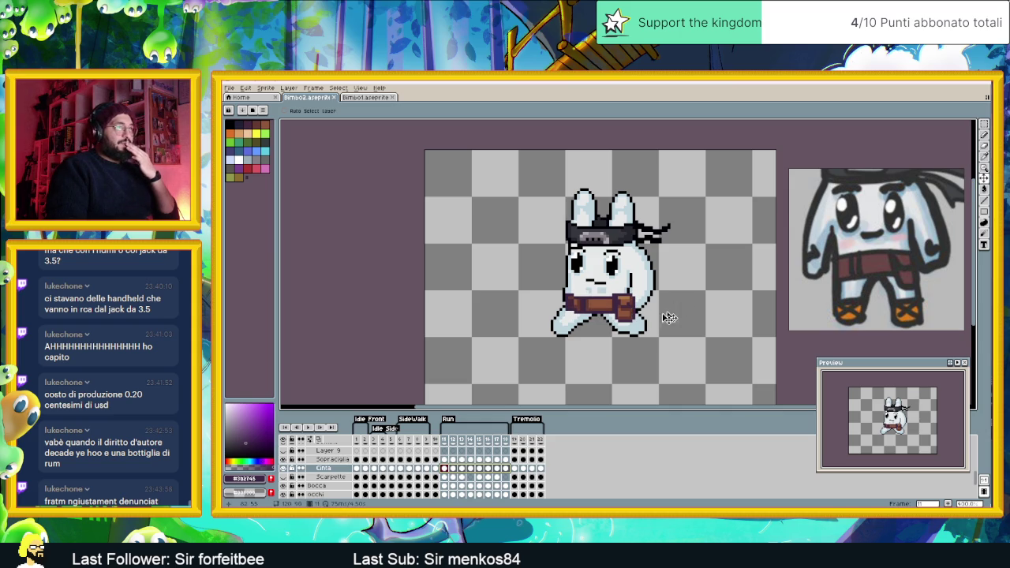
Review frames 11–12, then move frame 14's belt a few pixels down
click(453, 468)
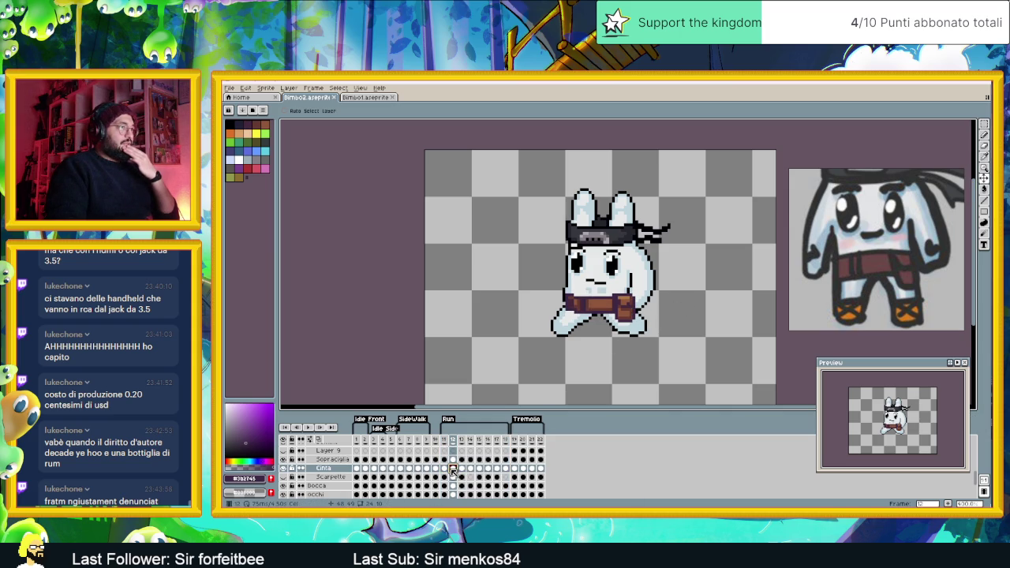
key(Left)
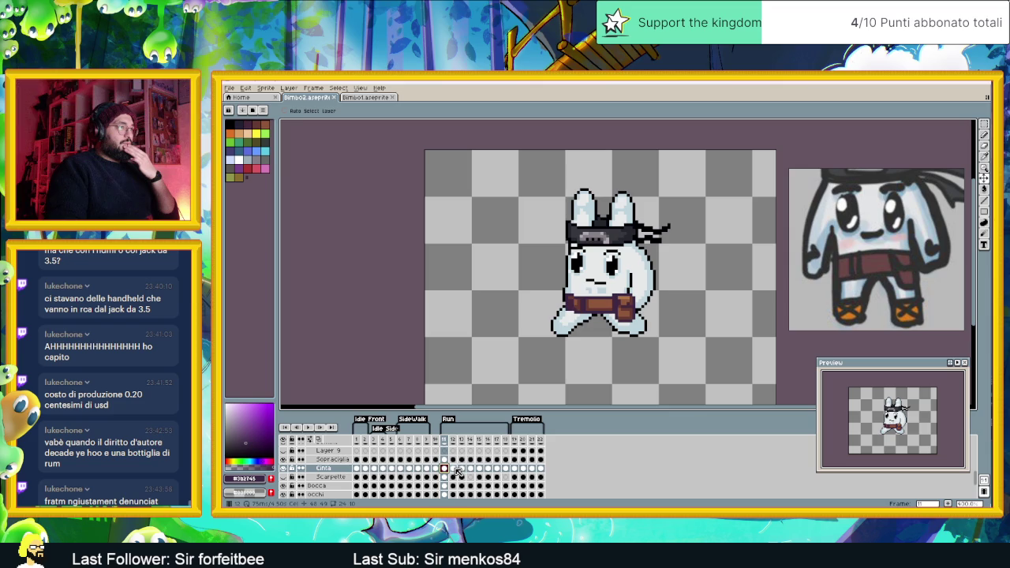
key(Right)
key(Right)
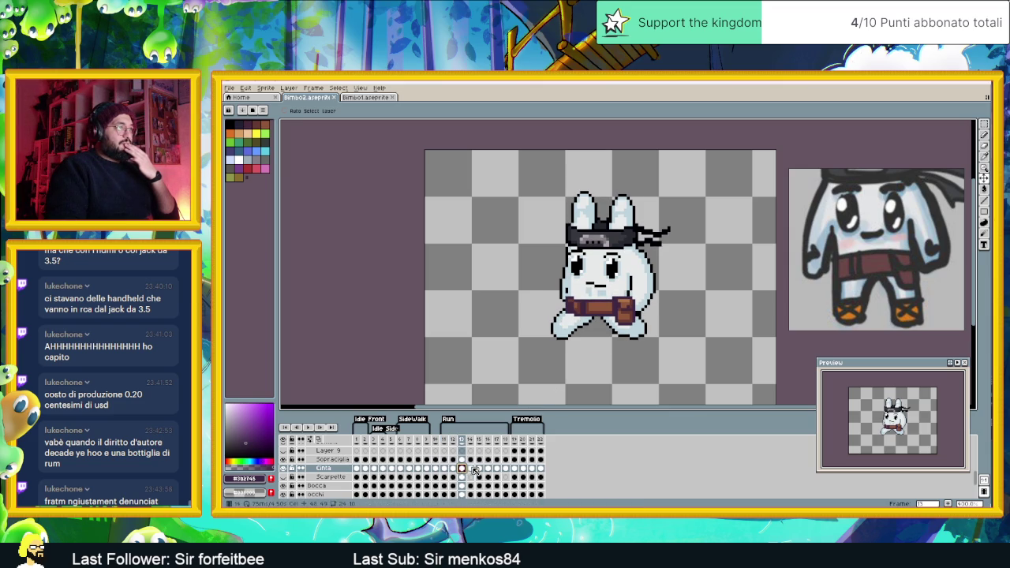
click(472, 469)
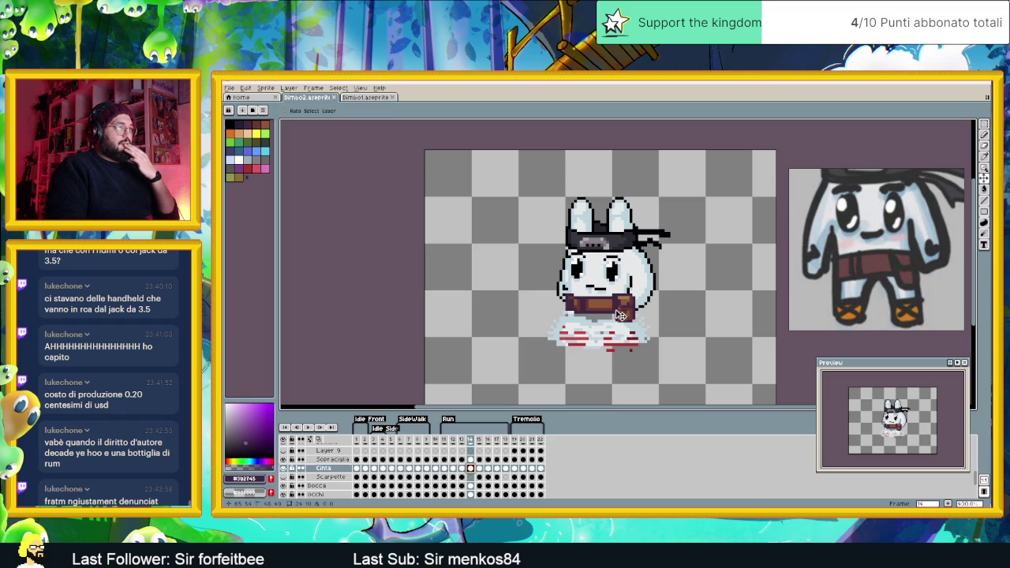
drag(620, 315, 620, 317)
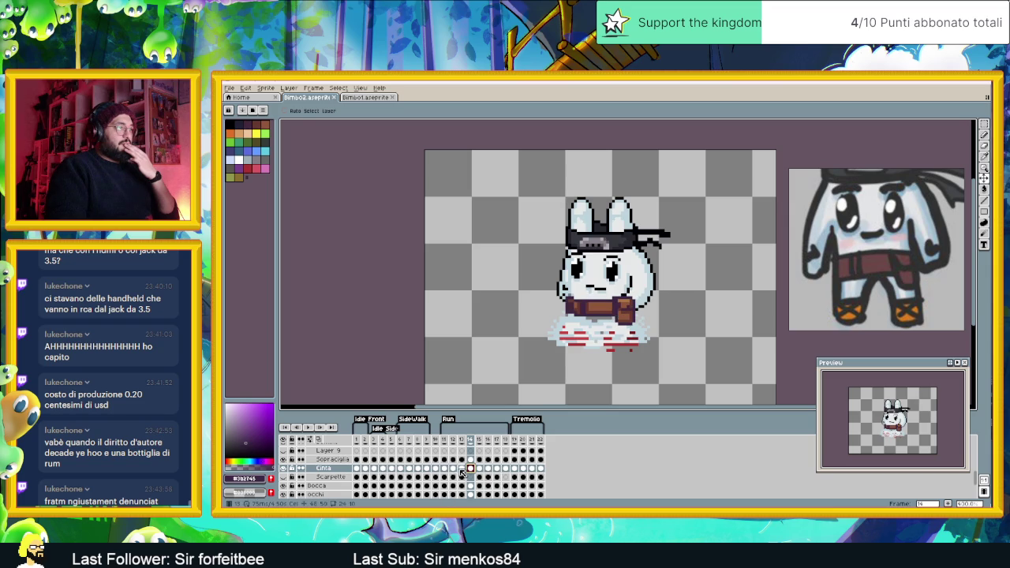
Flip between frames 13 and 14 to compare the belt, then go to frame 11
click(462, 469)
click(471, 468)
click(461, 469)
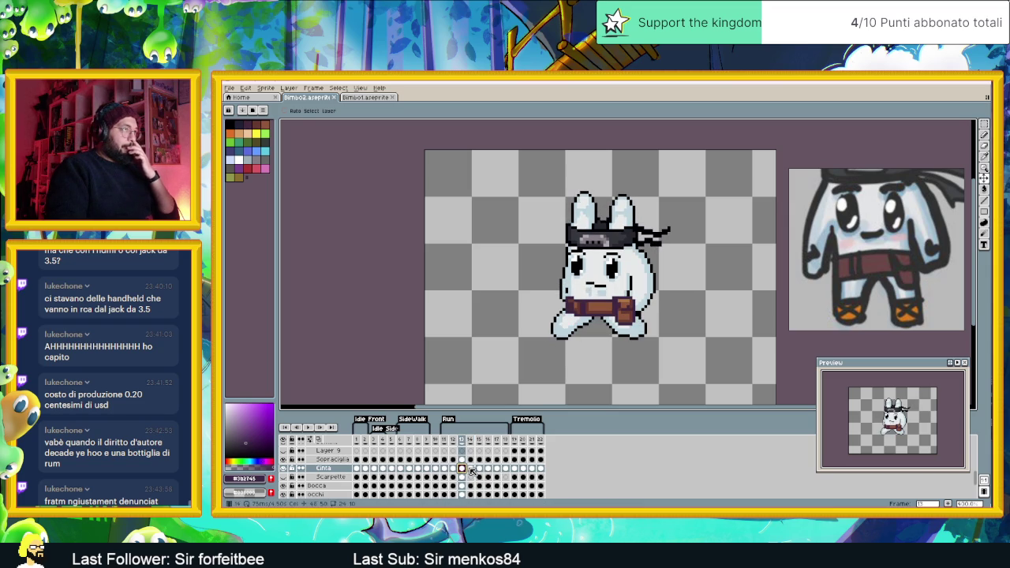
click(472, 468)
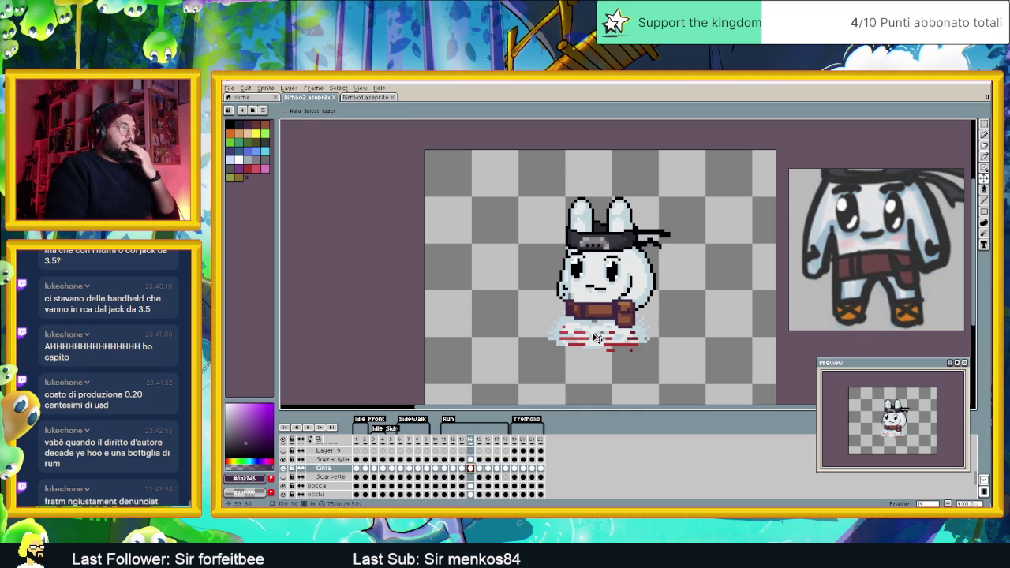
click(461, 468)
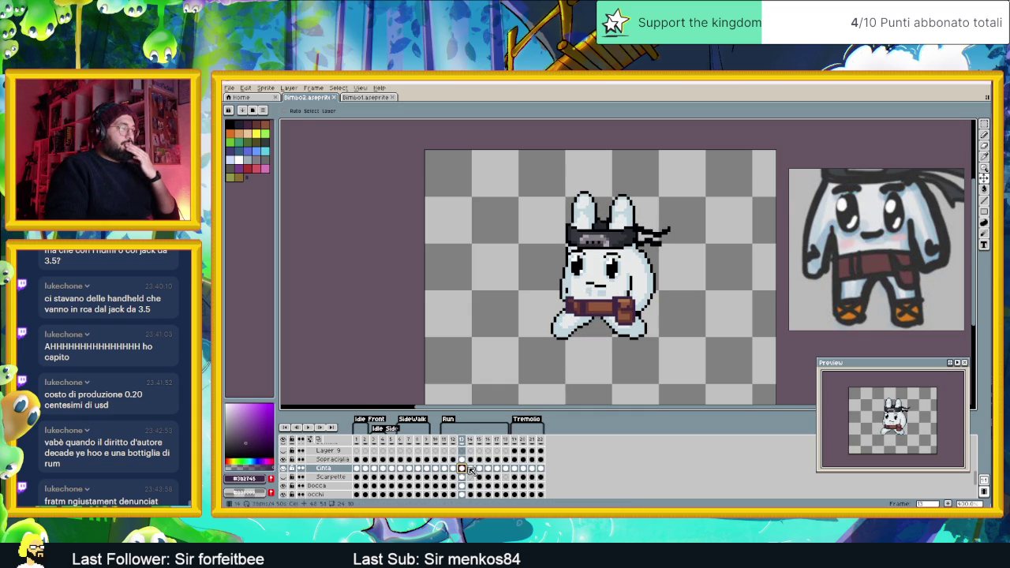
click(470, 469)
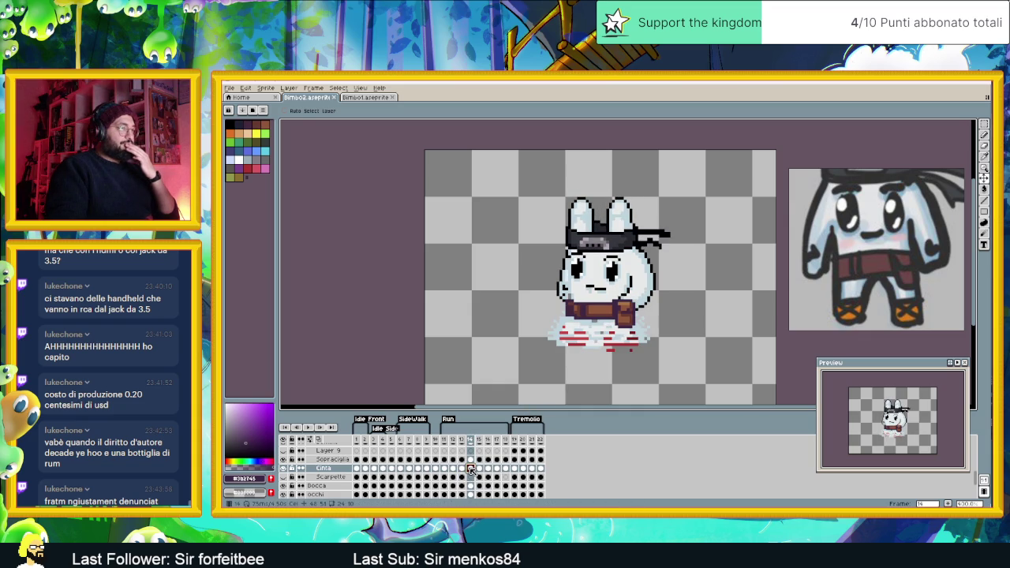
click(444, 469)
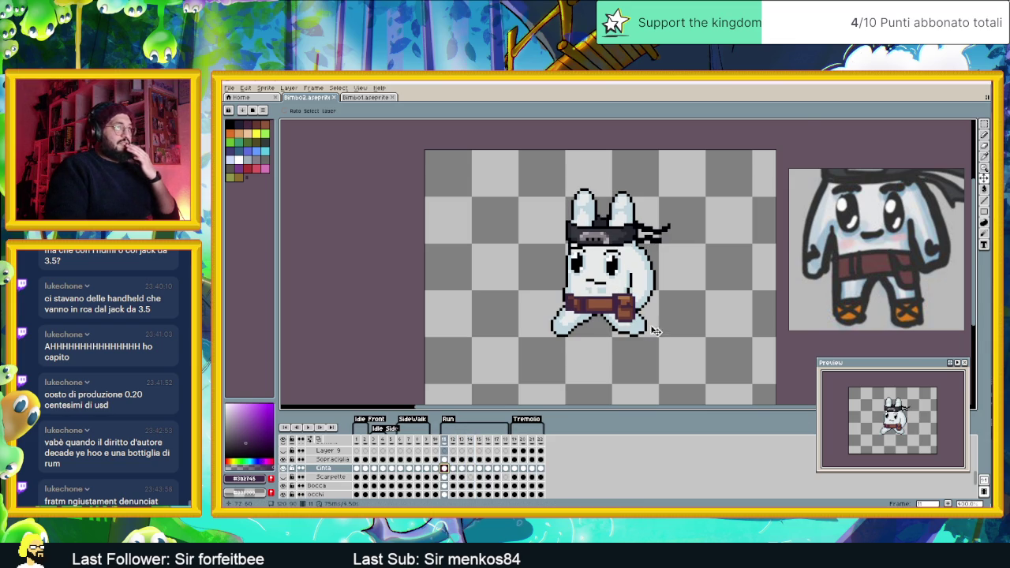
On frame 11, paint the arm in body colour over the belt's upper-right end
scroll(635, 317, up, 2)
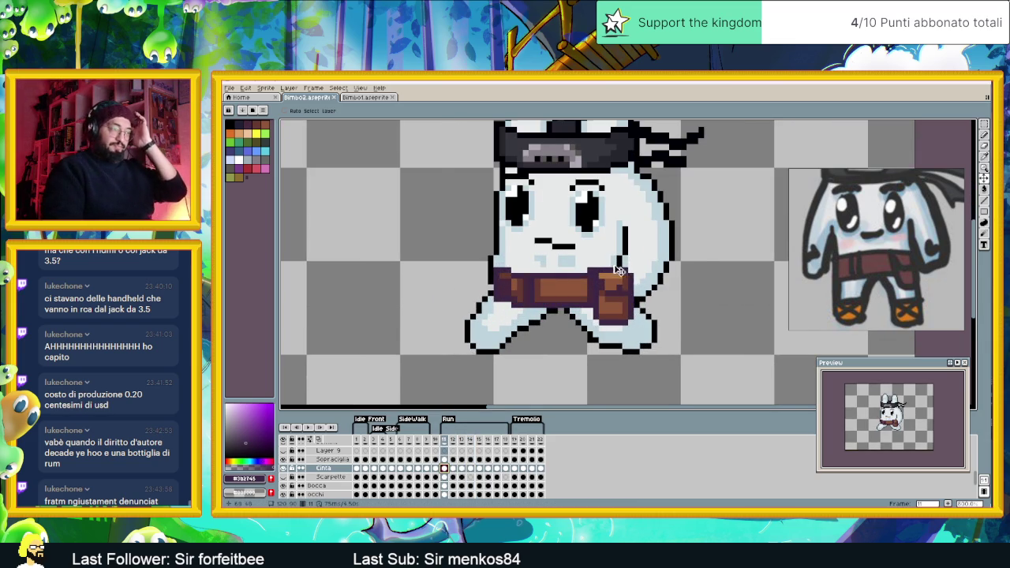
scroll(620, 277, up, 1)
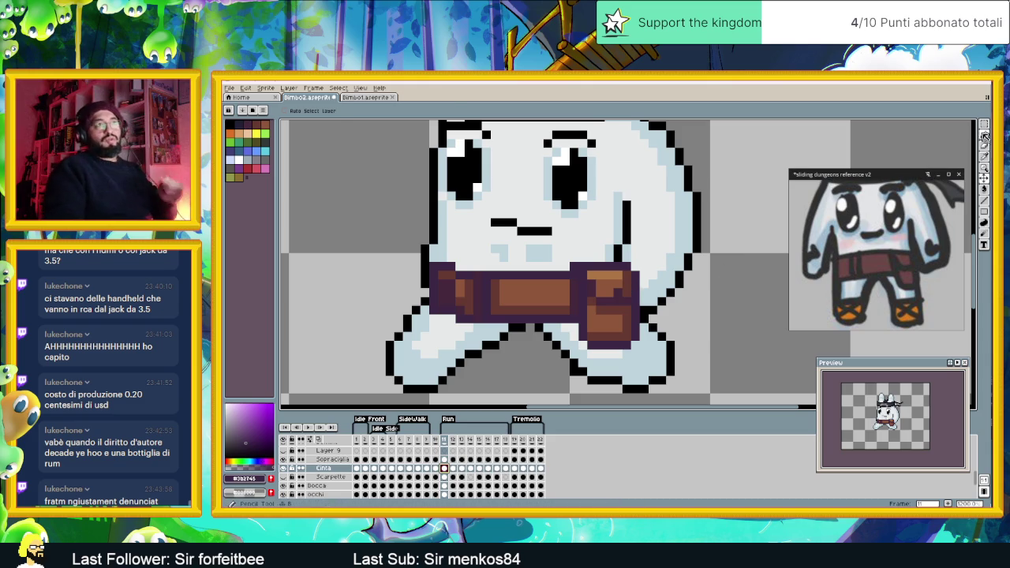
key(b)
drag(630, 266, 636, 294)
click(636, 275)
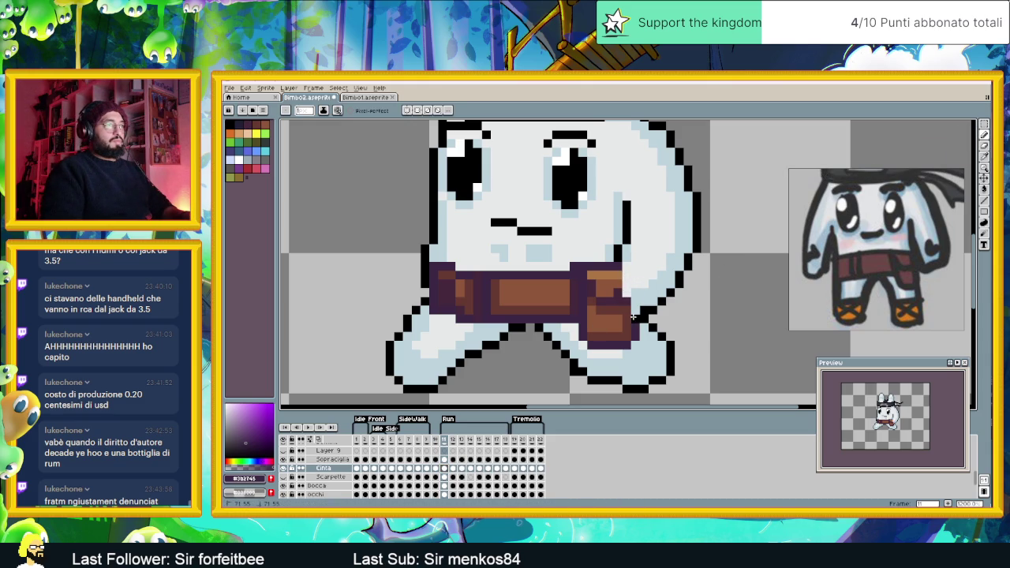
drag(619, 272, 618, 288)
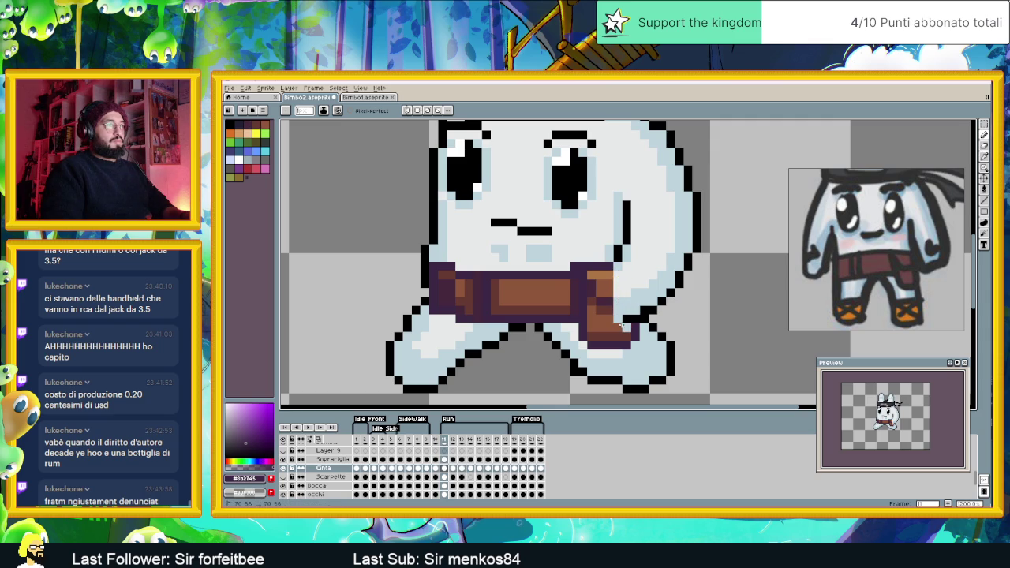
Retouch the pixels at the belt's lower-right corner, undoing the last stroke
click(620, 328)
click(618, 327)
click(601, 320)
click(609, 329)
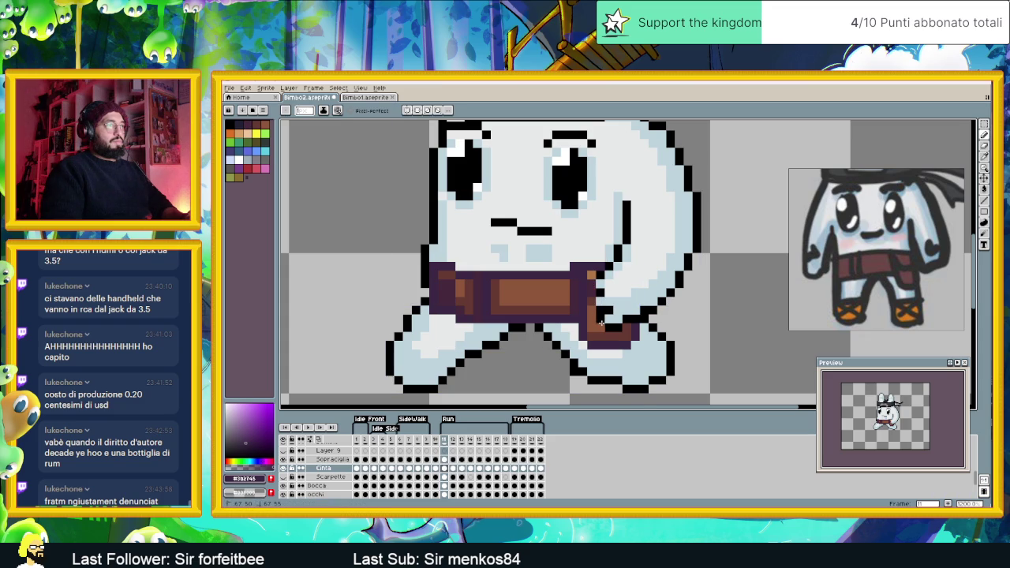
key(ctrl+z)
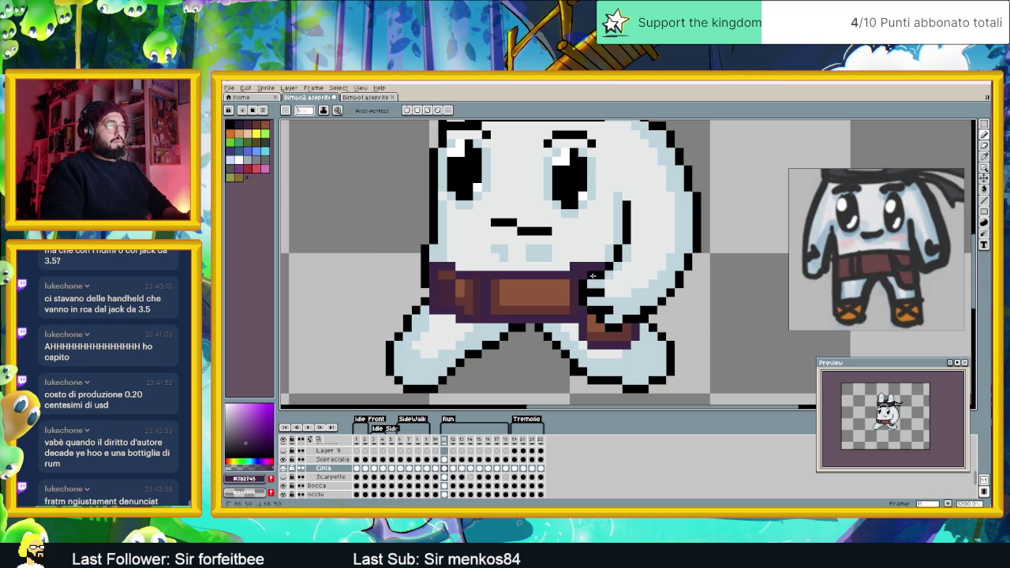
scroll(619, 265, down, 1)
On frame 13, undo the stray edit, outline the buckle in black and paint the arm across it
scroll(619, 265, down, 1)
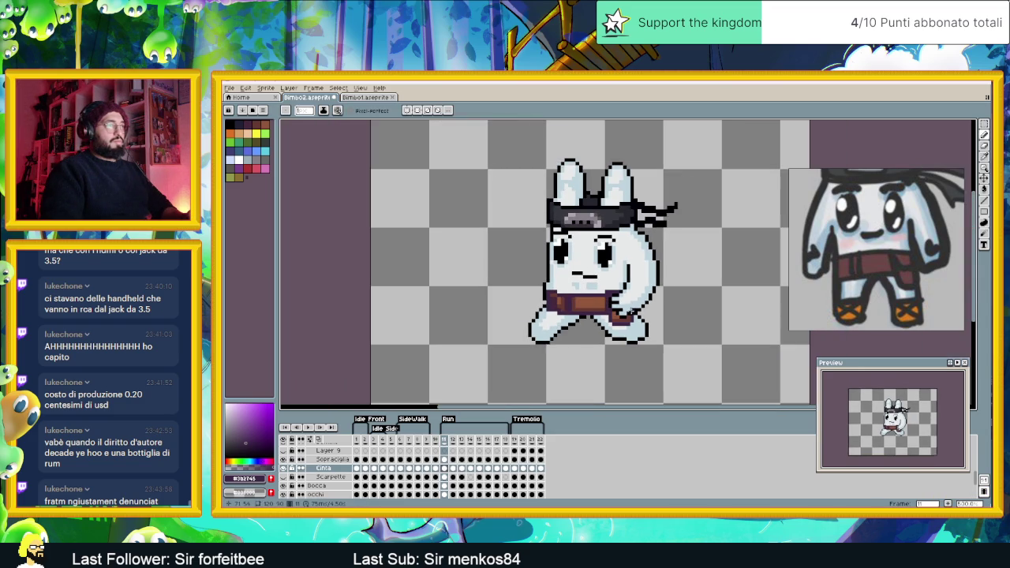
scroll(643, 306, down, 1)
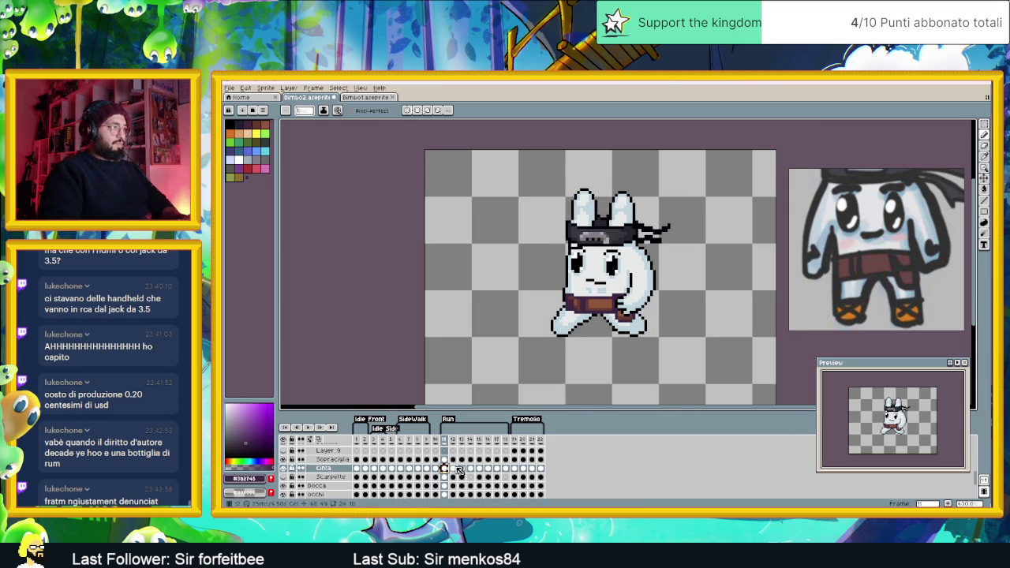
click(456, 467)
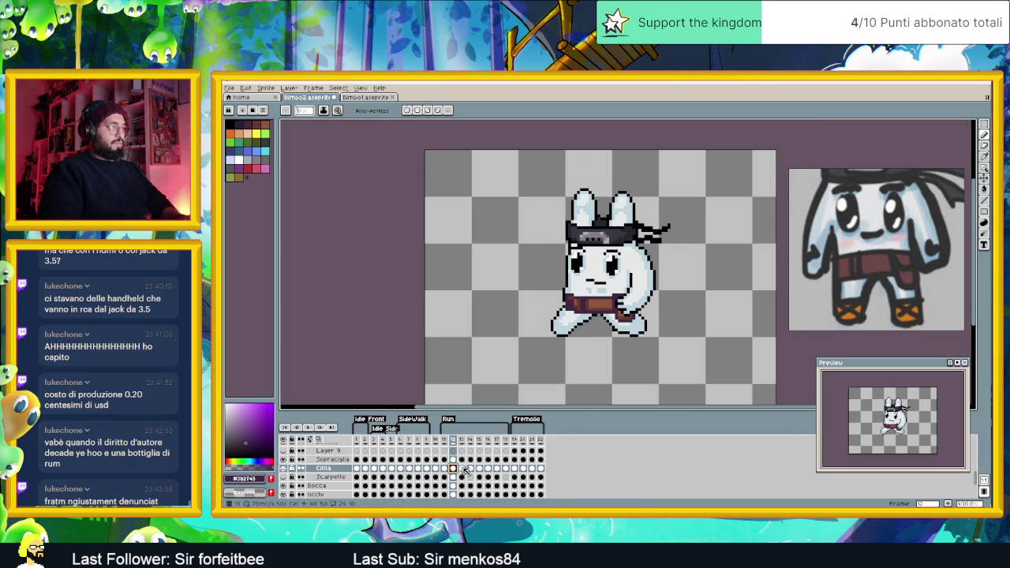
click(462, 468)
scroll(646, 258, up, 3)
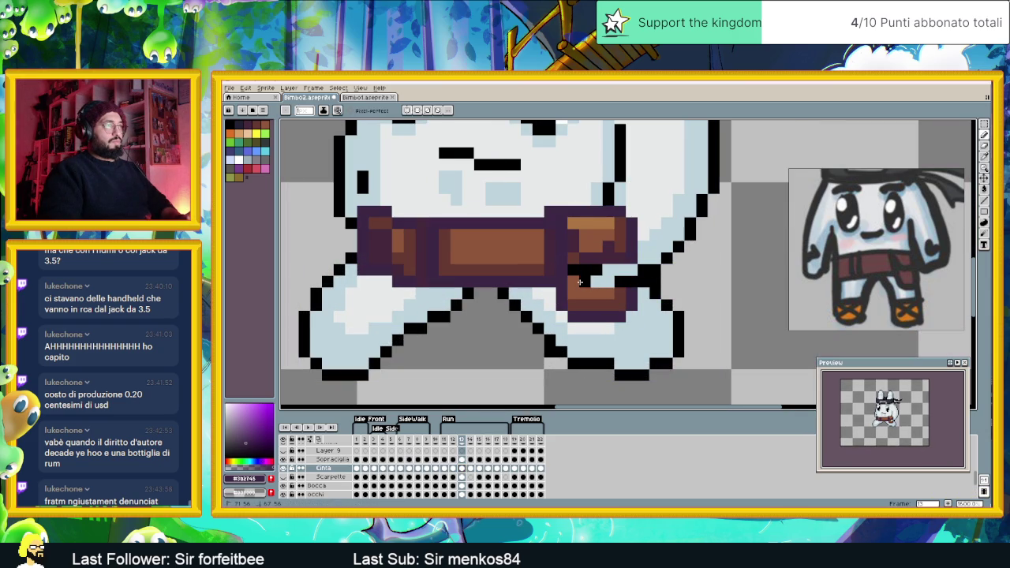
key(ctrl+z)
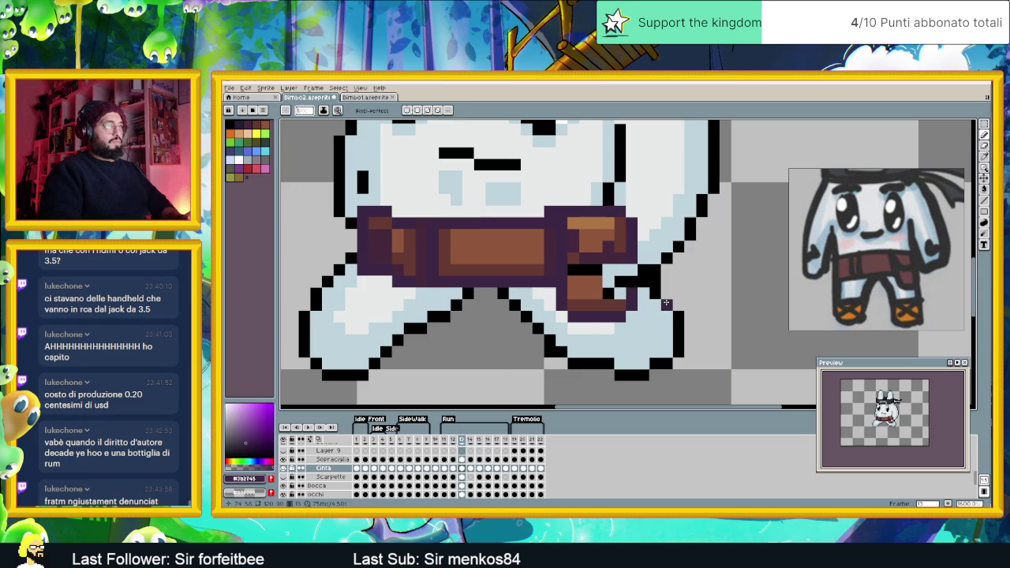
click(596, 293)
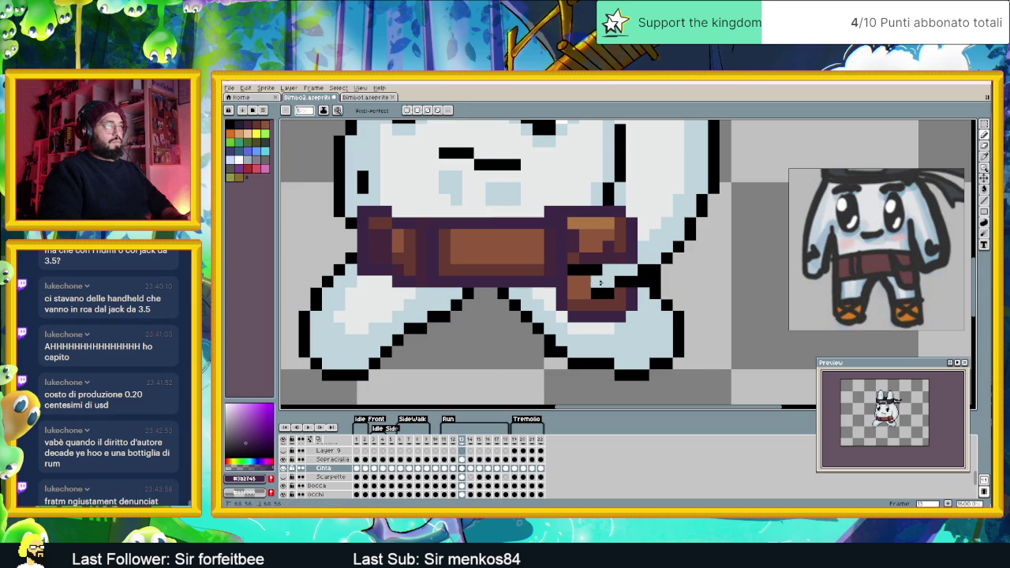
drag(576, 258, 615, 259)
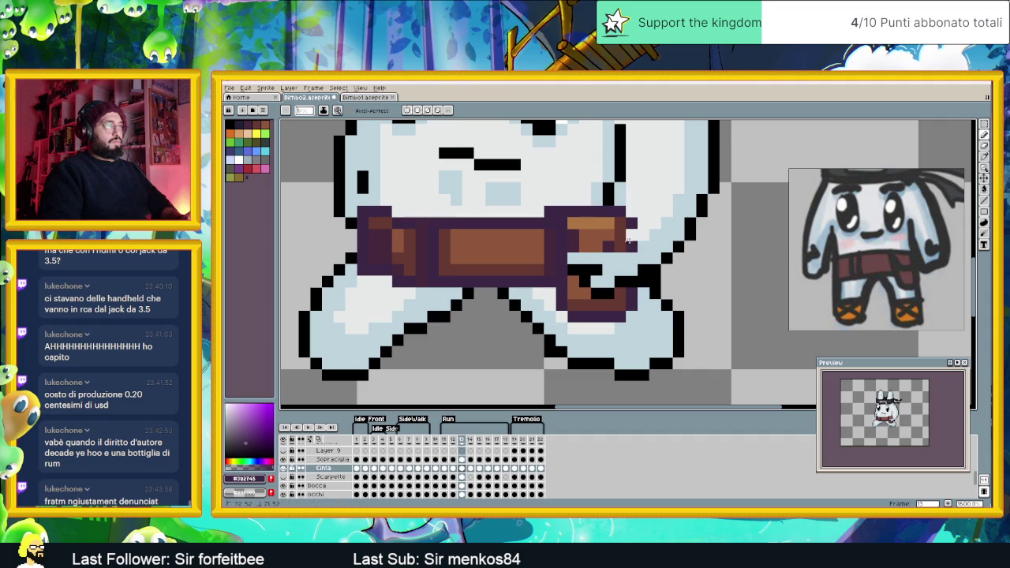
Cover the buckle's rightmost column with body colour and extend the arm's dark outline down
scroll(632, 238, up, 1)
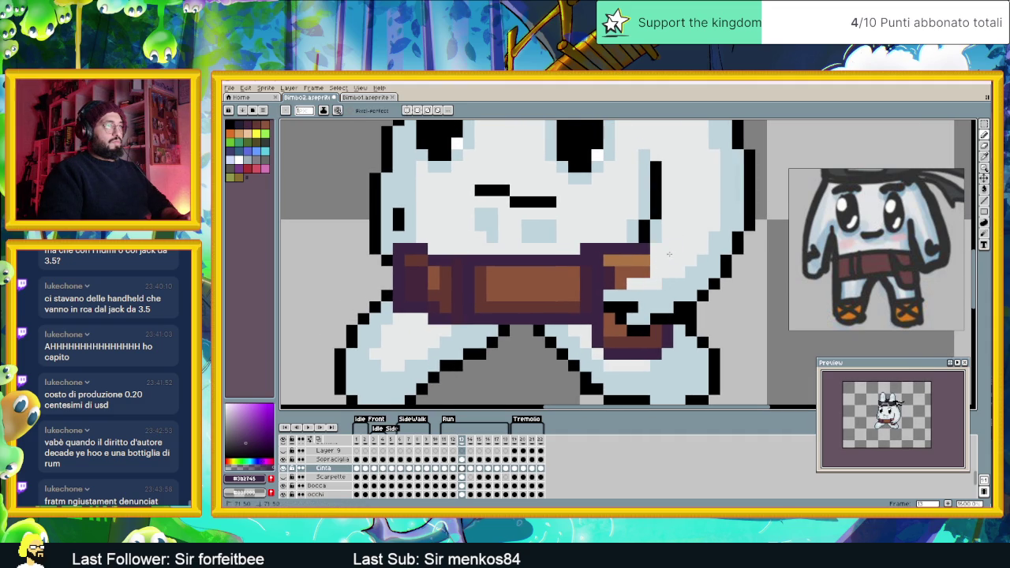
mouse_move(647, 251)
mouse_down()
mouse_move(644, 276)
mouse_move(638, 263)
mouse_move(621, 286)
mouse_up()
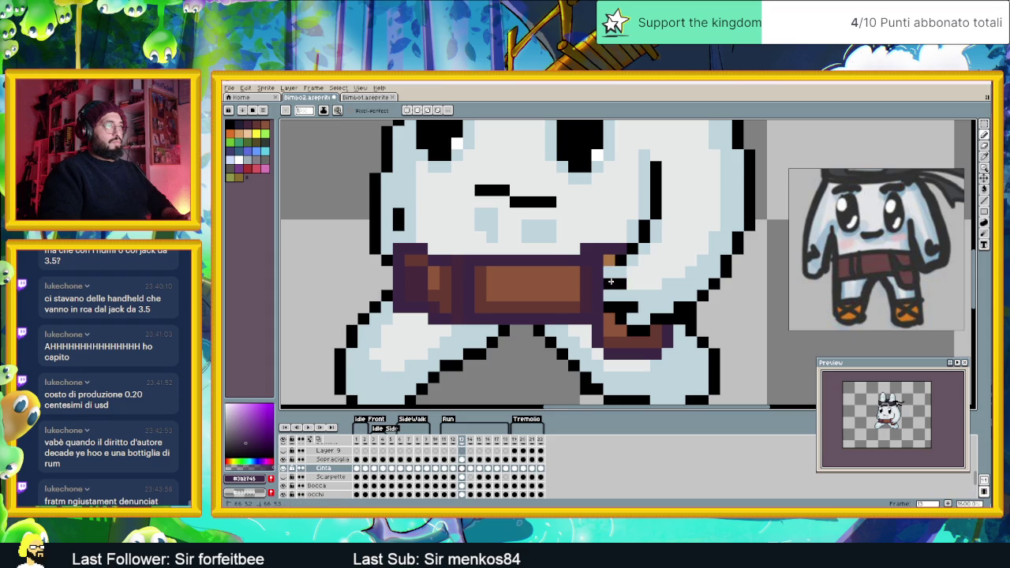
click(608, 260)
key(v)
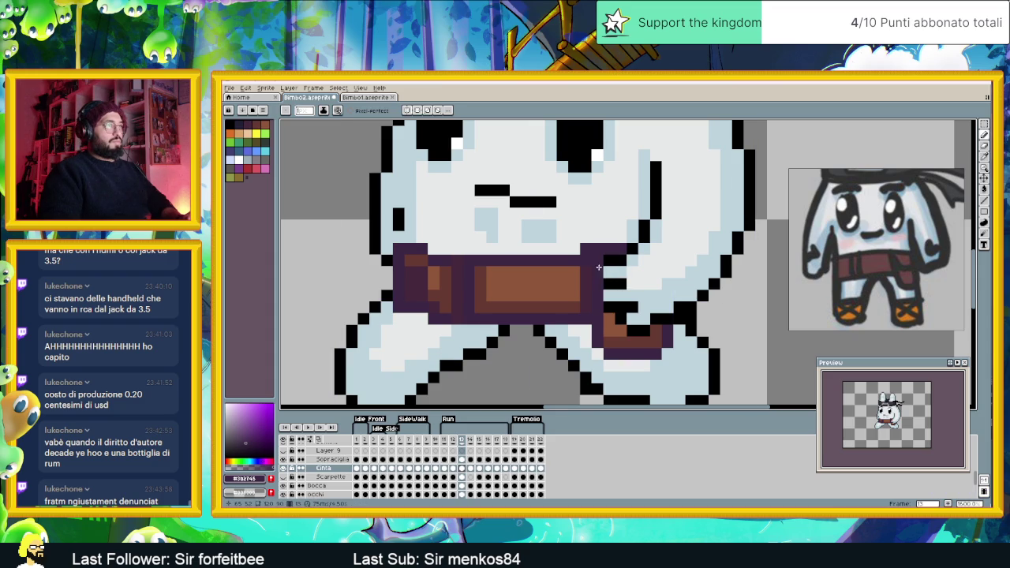
key(b)
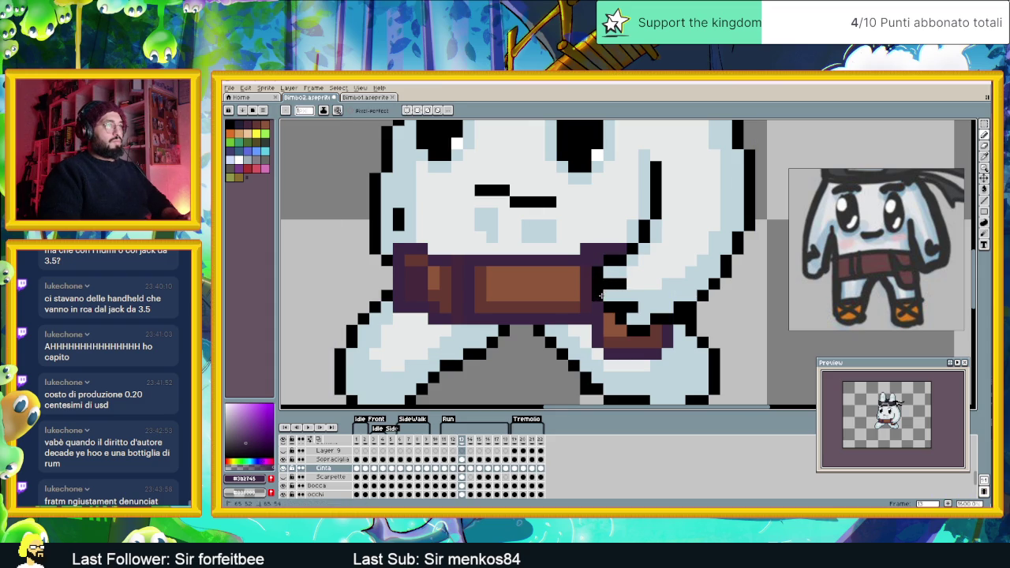
click(598, 305)
scroll(679, 308, down, 3)
On frame 14, paint the arm and its dark outline over the belt's right end
scroll(680, 309, down, 2)
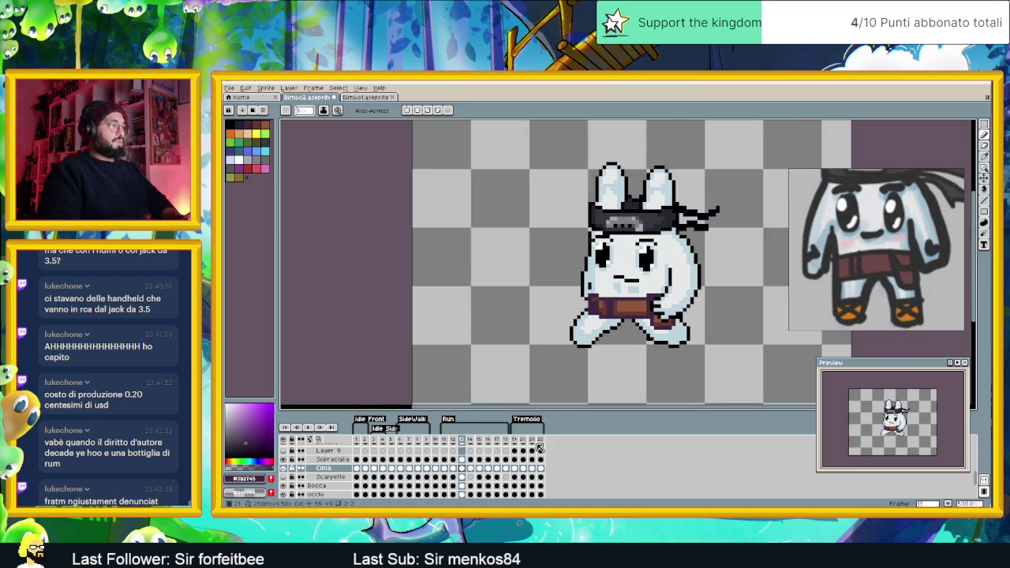
click(472, 469)
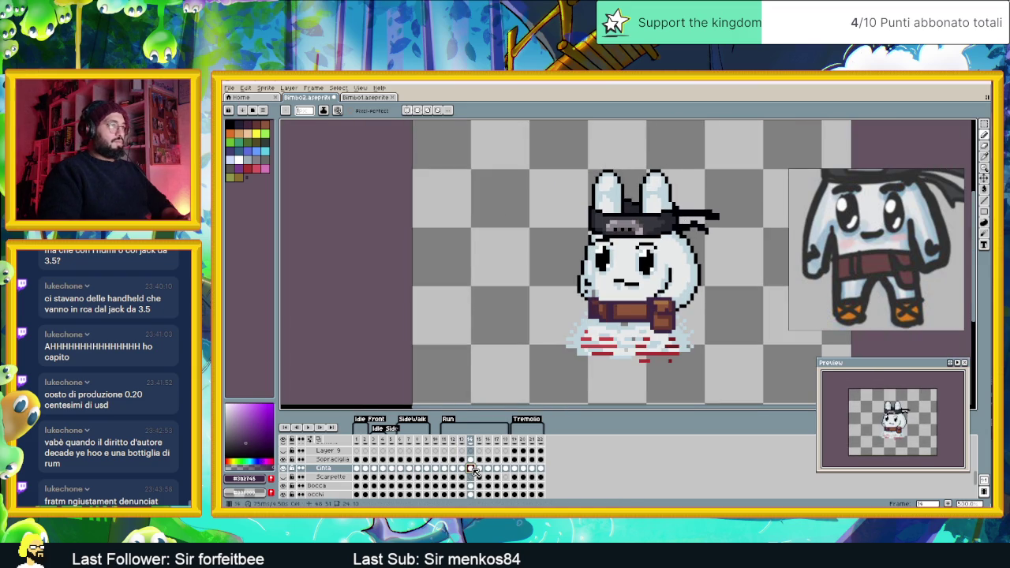
scroll(698, 298, up, 3)
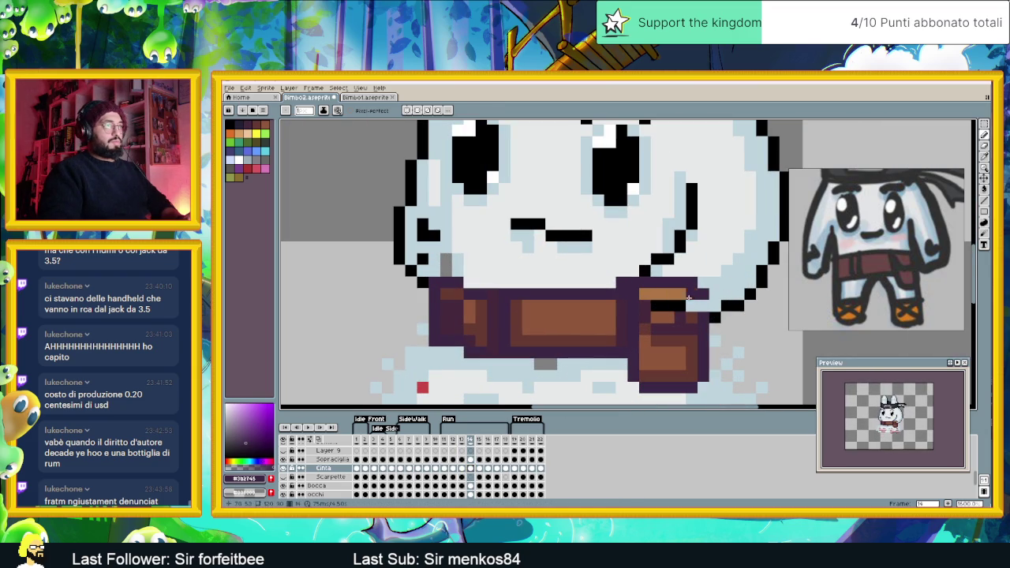
mouse_move(707, 294)
mouse_down()
mouse_move(652, 295)
mouse_move(692, 281)
mouse_move(641, 281)
mouse_up()
click(646, 294)
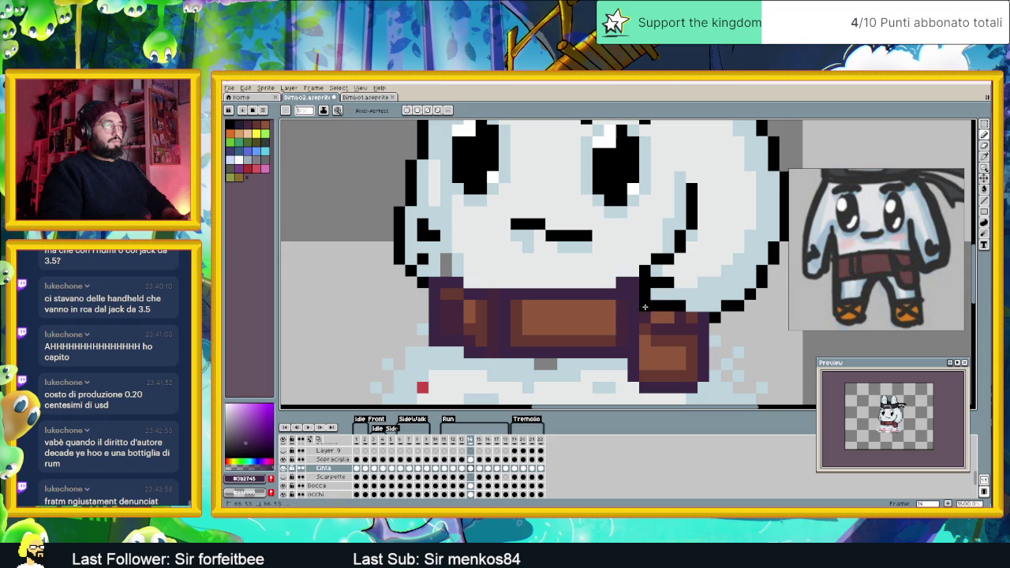
mouse_move(646, 316)
mouse_down()
mouse_move(694, 315)
mouse_move(673, 326)
mouse_up()
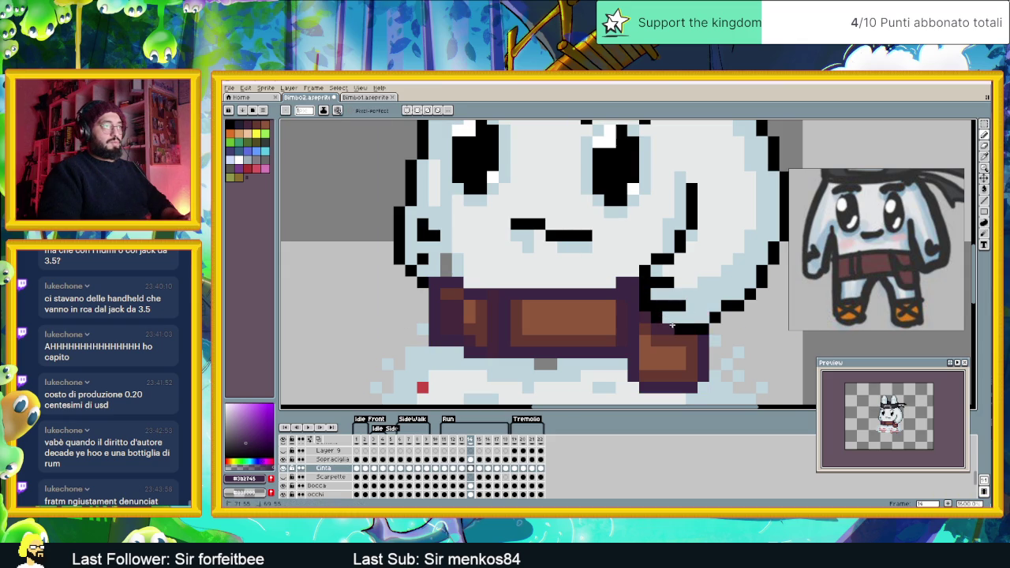